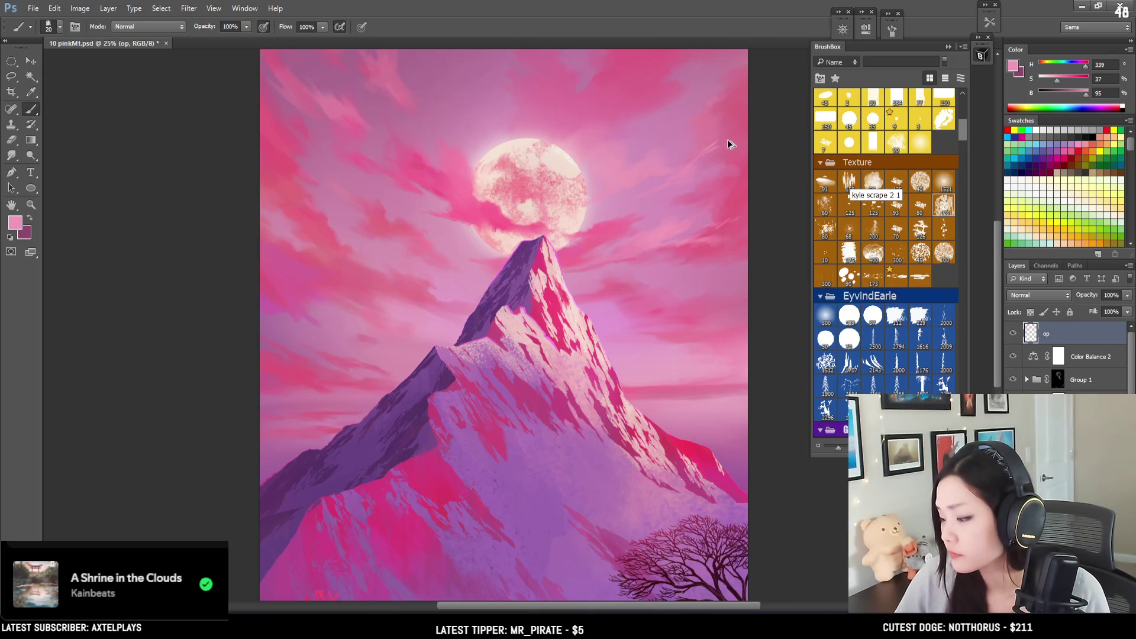
# Step: Sample deeper and lighter sky pinks near the moon and fine-tune the brush size
pyautogui.keyDown('alt'); pyautogui.click(722, 144); pyautogui.keyUp('alt')
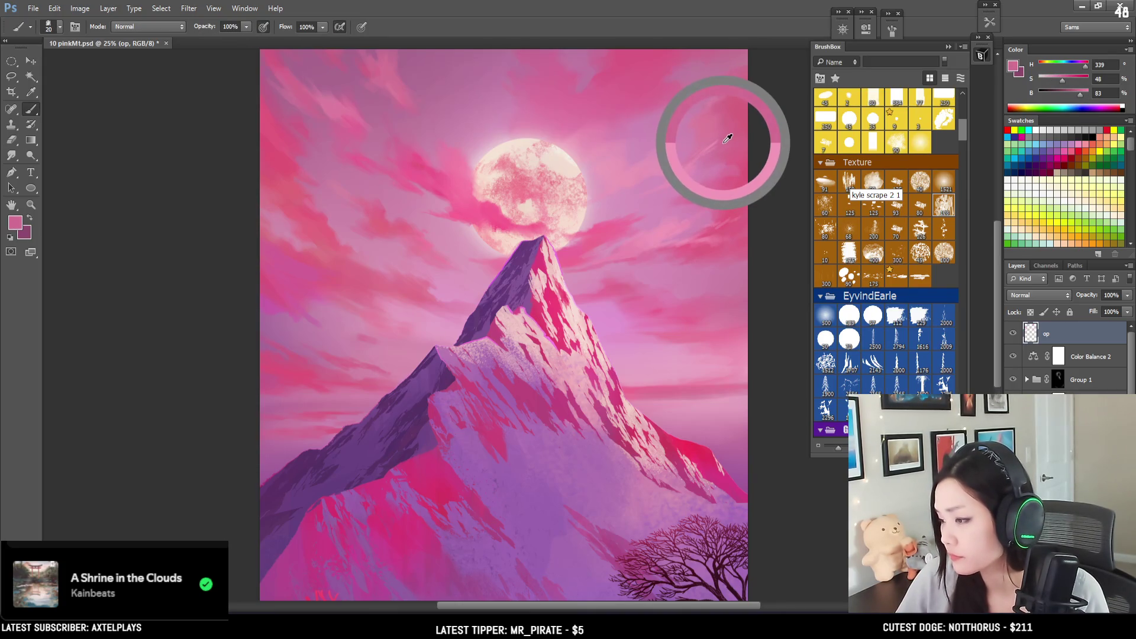
pyautogui.keyDown('alt'); pyautogui.click(725, 142); pyautogui.keyUp('alt')
pyautogui.press(']')
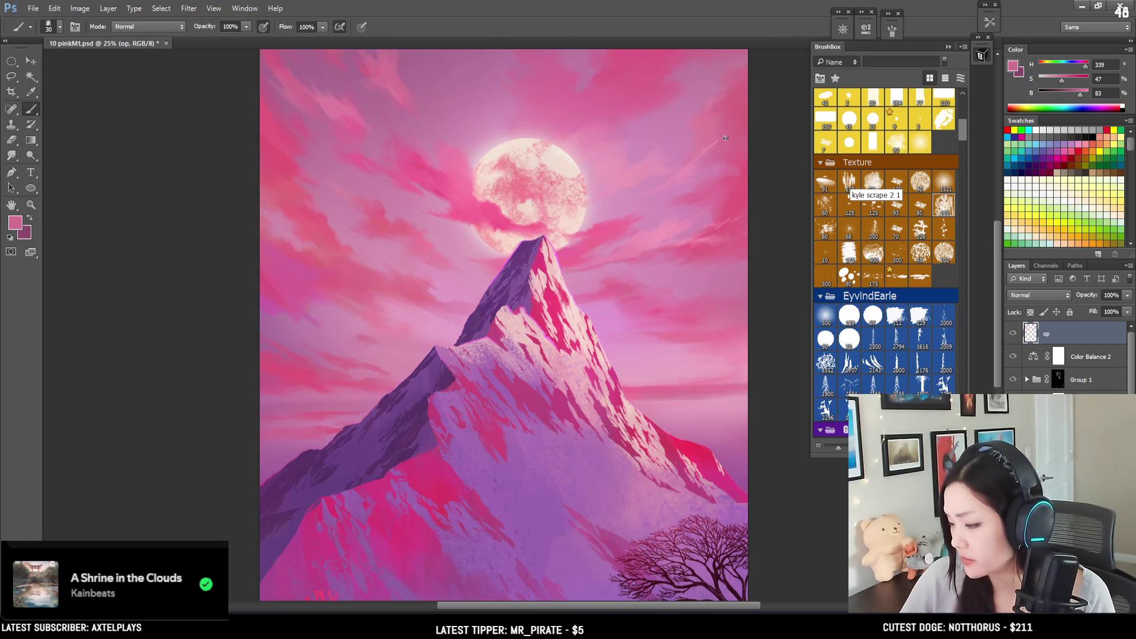
pyautogui.press('[')
pyautogui.keyDown('alt'); pyautogui.click(698, 155); pyautogui.keyUp('alt')
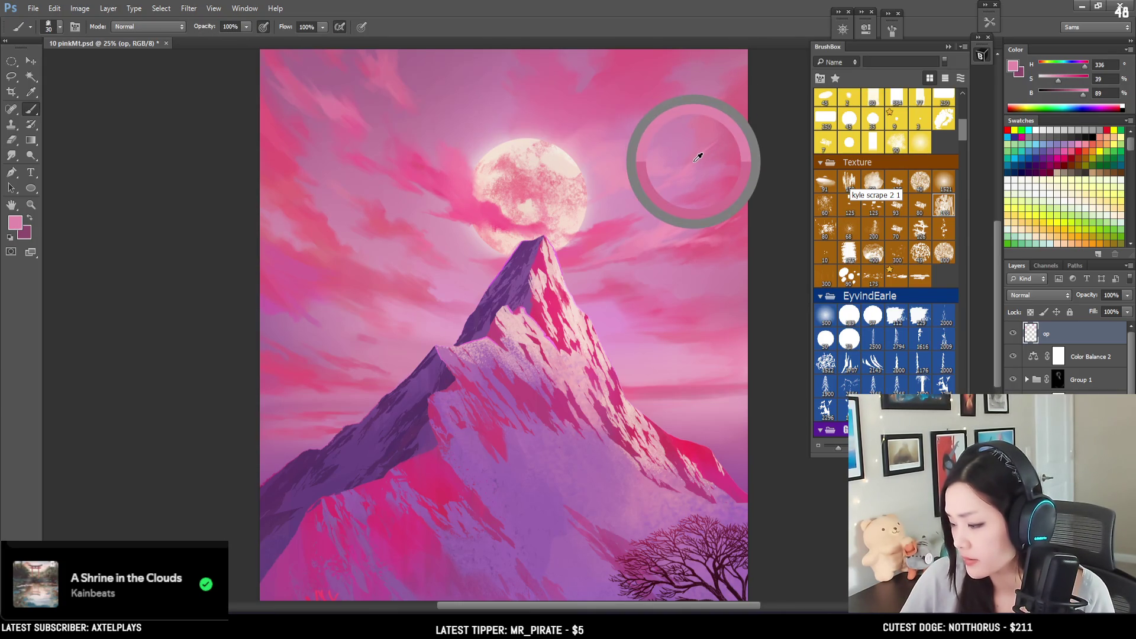
# Step: Paint cloud streaks around the moon with paler, mauve and brighter sampled pinks
pyautogui.keyDown('alt'); pyautogui.click(651, 168); pyautogui.keyUp('alt')
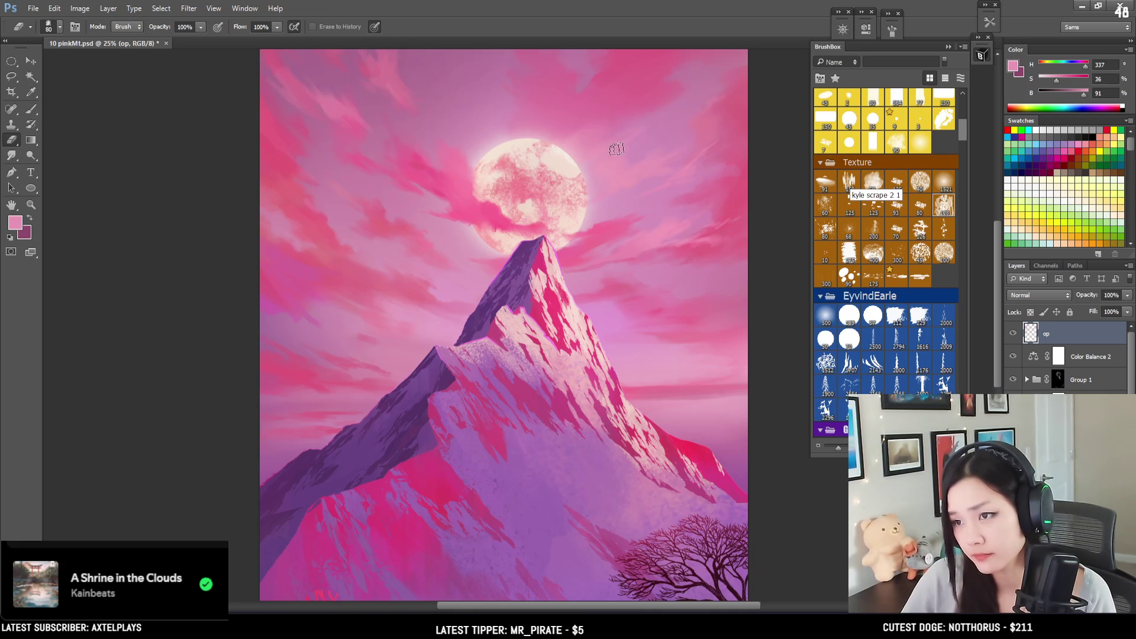
pyautogui.keyDown('alt'); pyautogui.click(638, 153); pyautogui.keyUp('alt')
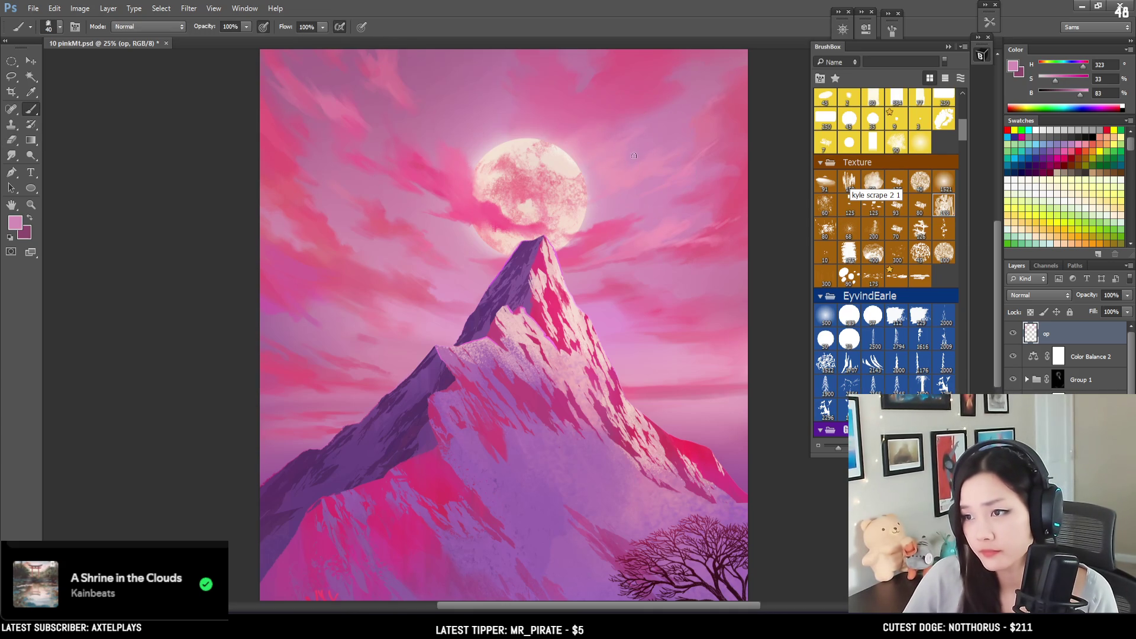
pyautogui.press(']')
pyautogui.press(']')
pyautogui.press(']')
pyautogui.keyDown('alt'); pyautogui.click(607, 166); pyautogui.keyUp('alt')
pyautogui.press('[')
# Step: Paint a saturated pink cloud streak across the left sky with a smaller brush
pyautogui.moveTo(535, 258); pyautogui.dragTo(530, 217)
pyautogui.keyDown('alt'); pyautogui.click(324, 206); pyautogui.keyUp('alt')
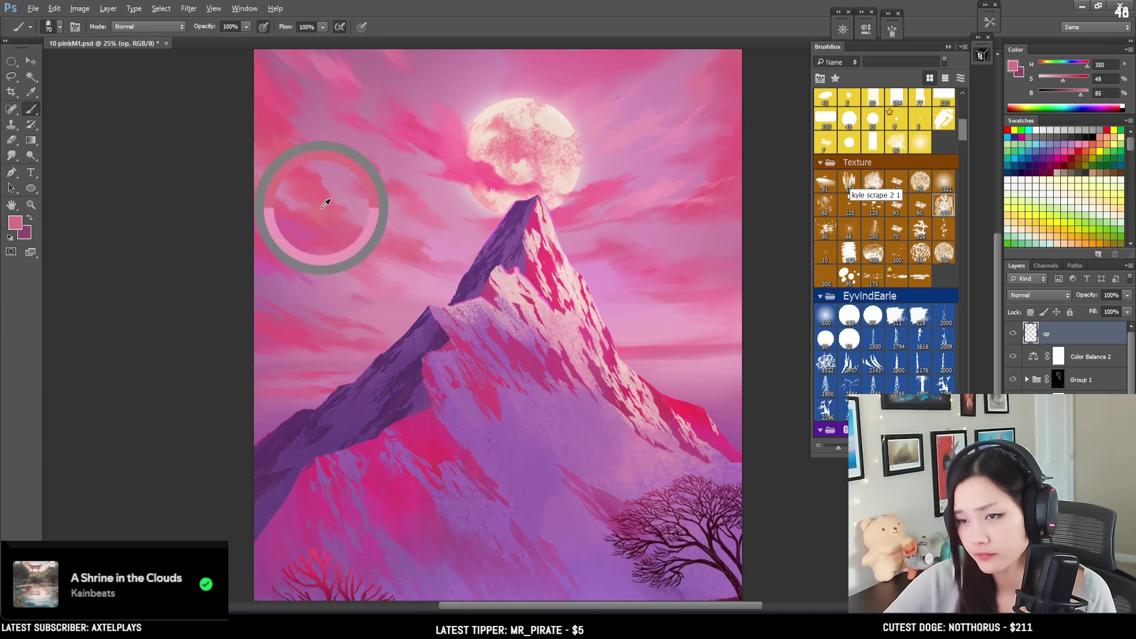
pyautogui.press('[')
pyautogui.press('[')
pyautogui.moveTo(345, 193)
pyautogui.mouseDown()
pyautogui.moveTo(322, 183)
pyautogui.moveTo(298, 201)
pyautogui.mouseUp()
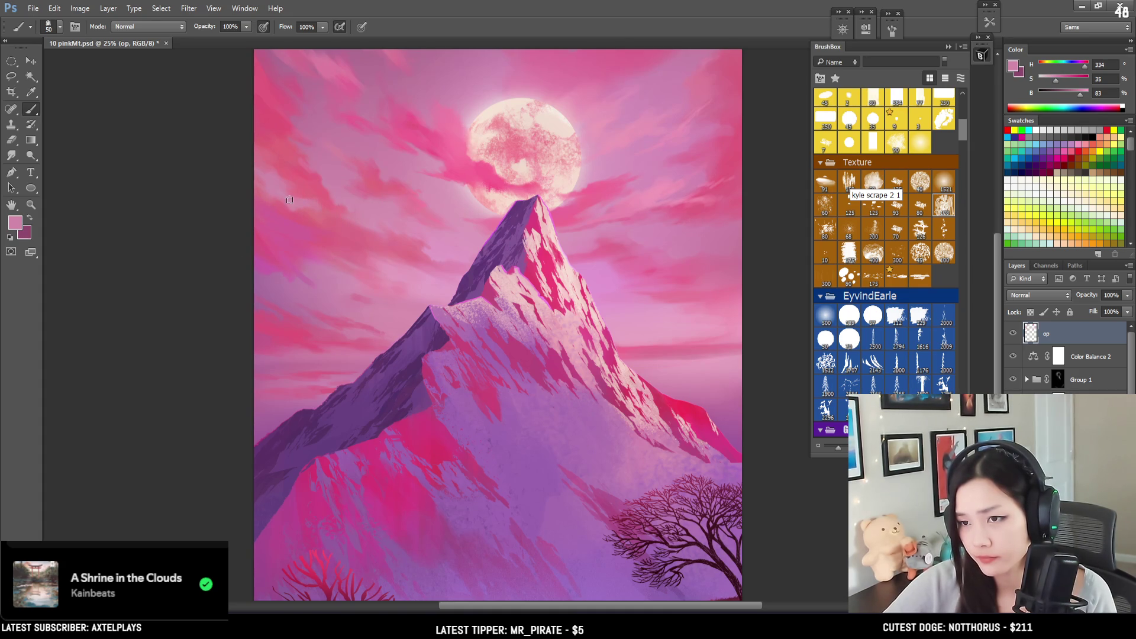
# Step: Add more upper-left cloud strokes, resampling the sky pink and adjusting brush size
pyautogui.keyDown('alt'); pyautogui.click(299, 198); pyautogui.keyUp('alt')
pyautogui.press(']')
pyautogui.press(']')
pyautogui.keyDown('alt'); pyautogui.click(297, 197); pyautogui.keyUp('alt')
pyautogui.press('[')
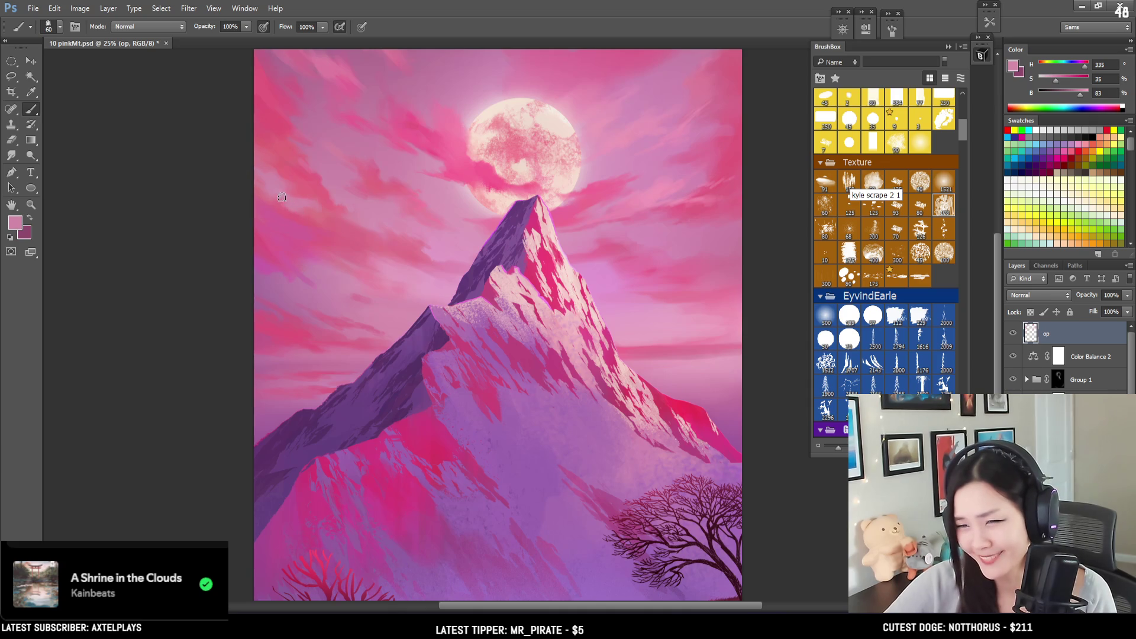
pyautogui.press(']')
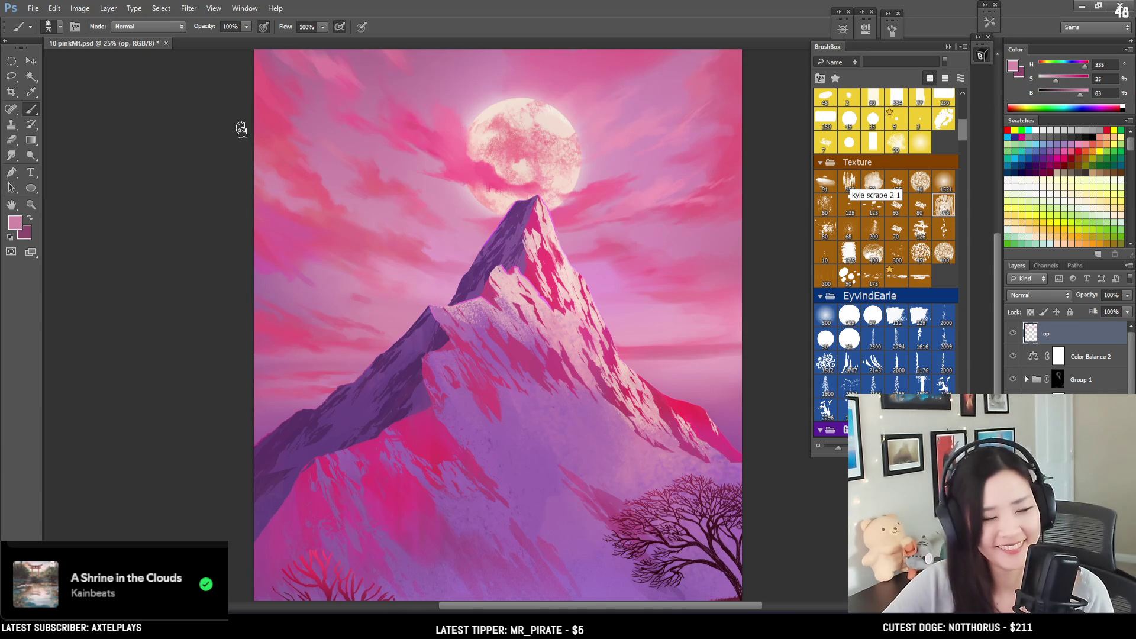
pyautogui.press('[')
pyautogui.keyDown('alt'); pyautogui.click(340, 65); pyautogui.keyUp('alt')
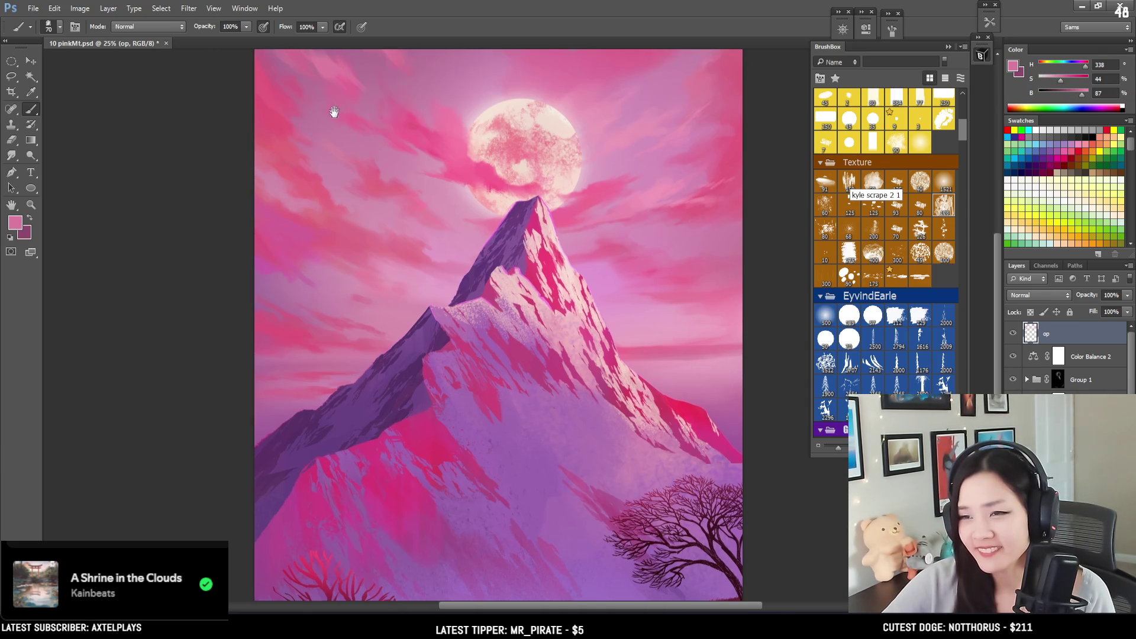
pyautogui.scroll(3, 329, 111)
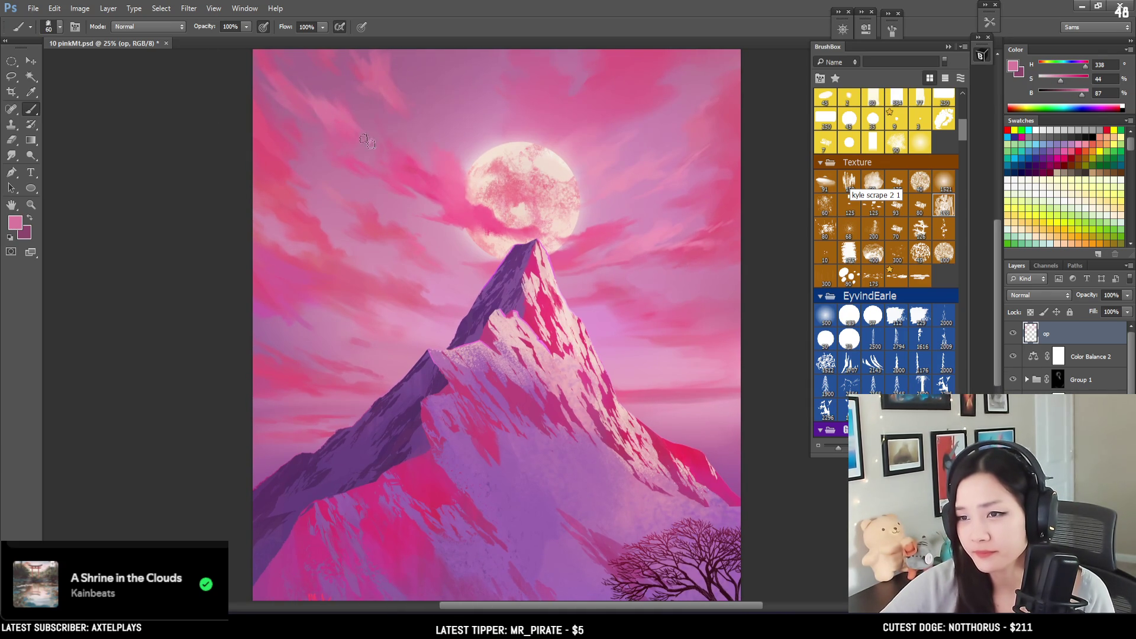
# Step: Erase rough cloud edges and repaint with richer and darker muted pinks
pyautogui.press('e')
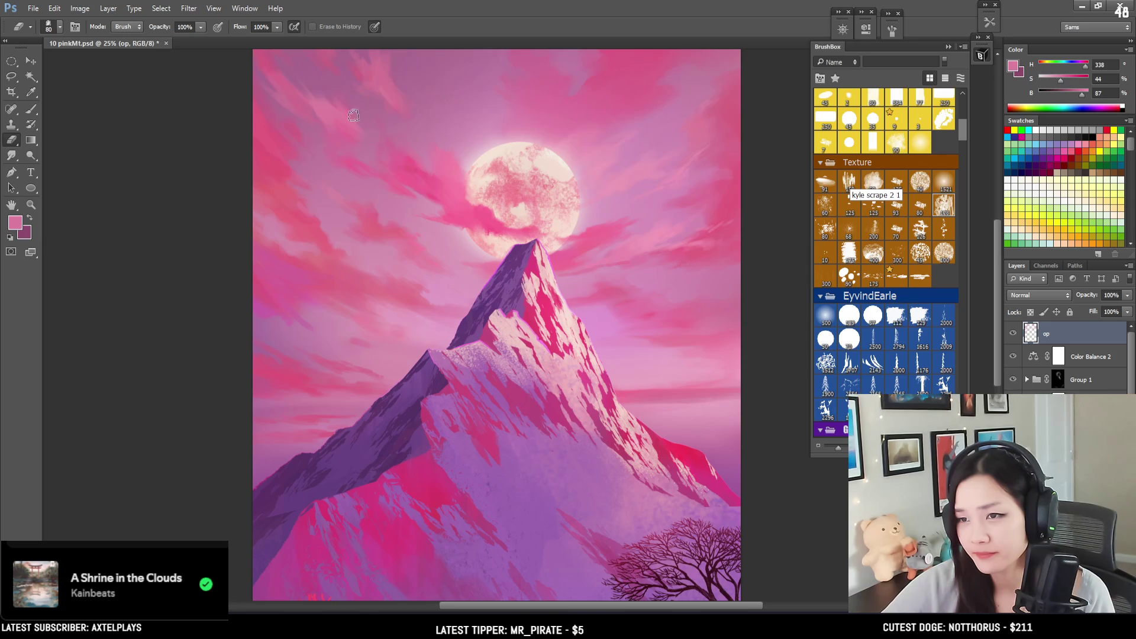
pyautogui.press('b')
pyautogui.keyDown('alt'); pyautogui.click(346, 116); pyautogui.keyUp('alt')
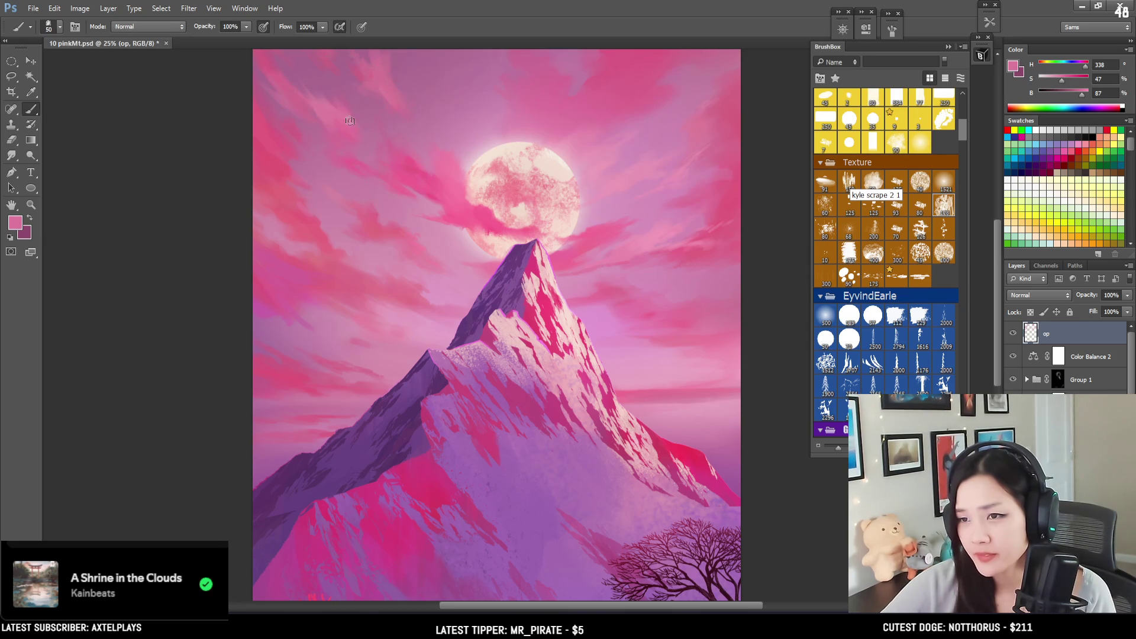
pyautogui.press('[')
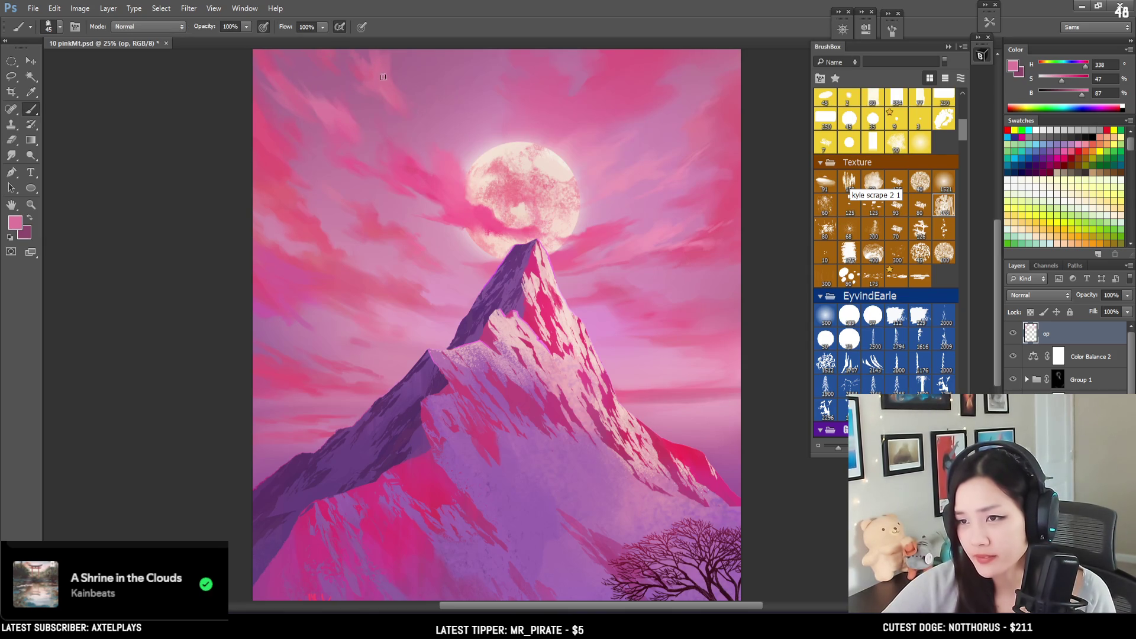
pyautogui.press(']')
pyautogui.press(']')
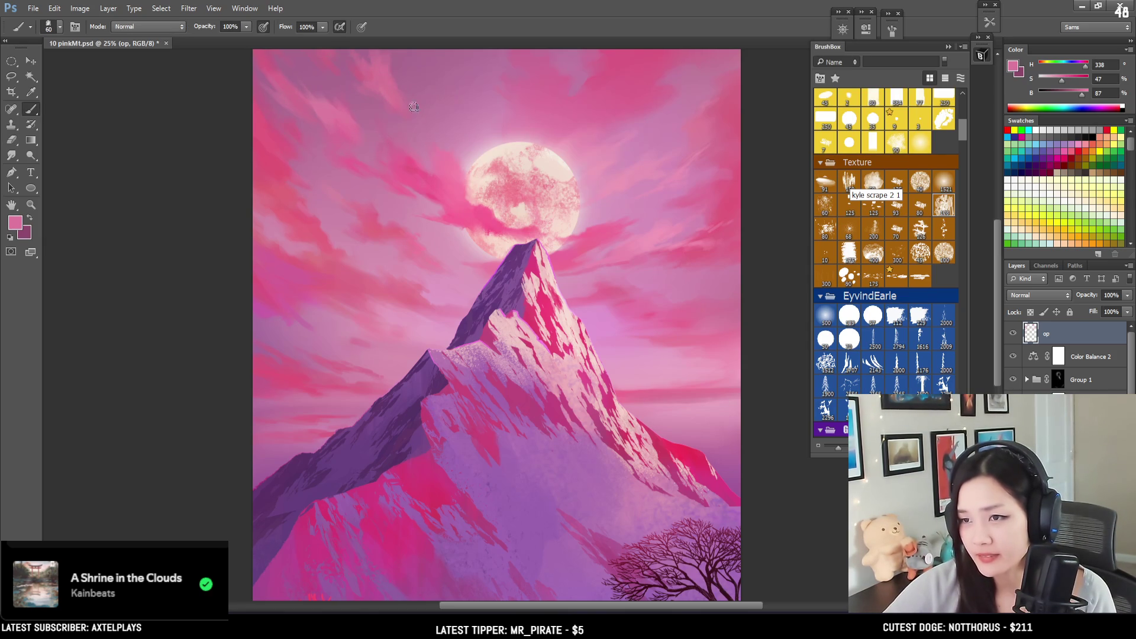
pyautogui.keyDown('alt'); pyautogui.click(393, 95); pyautogui.keyUp('alt')
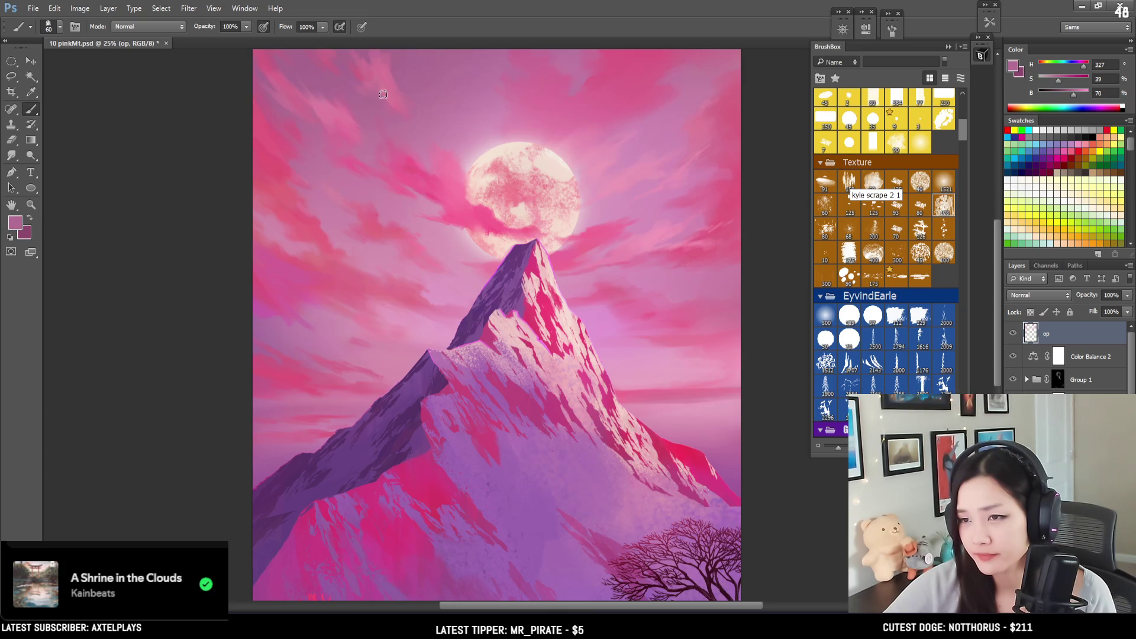
pyautogui.press('e')
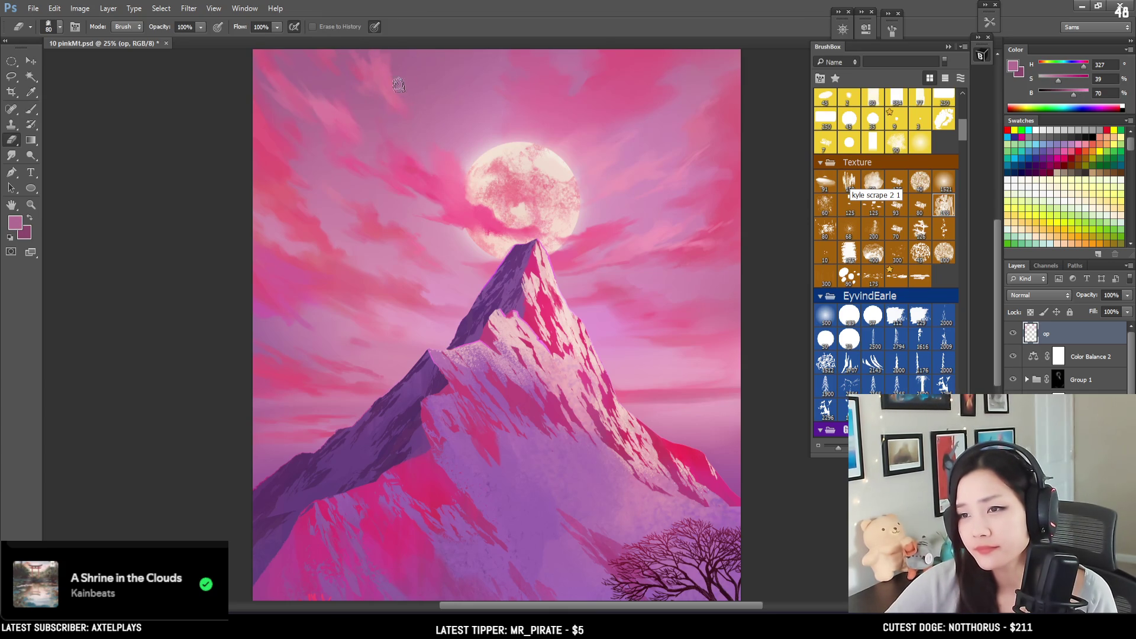
pyautogui.press('b')
pyautogui.moveTo(537, 283)
pyautogui.mouseDown()
pyautogui.moveTo(432, 136)
pyautogui.moveTo(445, 153)
pyautogui.mouseUp()
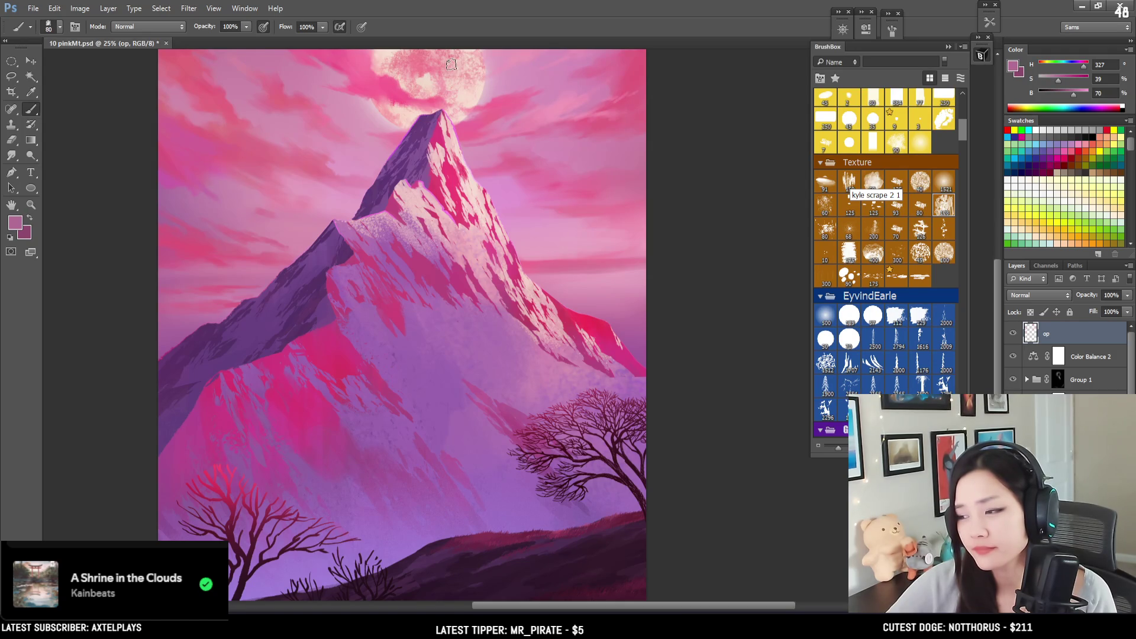
# Step: Paint fine vivid pink streaks near the moon and erase rough cloud edges
pyautogui.keyDown('alt'); pyautogui.click(513, 99); pyautogui.keyUp('alt')
pyautogui.press('[')
pyautogui.press('[')
pyautogui.press('[')
pyautogui.keyDown('alt'); pyautogui.click(534, 93); pyautogui.keyUp('alt')
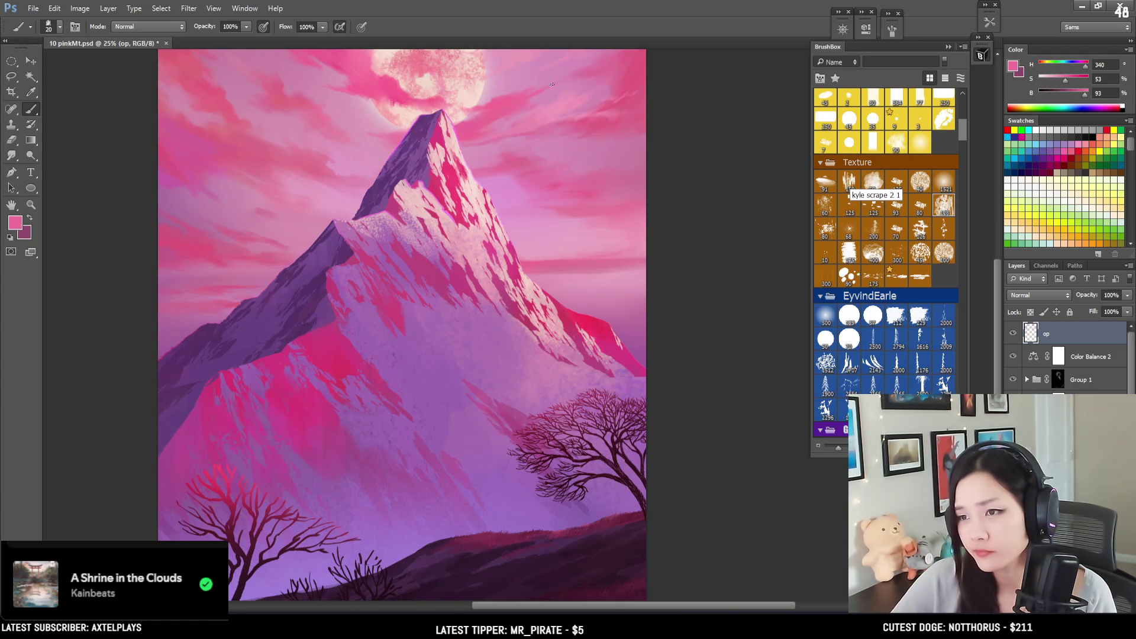
pyautogui.moveTo(567, 83)
pyautogui.mouseDown()
pyautogui.moveTo(591, 96)
pyautogui.moveTo(607, 148)
pyautogui.mouseUp()
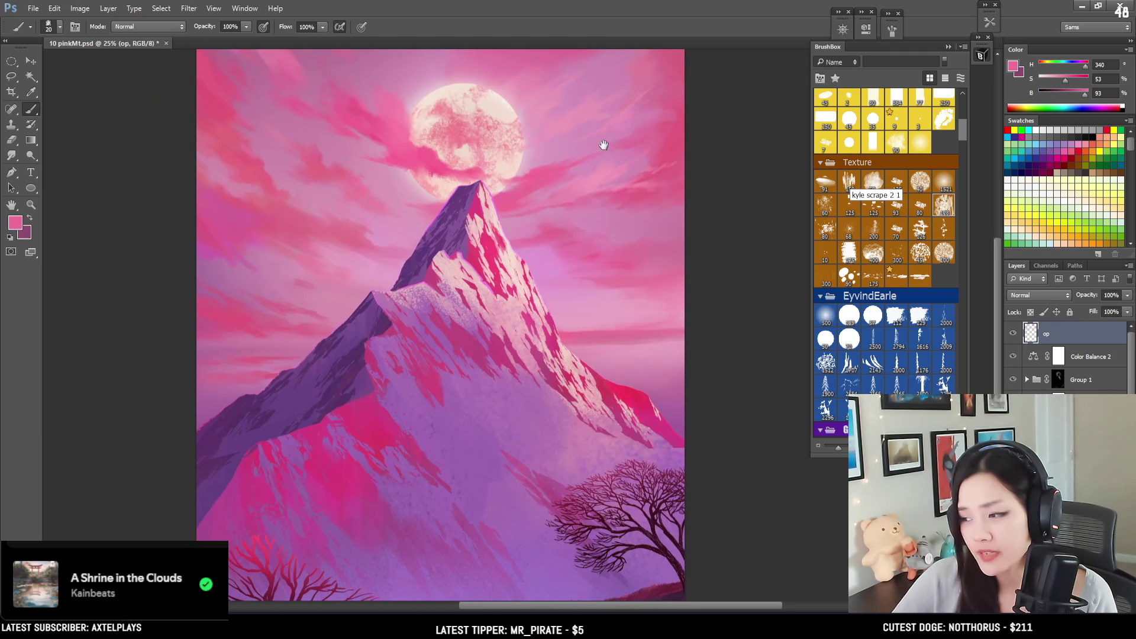
pyautogui.press('e')
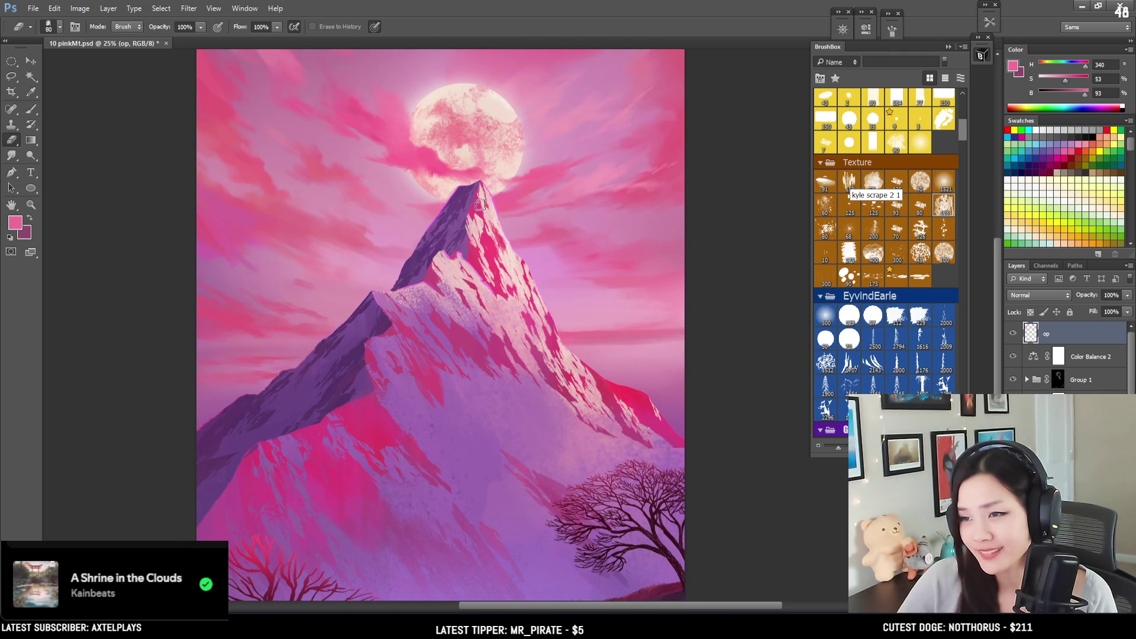
pyautogui.press('b')
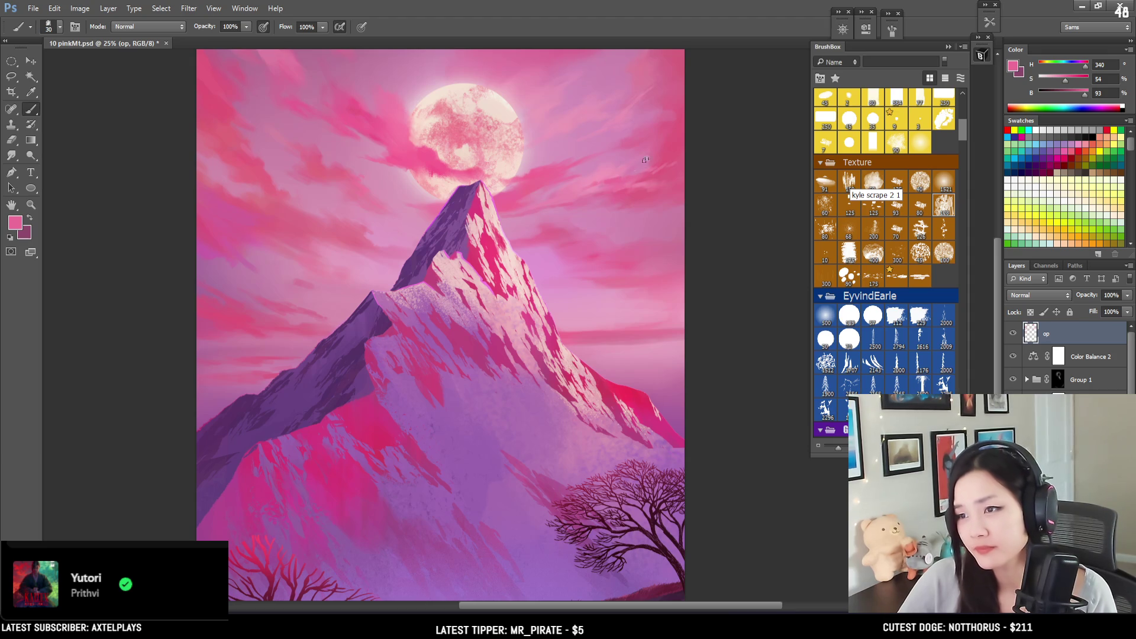
# Step: Blend the left-sky streaks with paler, lighter and softer pinks using a finer brush
pyautogui.keyDown('alt'); pyautogui.click(625, 166); pyautogui.keyUp('alt')
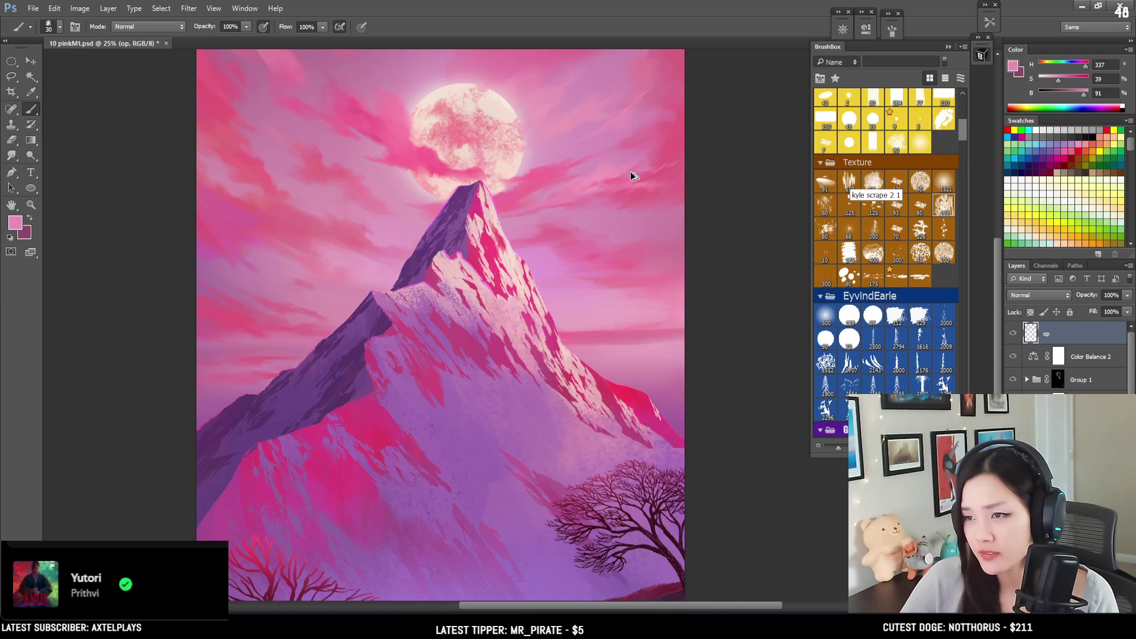
pyautogui.keyDown('alt'); pyautogui.click(616, 165); pyautogui.keyUp('alt')
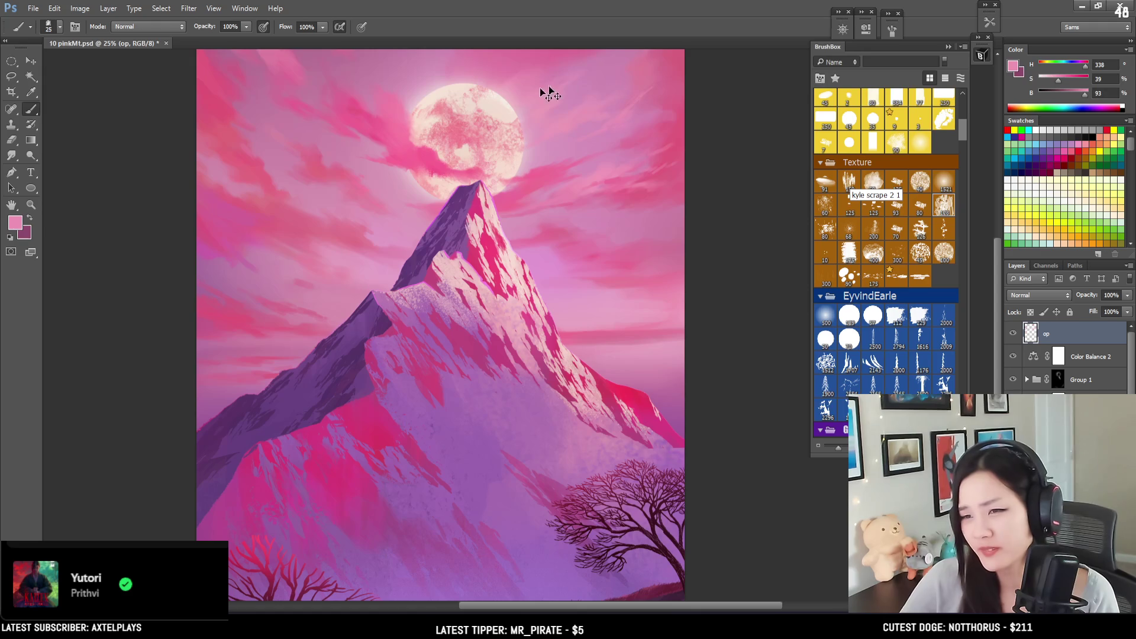
pyautogui.press('[')
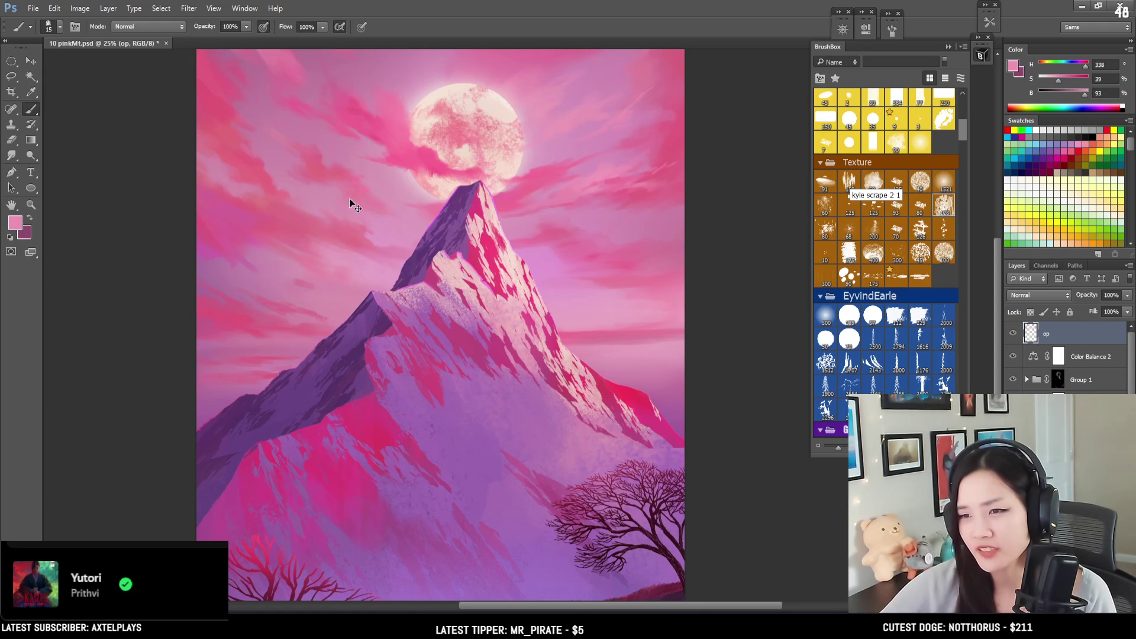
pyautogui.keyDown('alt'); pyautogui.click(367, 184); pyautogui.keyUp('alt')
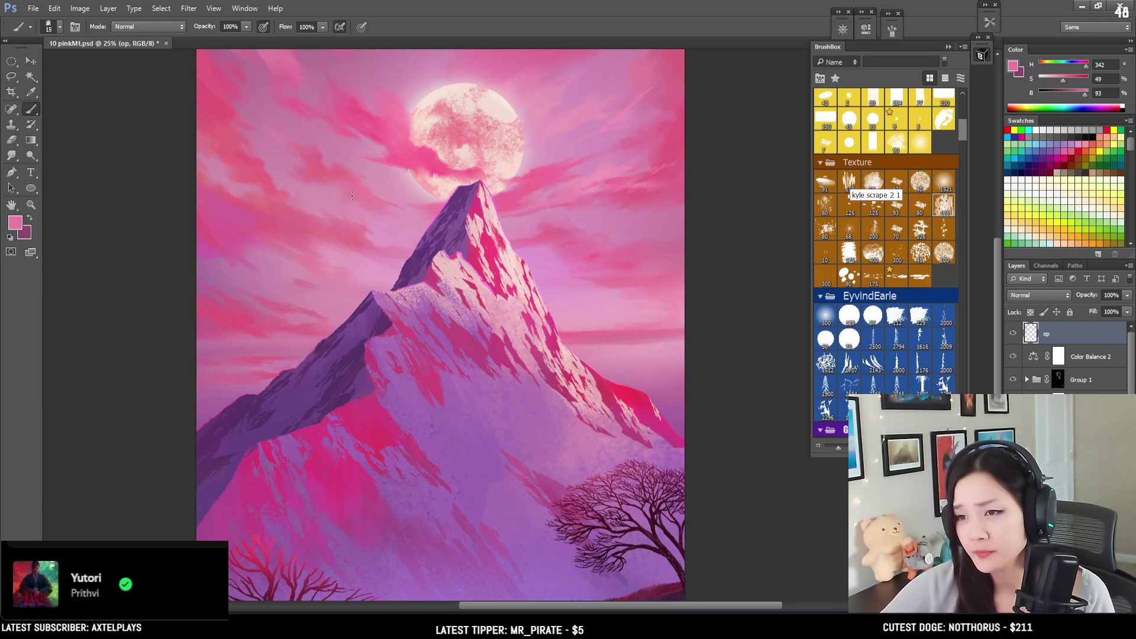
pyautogui.keyDown('alt'); pyautogui.click(372, 185); pyautogui.keyUp('alt')
pyautogui.press('[')
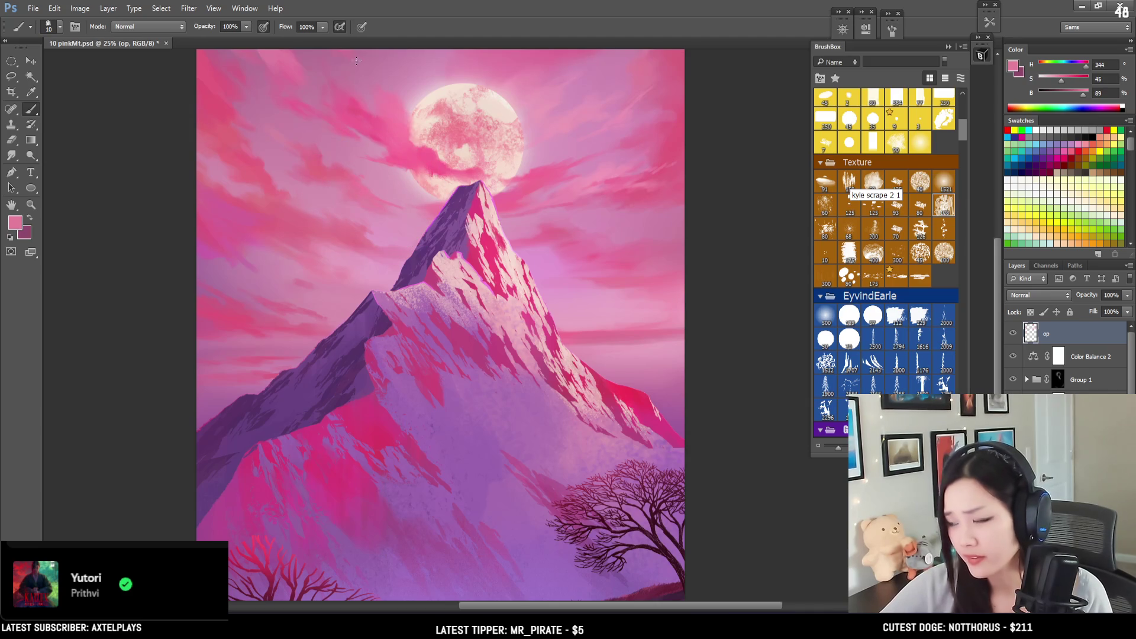
# Step: Sample saturated pinks from the left sky and size the brush for cloud work
pyautogui.moveTo(373, 203)
pyautogui.mouseDown()
pyautogui.moveTo(368, 236)
pyautogui.moveTo(379, 241)
pyautogui.mouseUp()
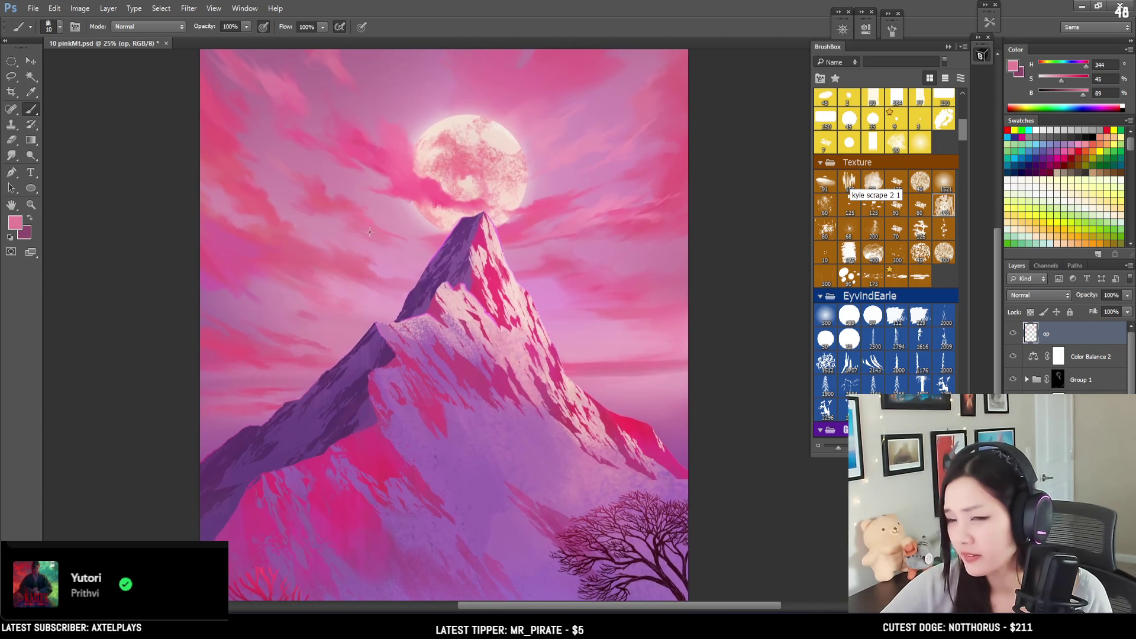
pyautogui.keyDown('alt'); pyautogui.click(235, 333); pyautogui.keyUp('alt')
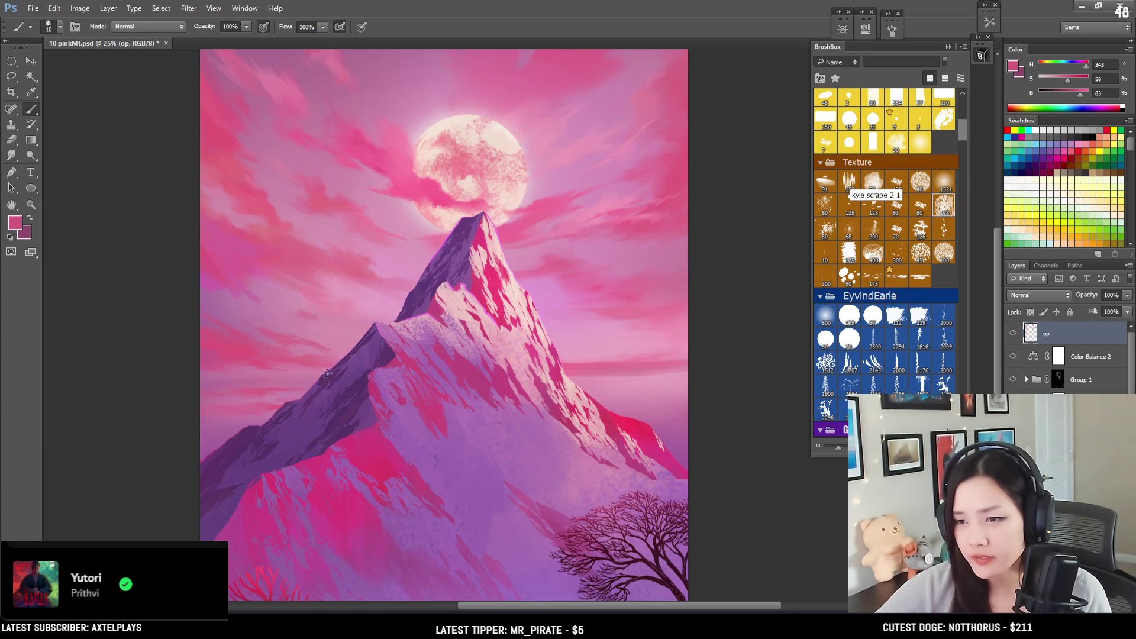
pyautogui.keyDown('alt'); pyautogui.click(256, 388); pyautogui.keyUp('alt')
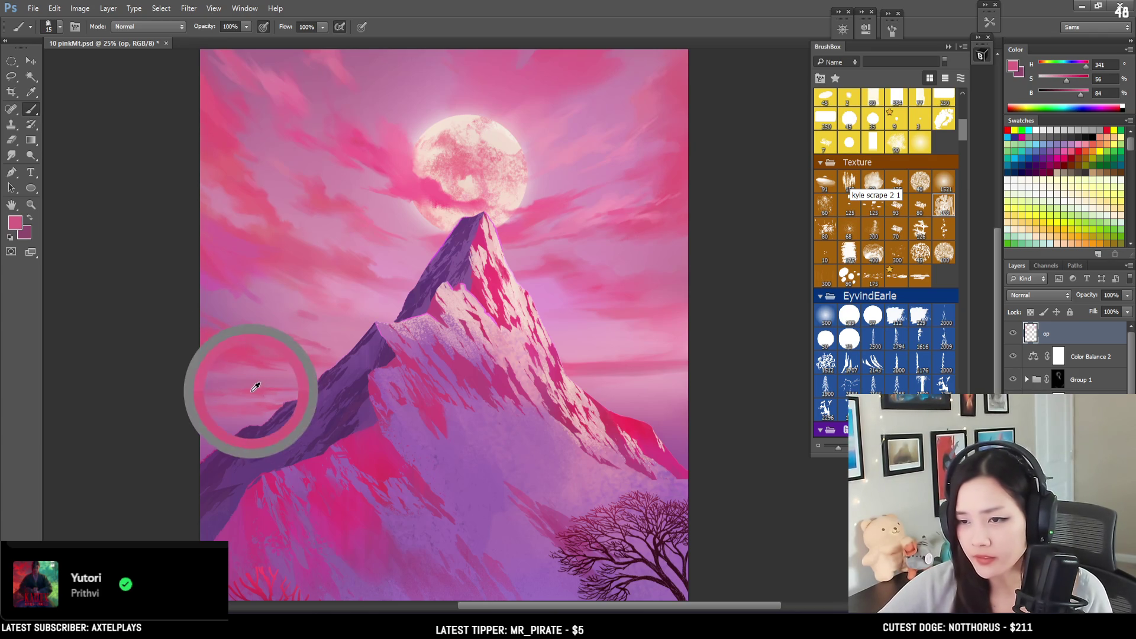
pyautogui.press('[')
pyautogui.press(']')
pyautogui.press(']')
pyautogui.press(']')
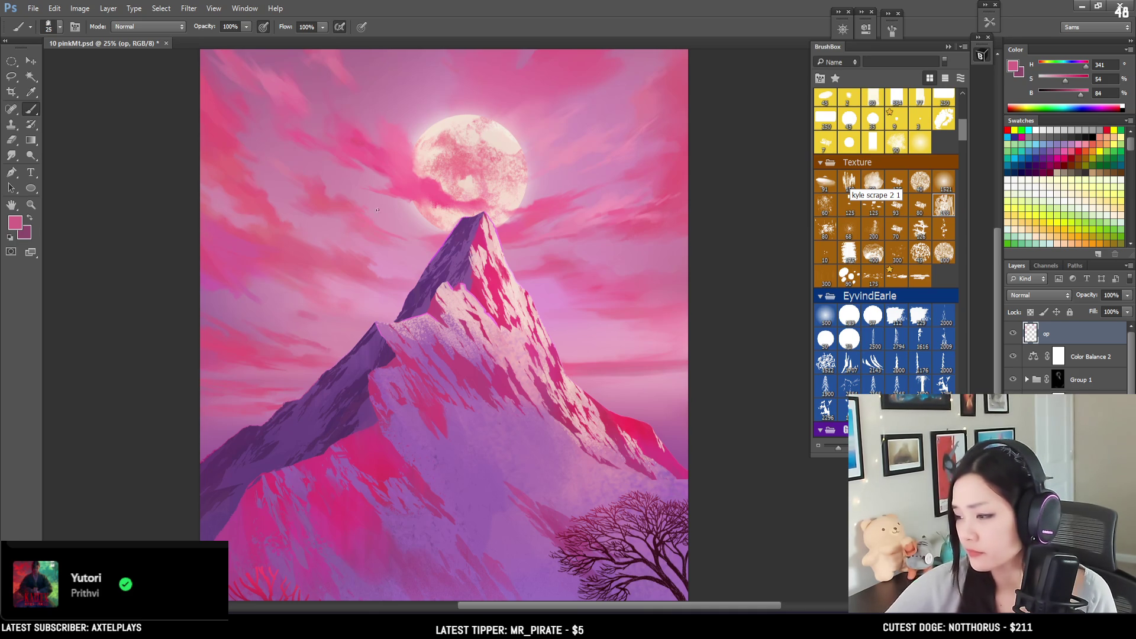
pyautogui.press(']')
# Step: Paint a short light cloud streak and a darker pink streak to the sky's edge
pyautogui.keyDown('alt'); pyautogui.click(601, 362); pyautogui.keyUp('alt')
pyautogui.keyDown('alt'); pyautogui.click(603, 342); pyautogui.keyUp('alt')
pyautogui.moveTo(643, 367)
pyautogui.mouseDown()
pyautogui.moveTo(611, 367)
pyautogui.moveTo(709, 375)
pyautogui.mouseUp()
pyautogui.keyDown('alt'); pyautogui.click(607, 365); pyautogui.keyUp('alt')
pyautogui.press(']')
pyautogui.press(']')
pyautogui.press('[')
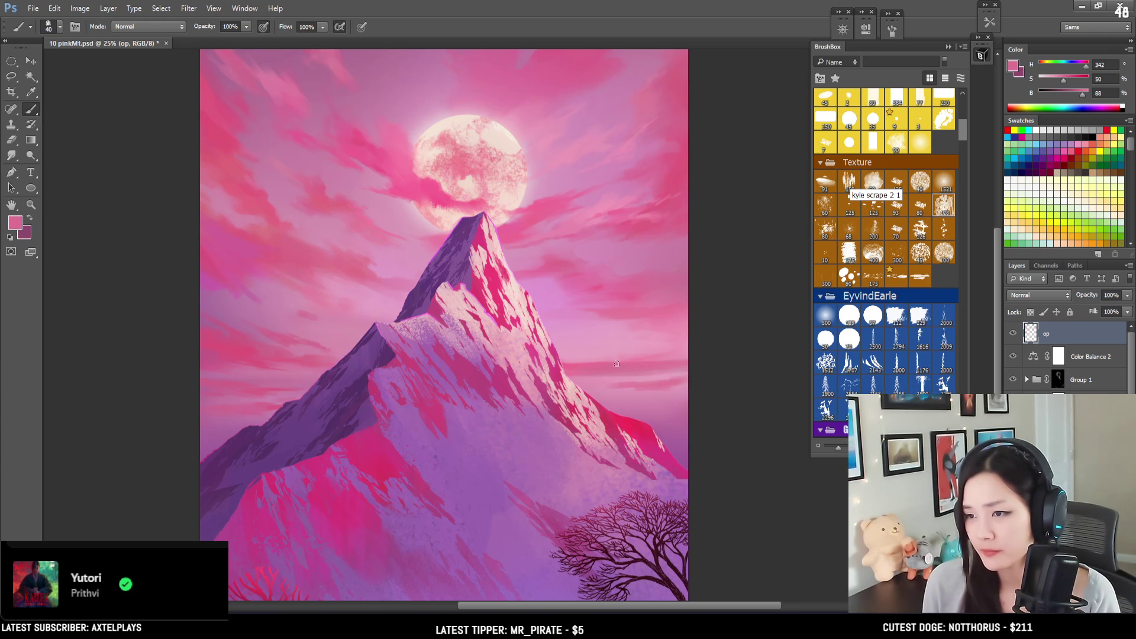
# Step: Erase back part of the strokes, then paint a mid-pink cloud streak right of the peak
pyautogui.press('e')
pyautogui.press('b')
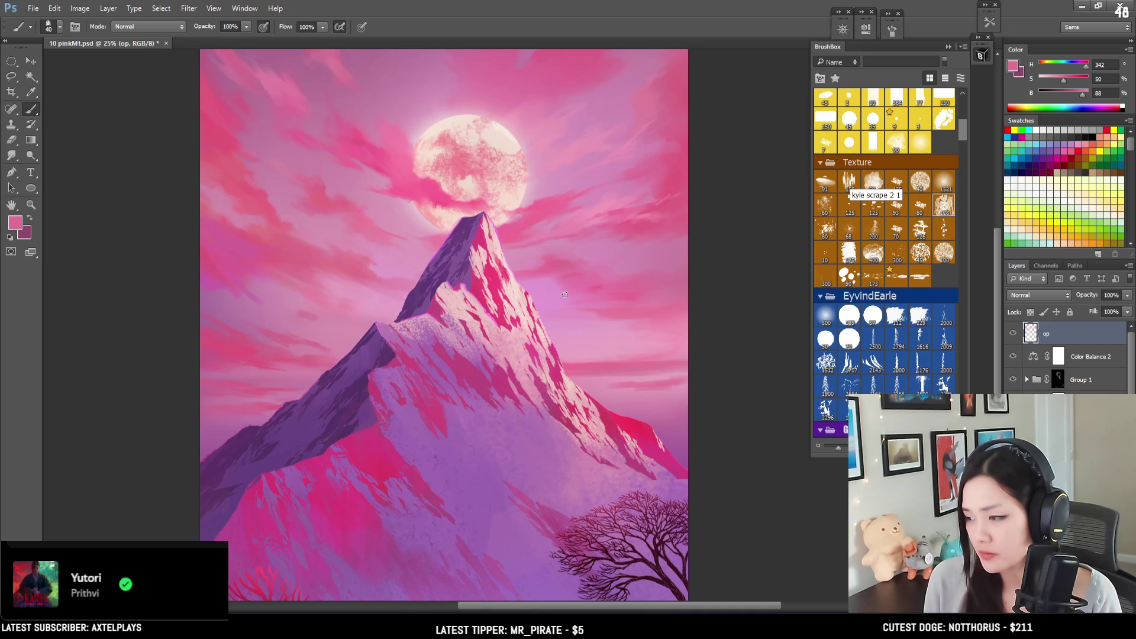
pyautogui.press(']')
pyautogui.keyDown('alt'); pyautogui.click(551, 282); pyautogui.keyUp('alt')
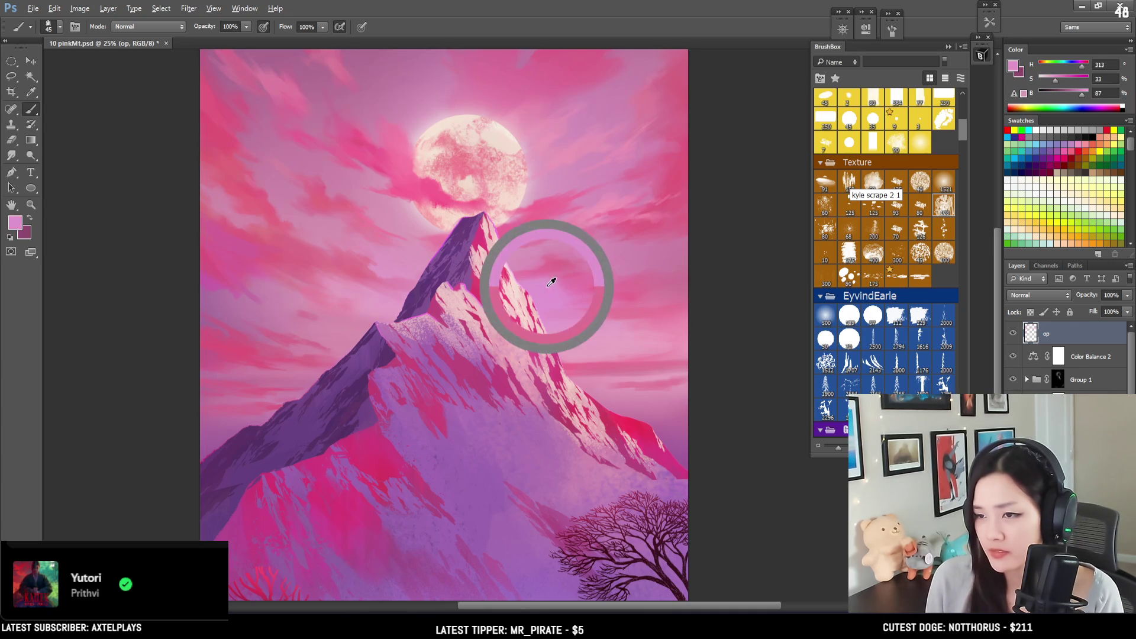
pyautogui.press(']')
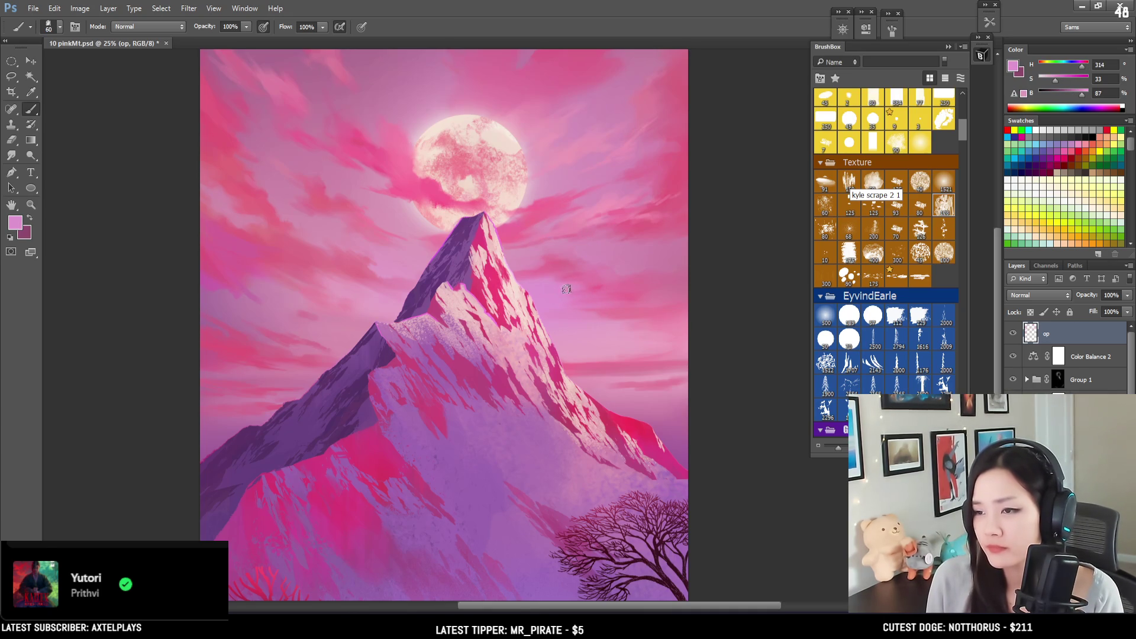
pyautogui.keyDown('alt'); pyautogui.click(590, 277); pyautogui.keyUp('alt')
pyautogui.moveTo(559, 291); pyautogui.dragTo(603, 290)
# Step: Add lighter pink touches with a smaller brush, then zoom out to see the whole painting
pyautogui.press('[')
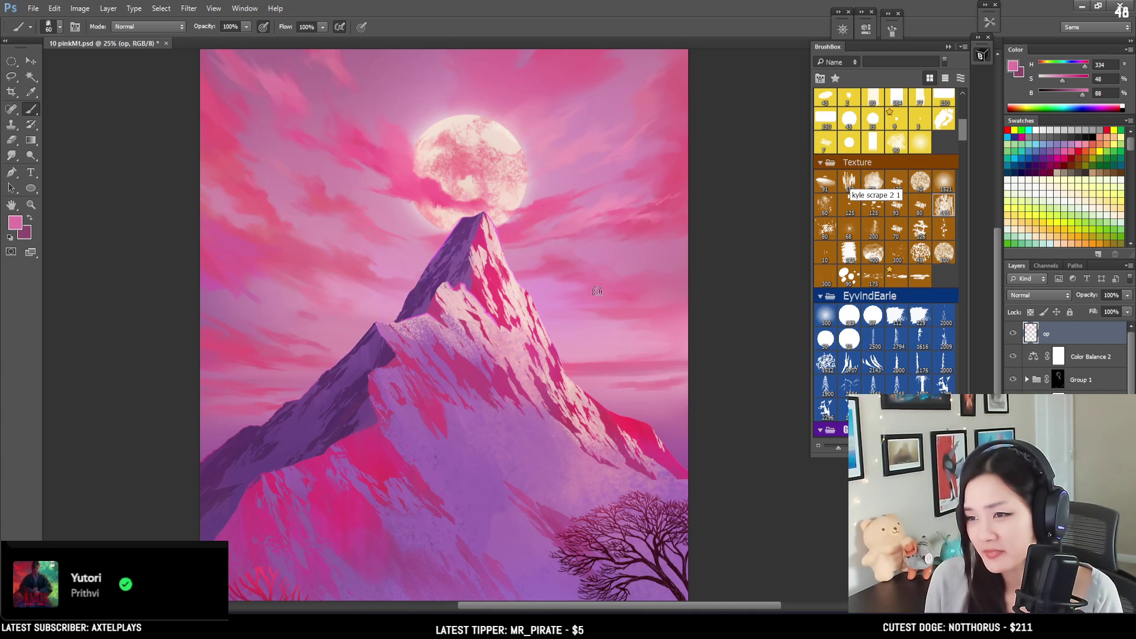
pyautogui.keyDown('alt'); pyautogui.click(618, 196); pyautogui.keyUp('alt')
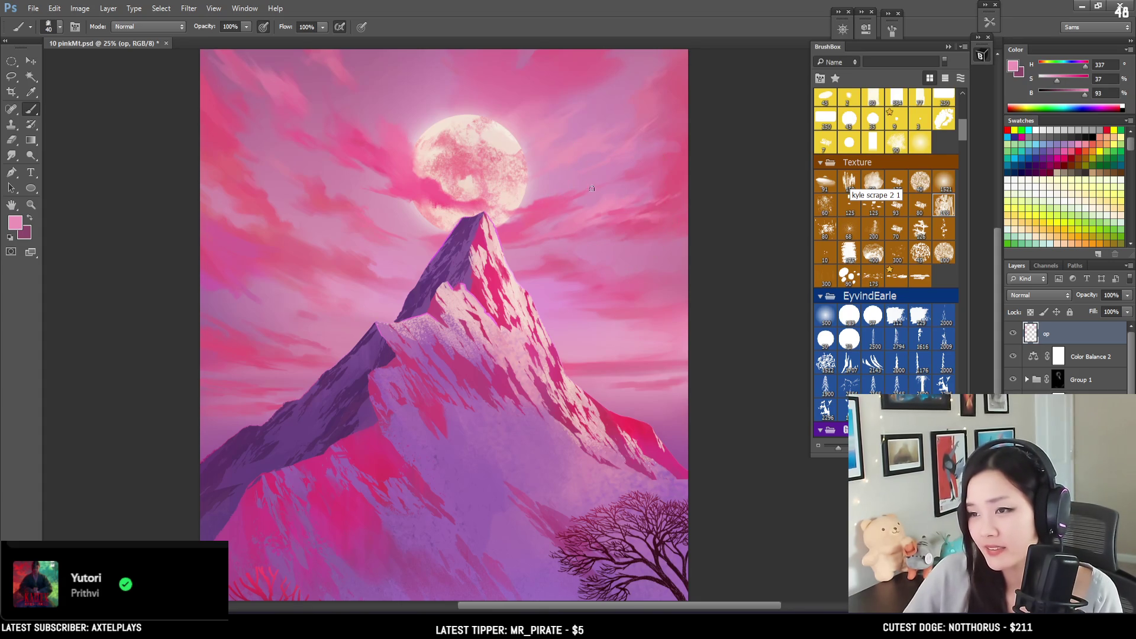
pyautogui.press('[')
pyautogui.press('[')
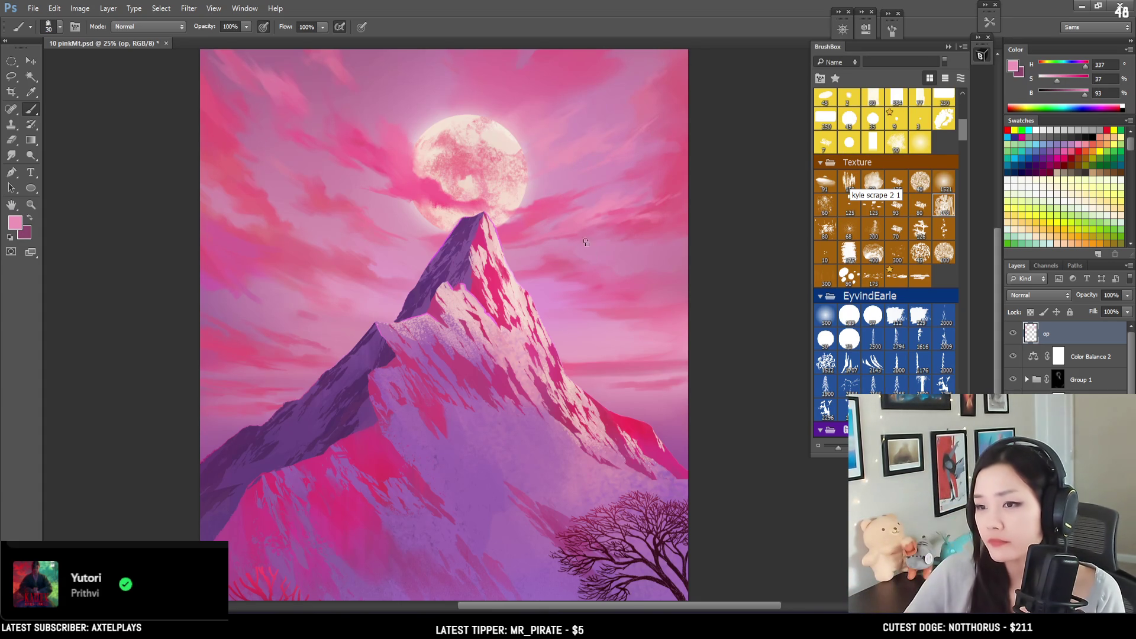
pyautogui.moveTo(596, 267); pyautogui.dragTo(581, 136)
pyautogui.hotkey('ctrl', '-')
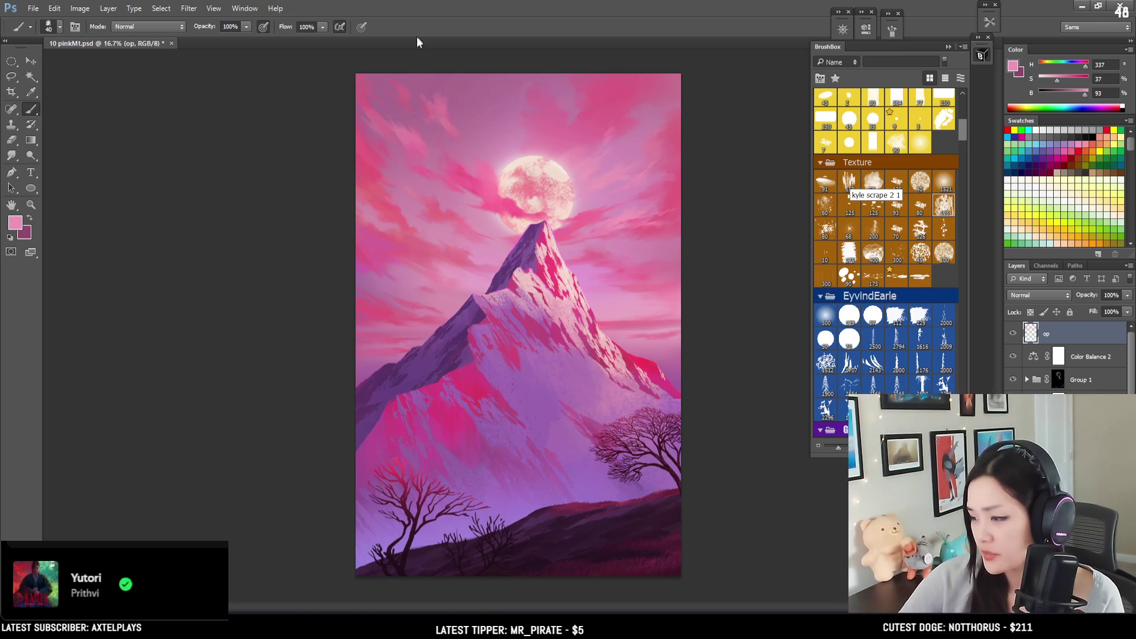
# Step: Paint upper-sky cloud strokes with sky pink, deeper cloud pink and softer pink using a smaller brush
pyautogui.keyDown('alt'); pyautogui.click(400, 135); pyautogui.keyUp('alt')
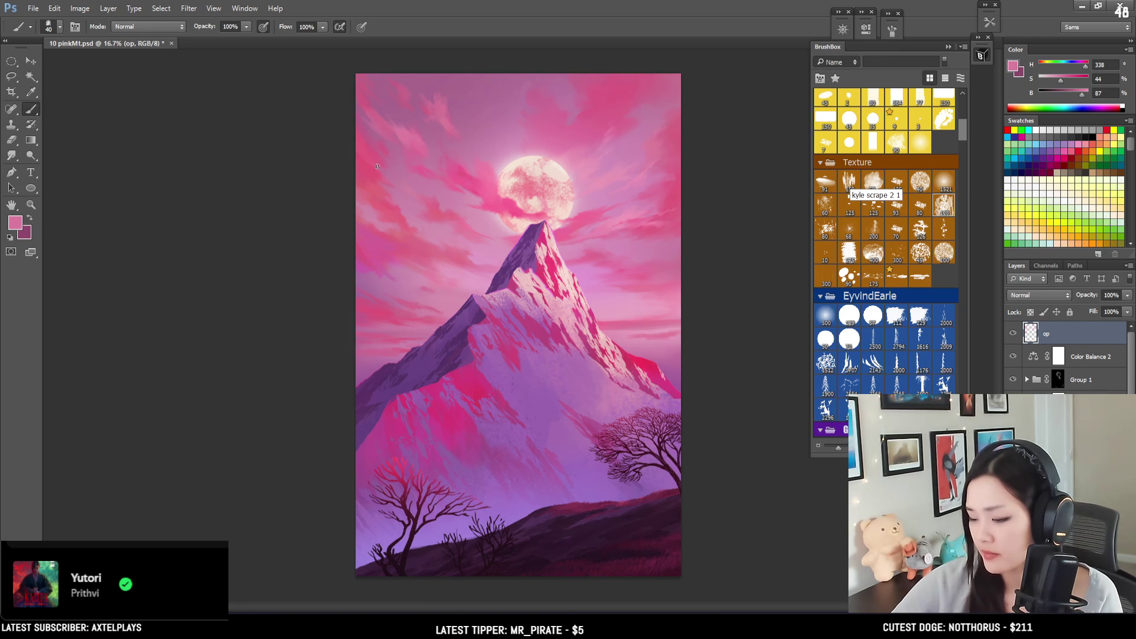
pyautogui.keyDown('alt'); pyautogui.click(374, 176); pyautogui.keyUp('alt')
pyautogui.press(']')
pyautogui.press('[')
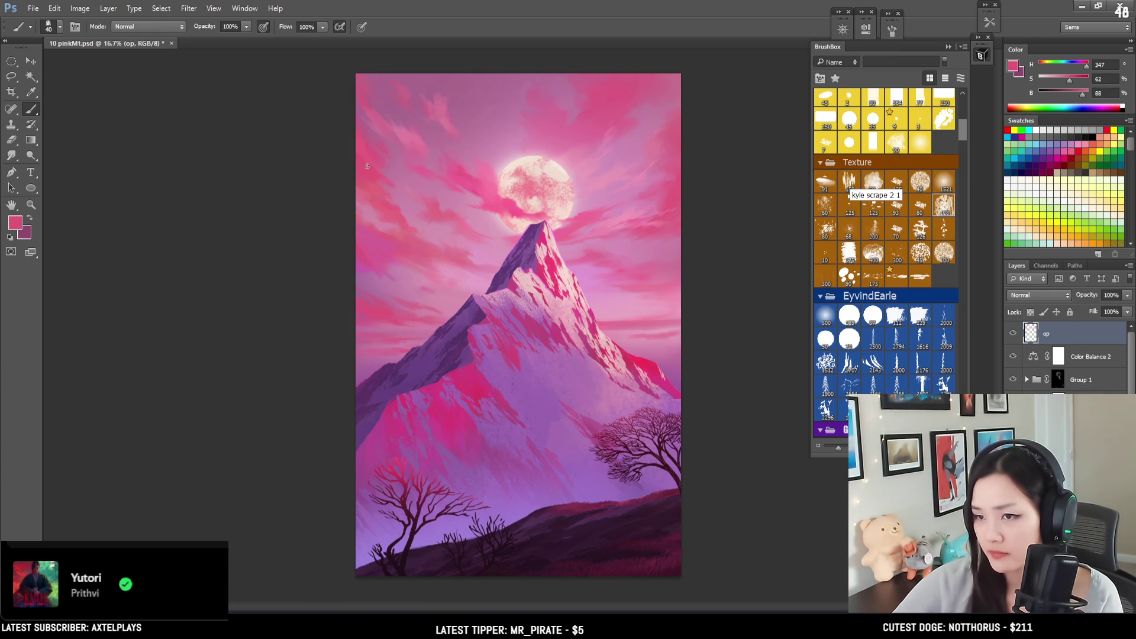
pyautogui.keyDown('alt'); pyautogui.click(408, 130); pyautogui.keyUp('alt')
pyautogui.press('[')
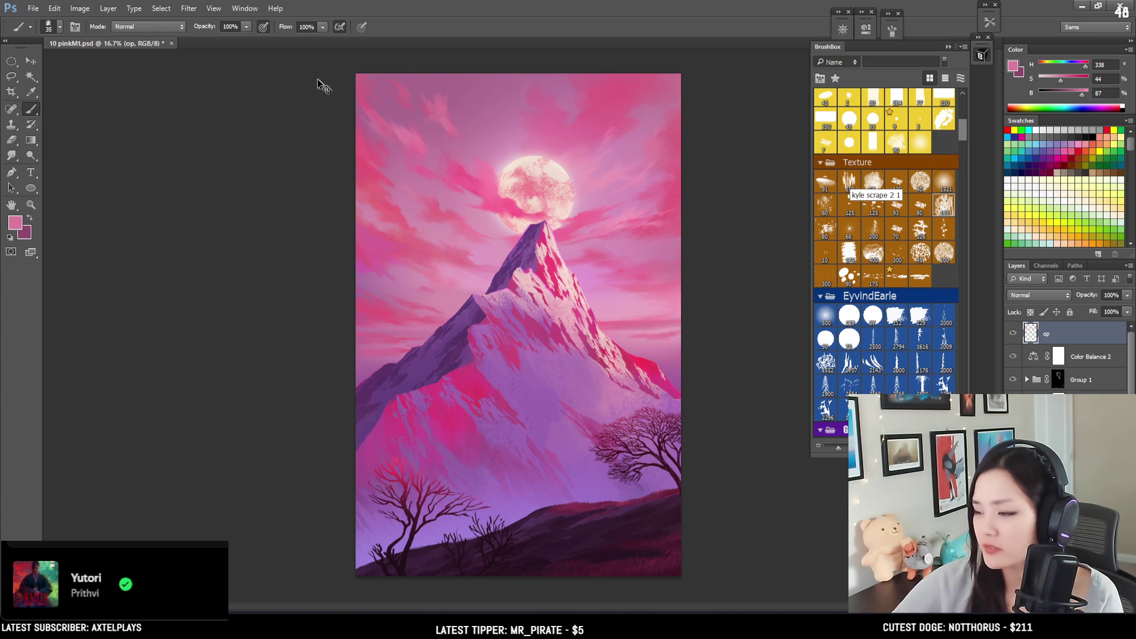
pyautogui.press('[')
pyautogui.press(']')
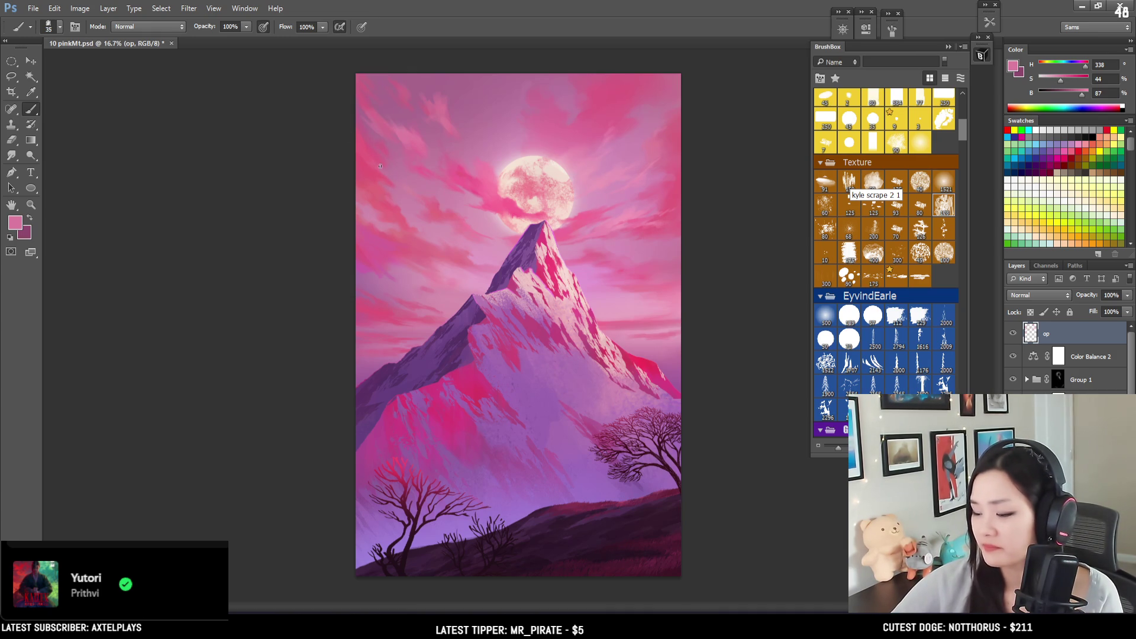
# Step: Sample deeper, lighter and darker pinks and paint broad streaks with a much larger brush
pyautogui.keyDown('alt'); pyautogui.click(382, 181); pyautogui.keyUp('alt')
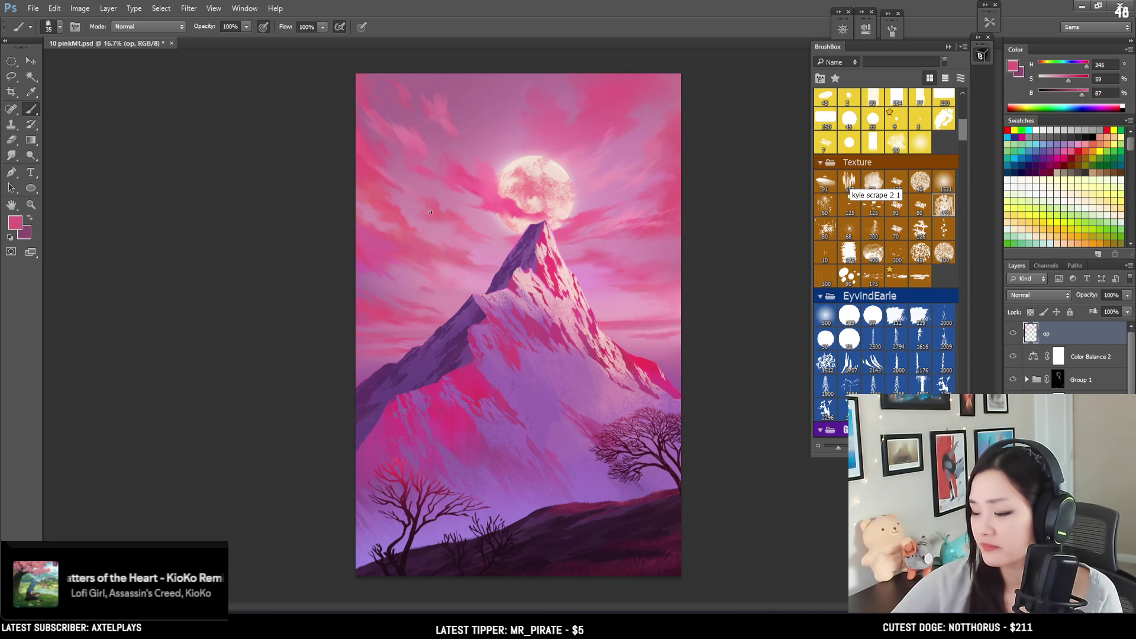
pyautogui.keyDown('alt'); pyautogui.click(488, 164); pyautogui.keyUp('alt')
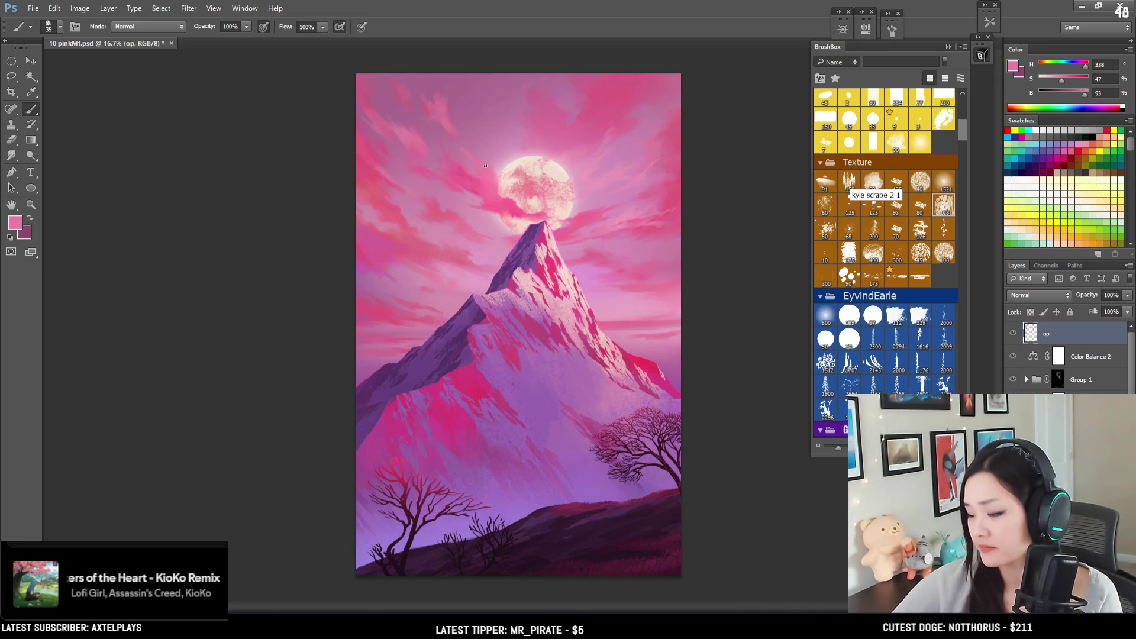
pyautogui.press(']')
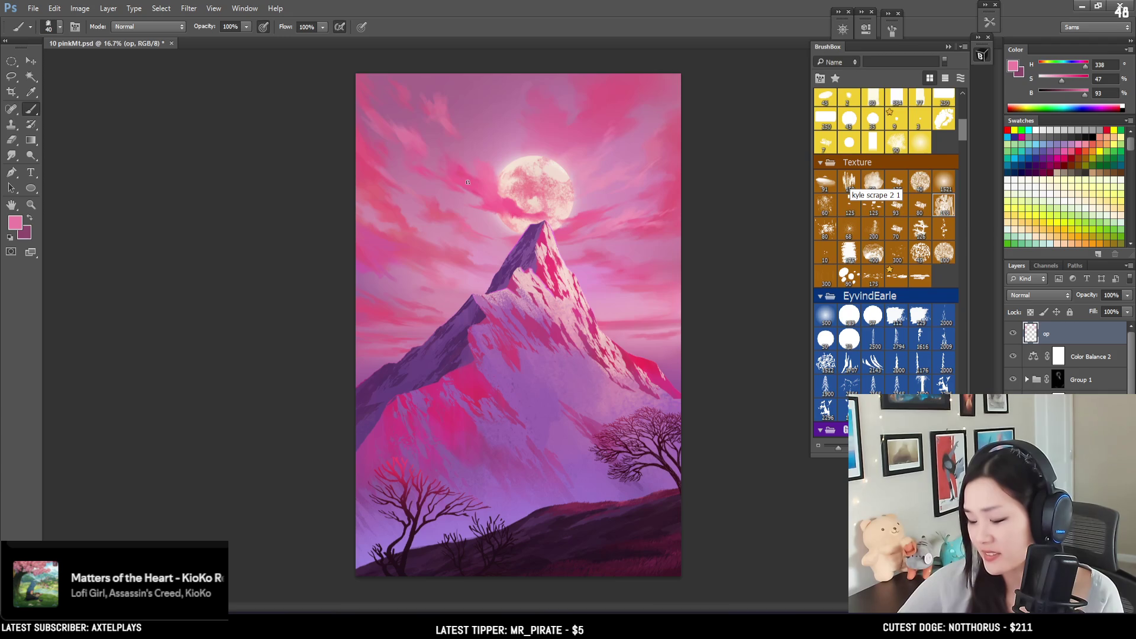
pyautogui.press(']')
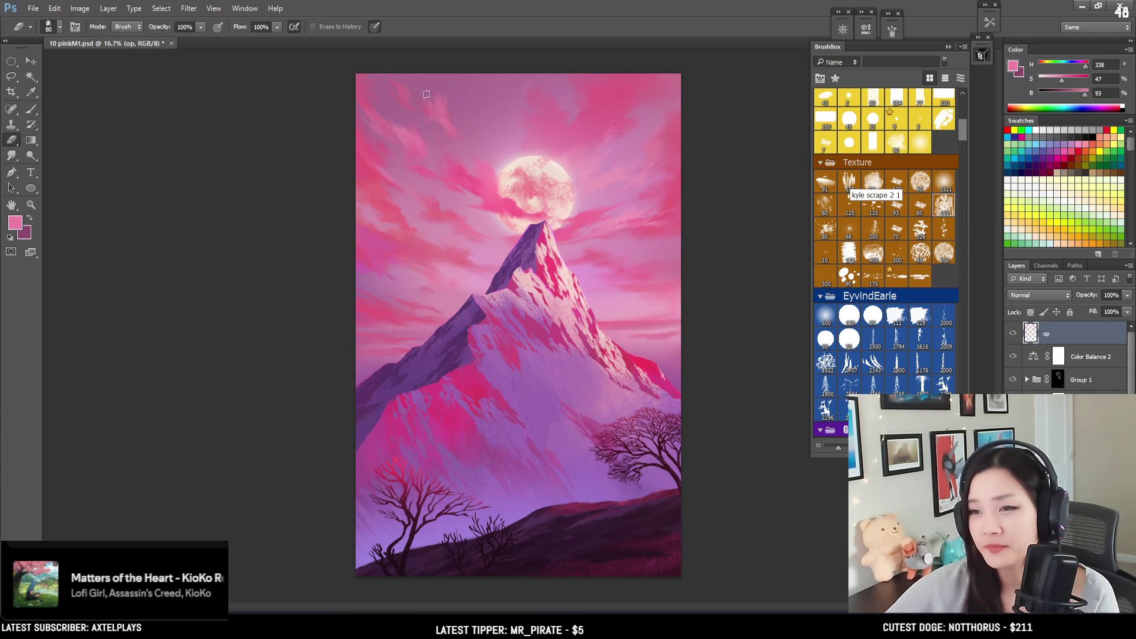
pyautogui.keyDown('alt'); pyautogui.click(437, 108); pyautogui.keyUp('alt')
pyautogui.press(']')
pyautogui.press(']')
pyautogui.press(']')
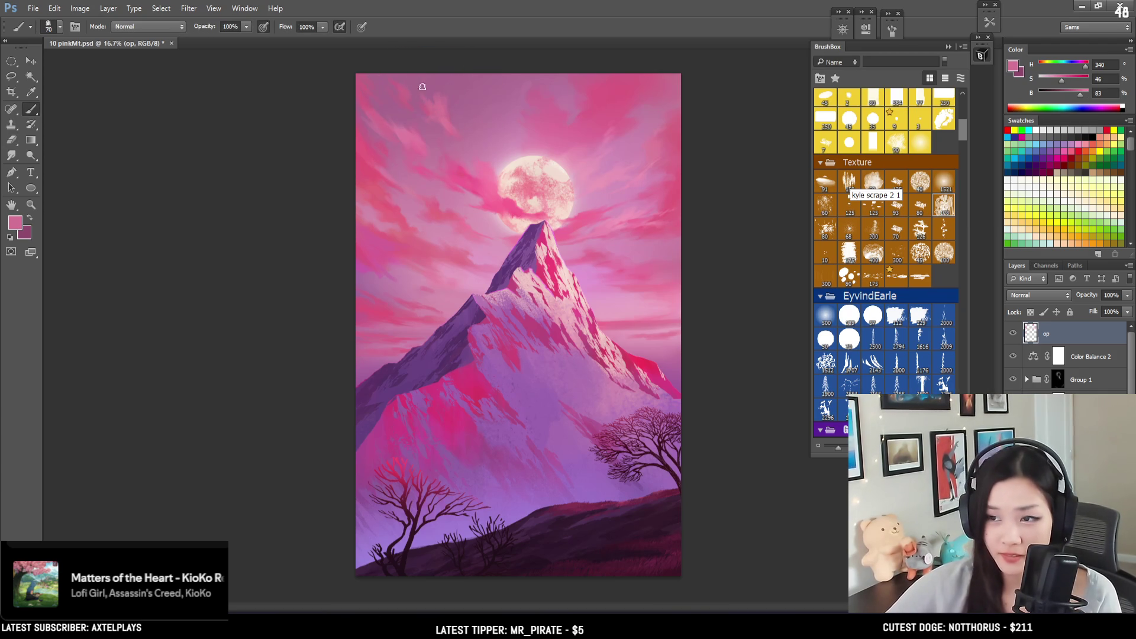
pyautogui.press(']')
pyautogui.press(']')
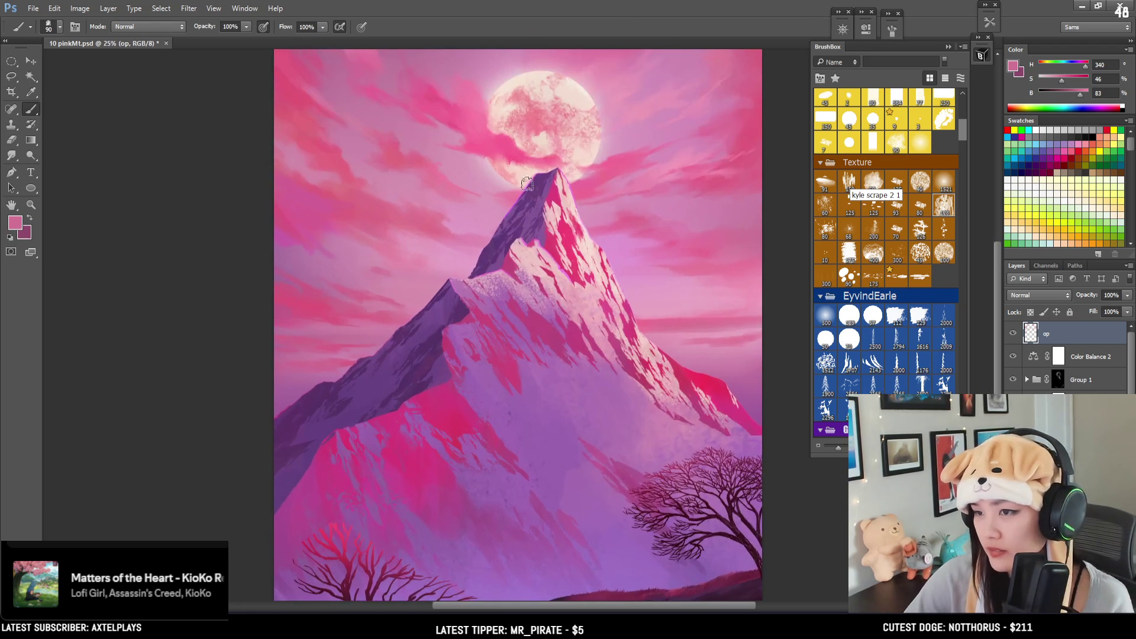
pyautogui.scroll(1, 595, 114)
# Step: Blend the clouds beside the moon with a light pink sampled near it, using a smaller brush
pyautogui.keyDown('alt'); pyautogui.click(575, 146); pyautogui.keyUp('alt')
pyautogui.press('[')
pyautogui.press('[')
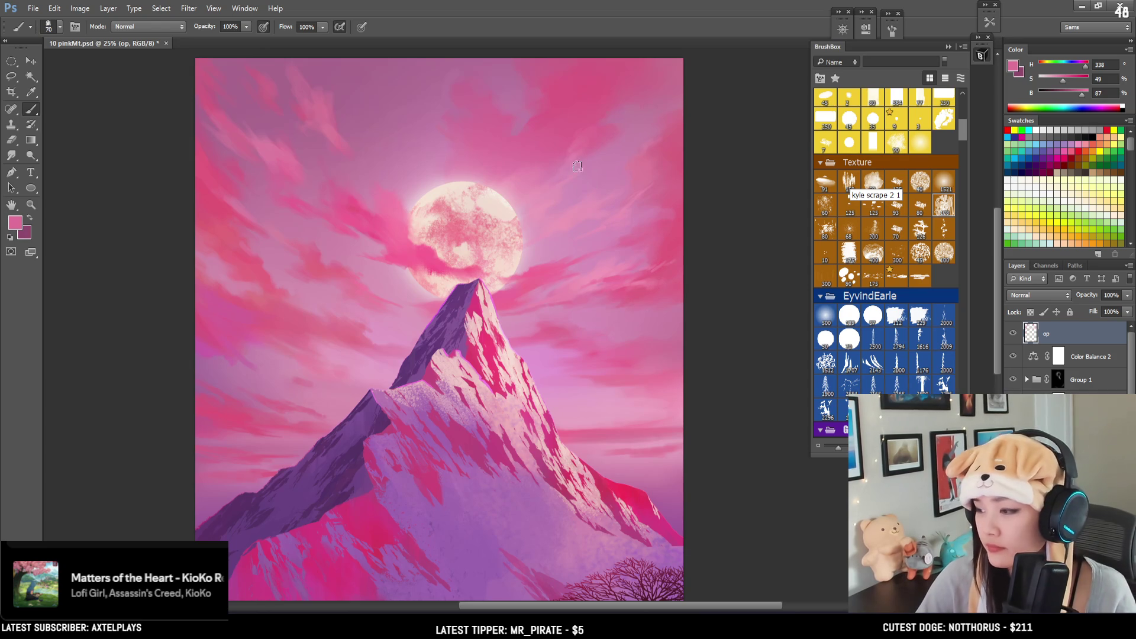
pyautogui.moveTo(583, 144)
pyautogui.mouseDown()
pyautogui.moveTo(611, 167)
pyautogui.moveTo(611, 209)
pyautogui.moveTo(609, 168)
pyautogui.mouseUp()
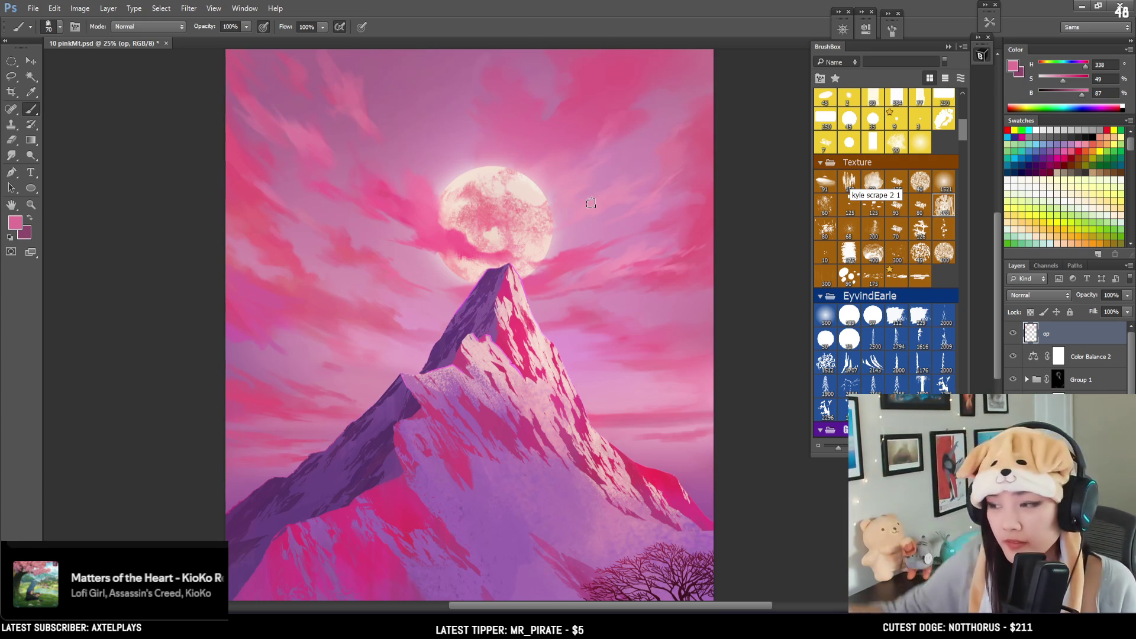
pyautogui.press('[')
pyautogui.keyDown('alt'); pyautogui.click(629, 245); pyautogui.keyUp('alt')
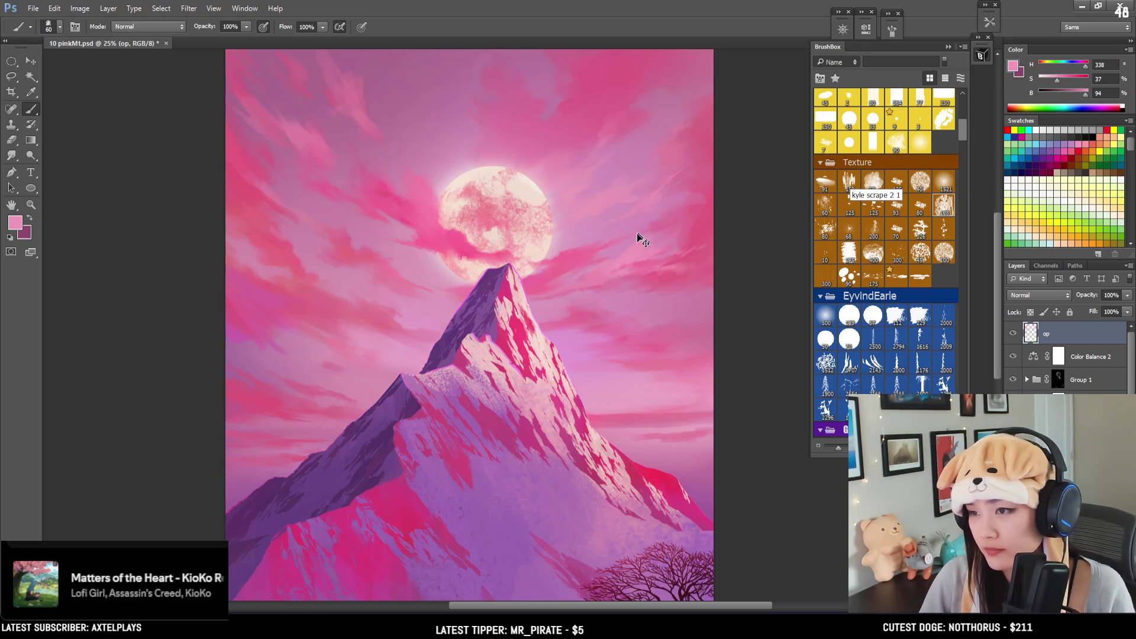
pyautogui.press('[')
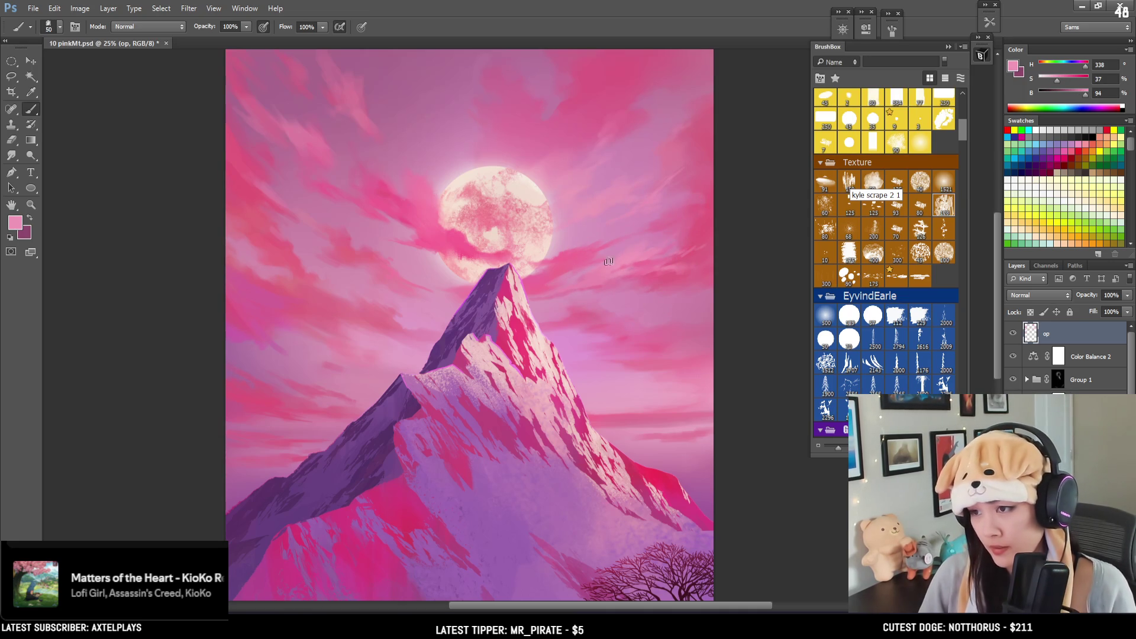
pyautogui.press('[')
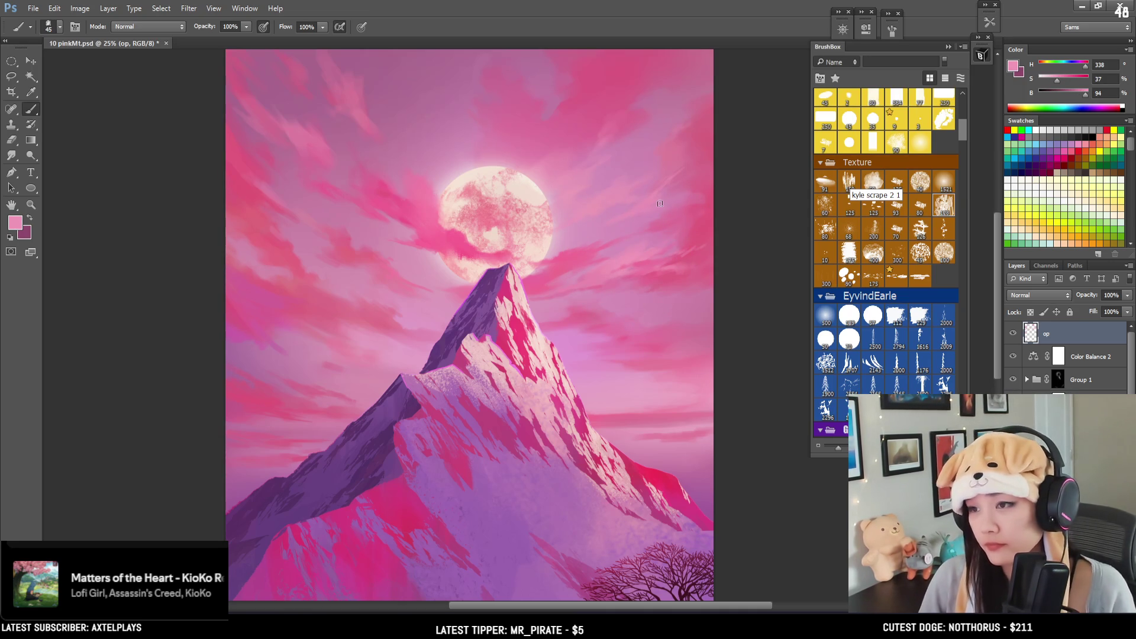
pyautogui.moveTo(648, 230)
pyautogui.mouseDown()
pyautogui.moveTo(623, 248)
pyautogui.moveTo(613, 177)
pyautogui.moveTo(571, 238)
pyautogui.moveTo(634, 230)
pyautogui.moveTo(616, 254)
pyautogui.moveTo(623, 276)
pyautogui.moveTo(641, 272)
pyautogui.moveTo(631, 264)
pyautogui.moveTo(604, 294)
pyautogui.moveTo(624, 290)
pyautogui.moveTo(629, 303)
pyautogui.mouseUp()
# Step: Work deeper and mid pinks into the left-sky streaks, then switch to a larger eraser
pyautogui.press(']')
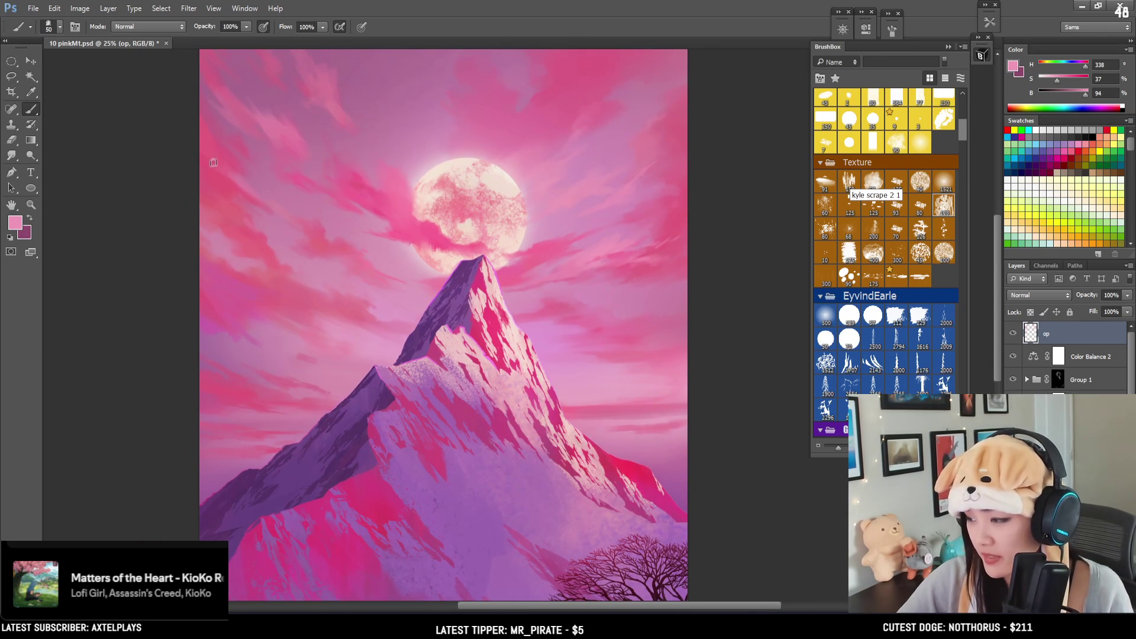
pyautogui.press('[')
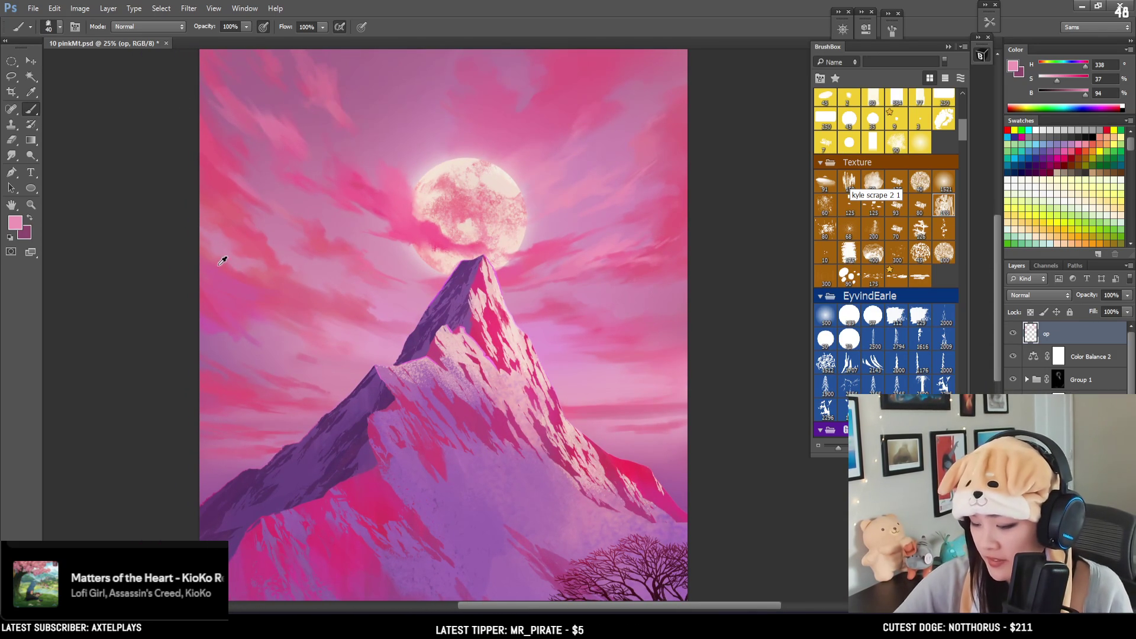
pyautogui.keyDown('alt'); pyautogui.click(255, 273); pyautogui.keyUp('alt')
pyautogui.press(']')
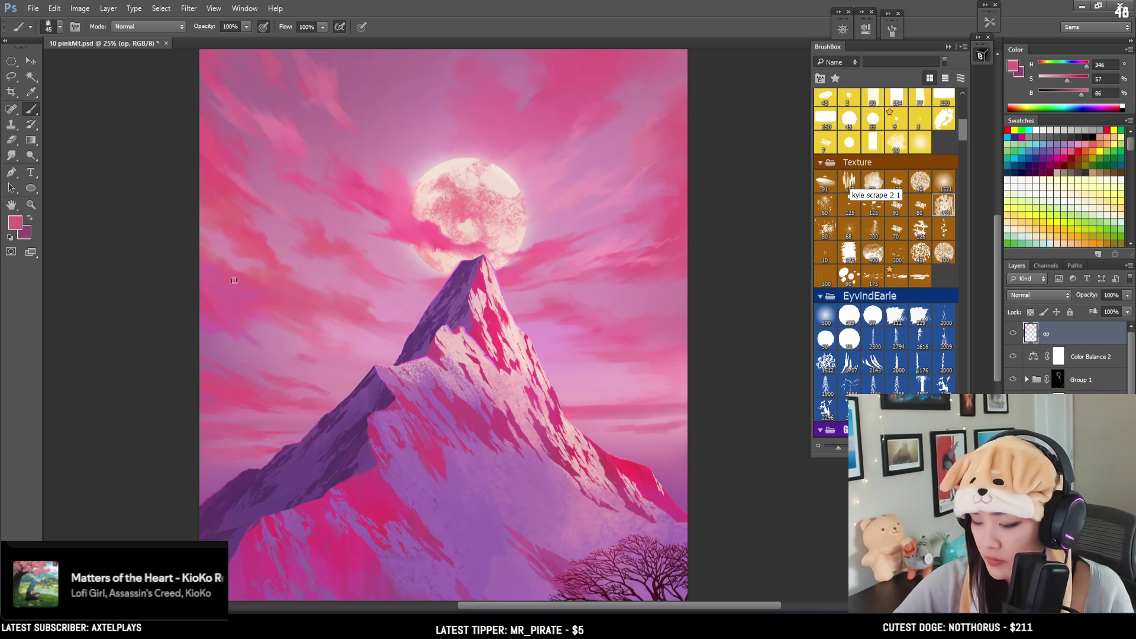
pyautogui.keyDown('alt'); pyautogui.click(233, 267); pyautogui.keyUp('alt')
pyautogui.press('[')
pyautogui.keyDown('alt'); pyautogui.click(270, 126); pyautogui.keyUp('alt')
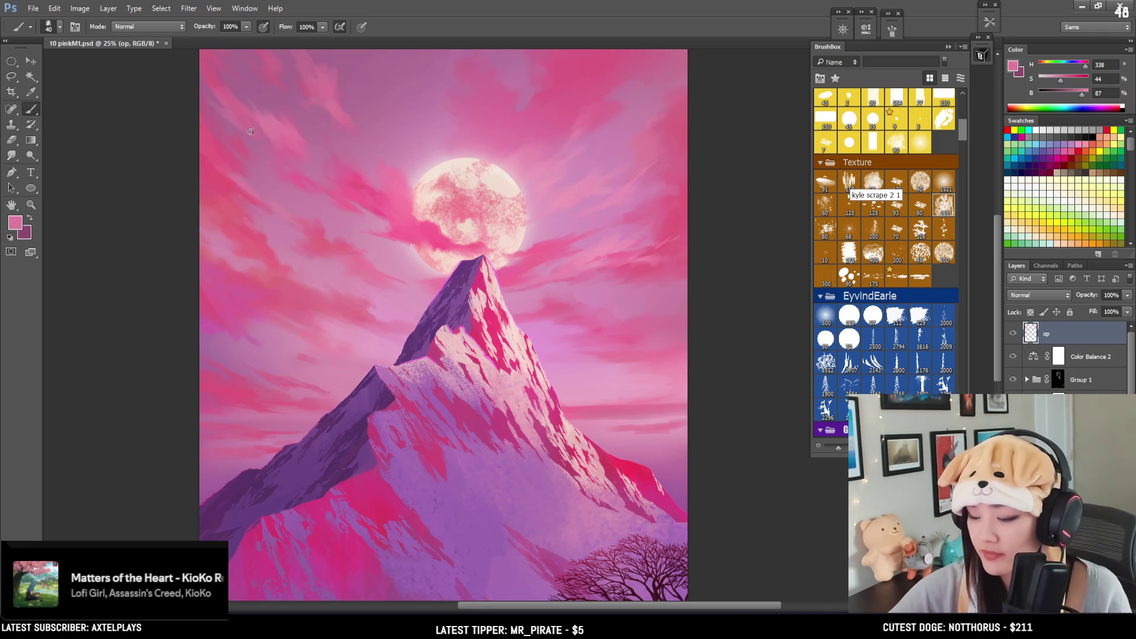
pyautogui.press('[')
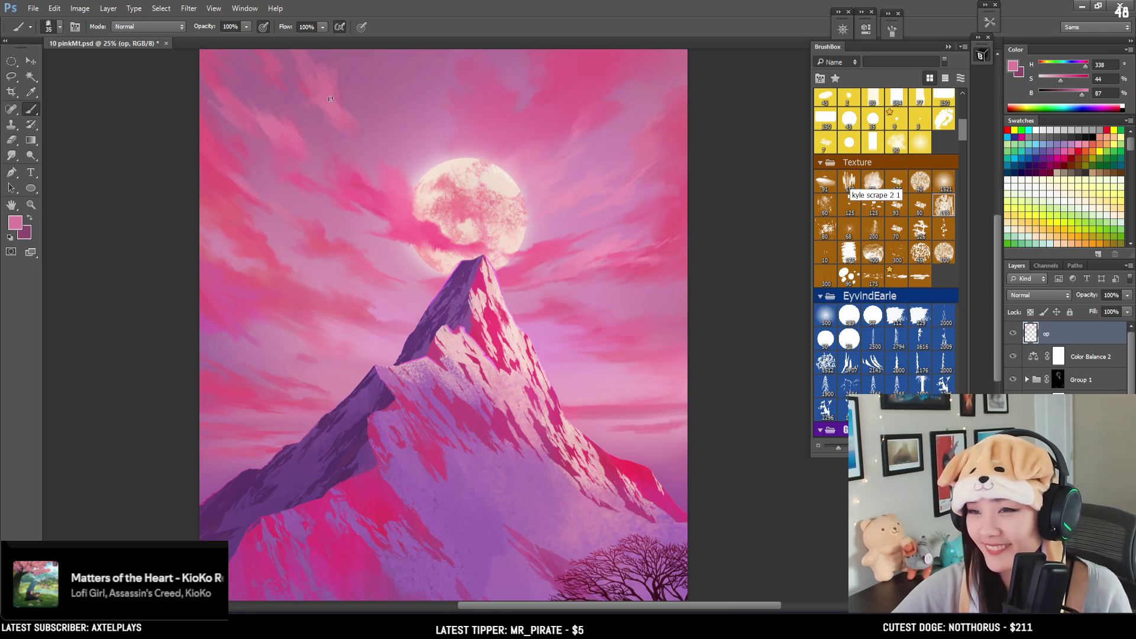
pyautogui.press('e')
pyautogui.moveTo(364, 157)
pyautogui.mouseDown()
pyautogui.moveTo(342, 132)
pyautogui.moveTo(383, 162)
pyautogui.mouseUp()
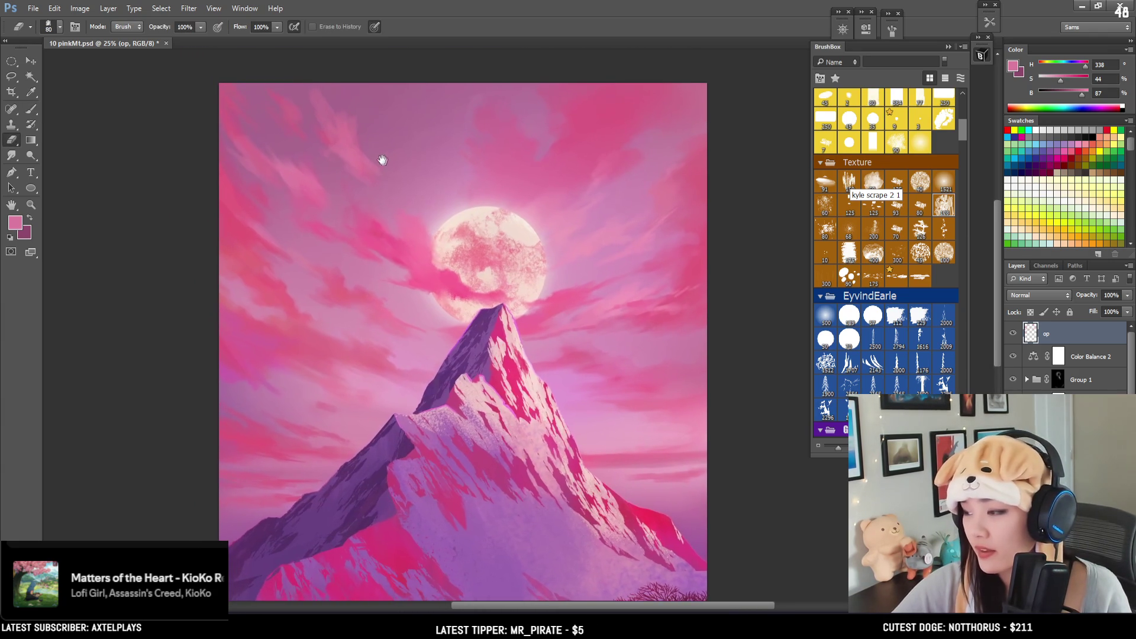
pyautogui.press(']')
pyautogui.press(']')
# Step: Dismiss the history eraser alert and resume painting with a brighter pink near the moon
pyautogui.keyDown('alt'); pyautogui.click(366, 164); pyautogui.keyUp('alt')
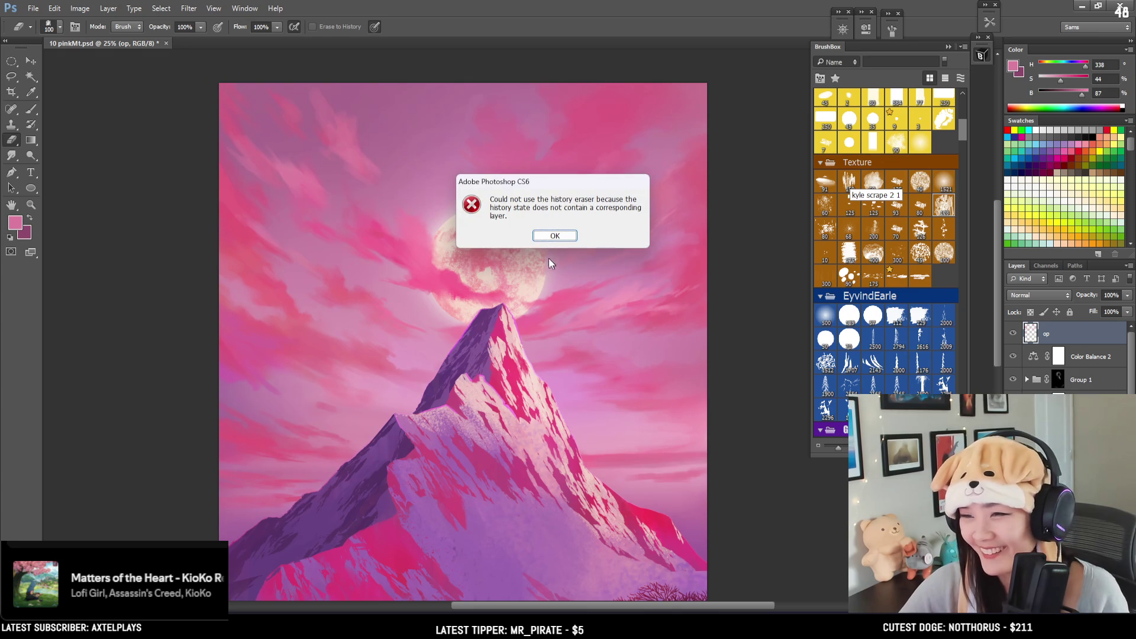
pyautogui.click(551, 236)
pyautogui.press('b')
pyautogui.keyDown('alt'); pyautogui.click(487, 297); pyautogui.keyUp('alt')
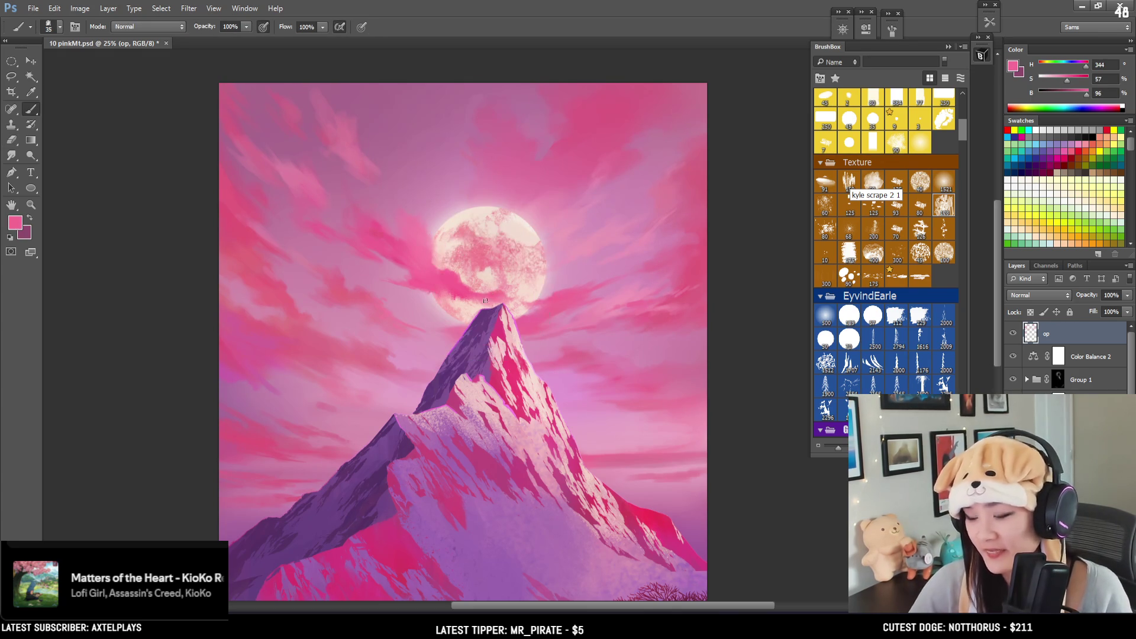
pyautogui.press('[')
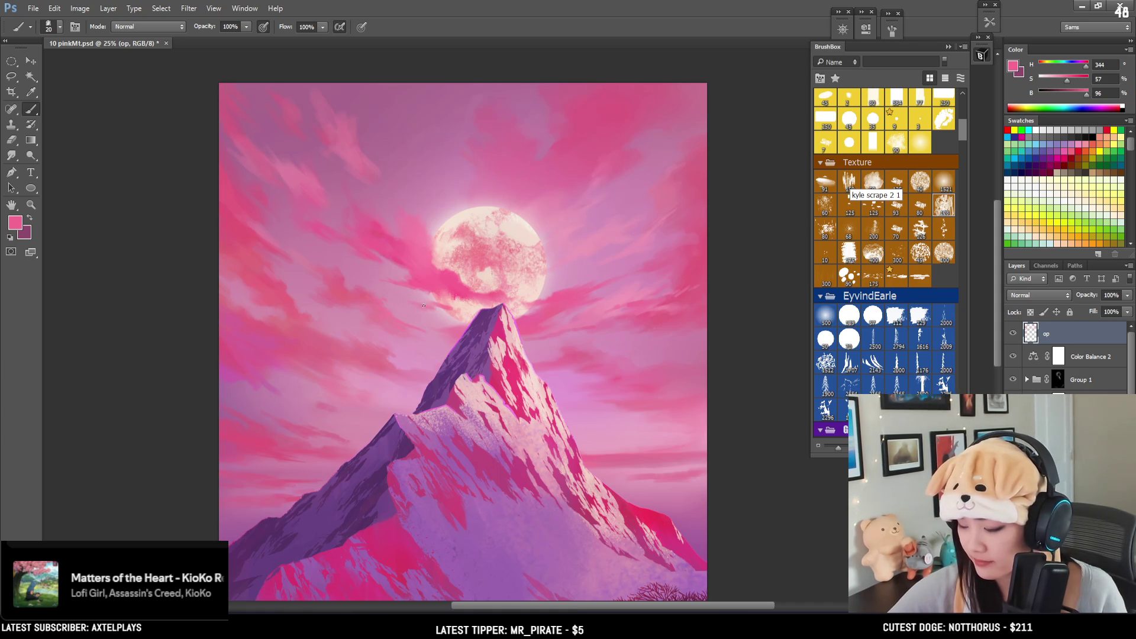
# Step: Refine the moon-side streaks alternating eraser and brush with the sampled sky pink, then zoom out
pyautogui.press('e')
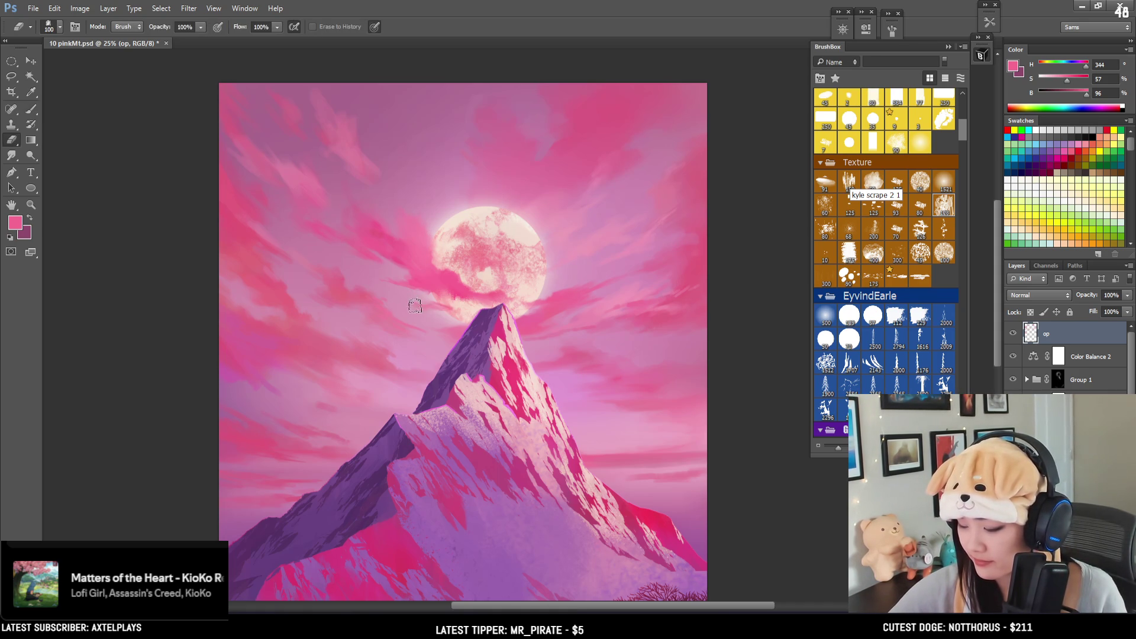
pyautogui.press('b')
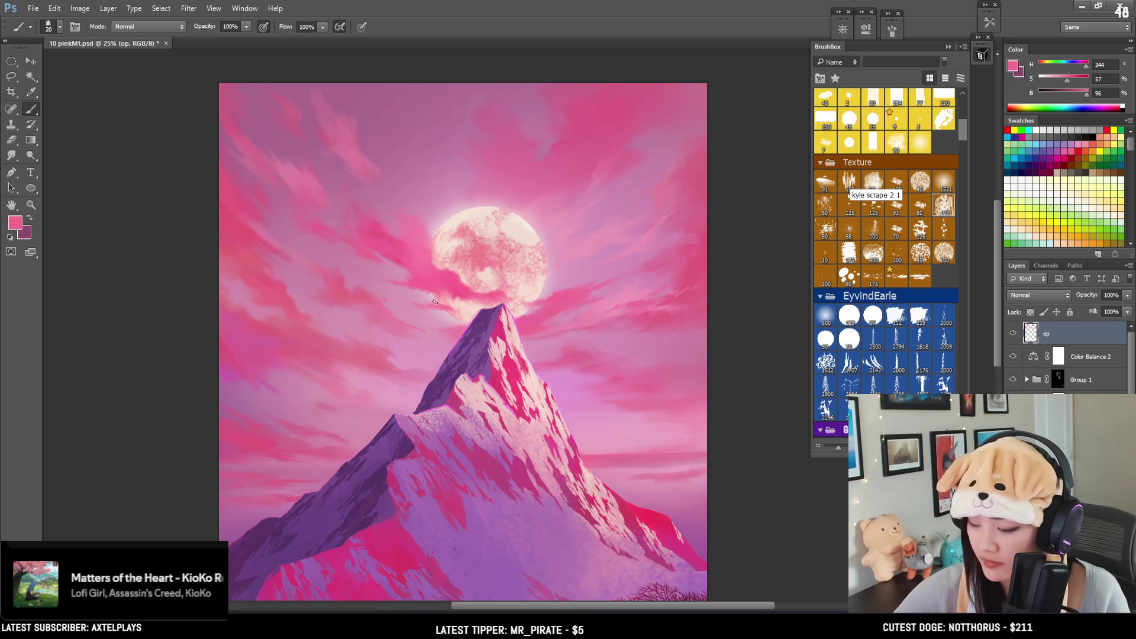
pyautogui.press('e')
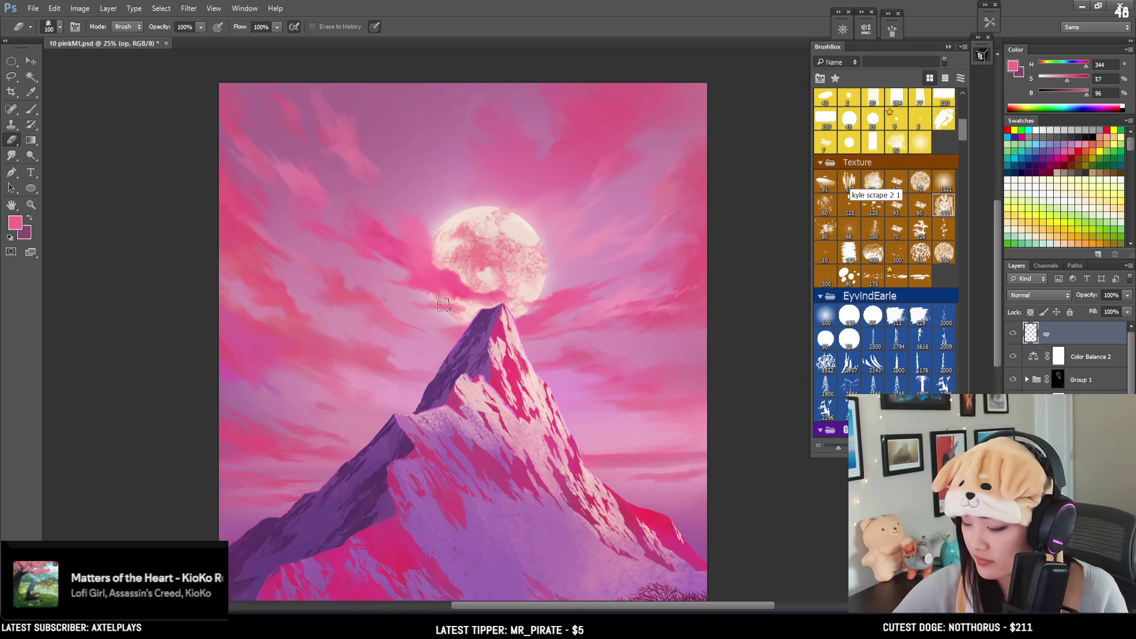
pyautogui.press('b')
pyautogui.keyDown('alt'); pyautogui.click(436, 305); pyautogui.keyUp('alt')
pyautogui.press('[')
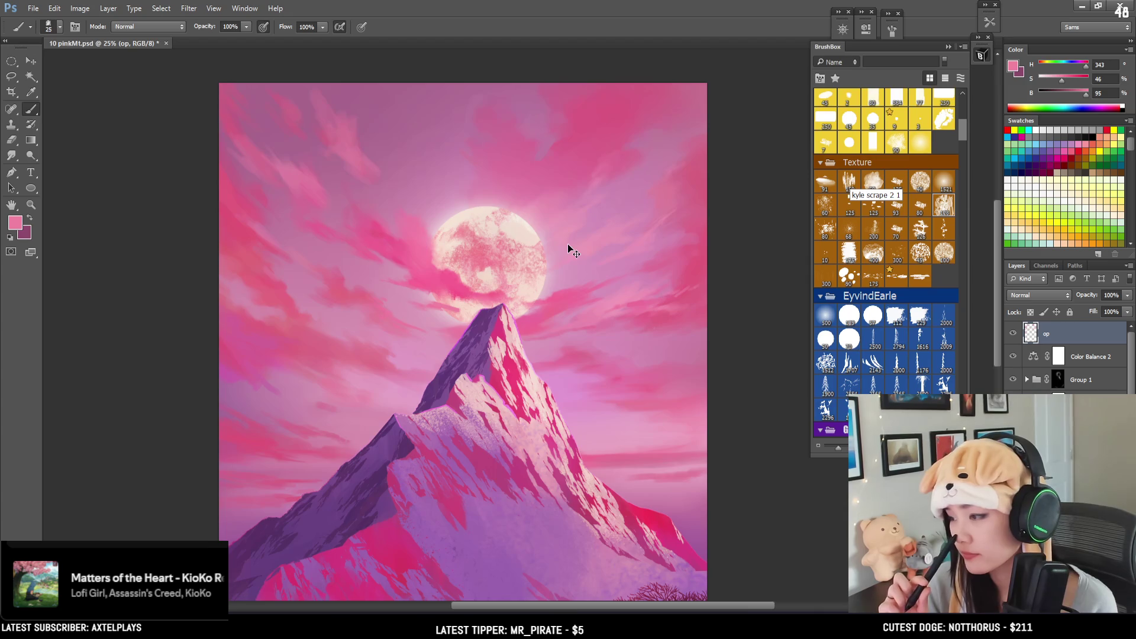
pyautogui.hotkey('ctrl', '-')
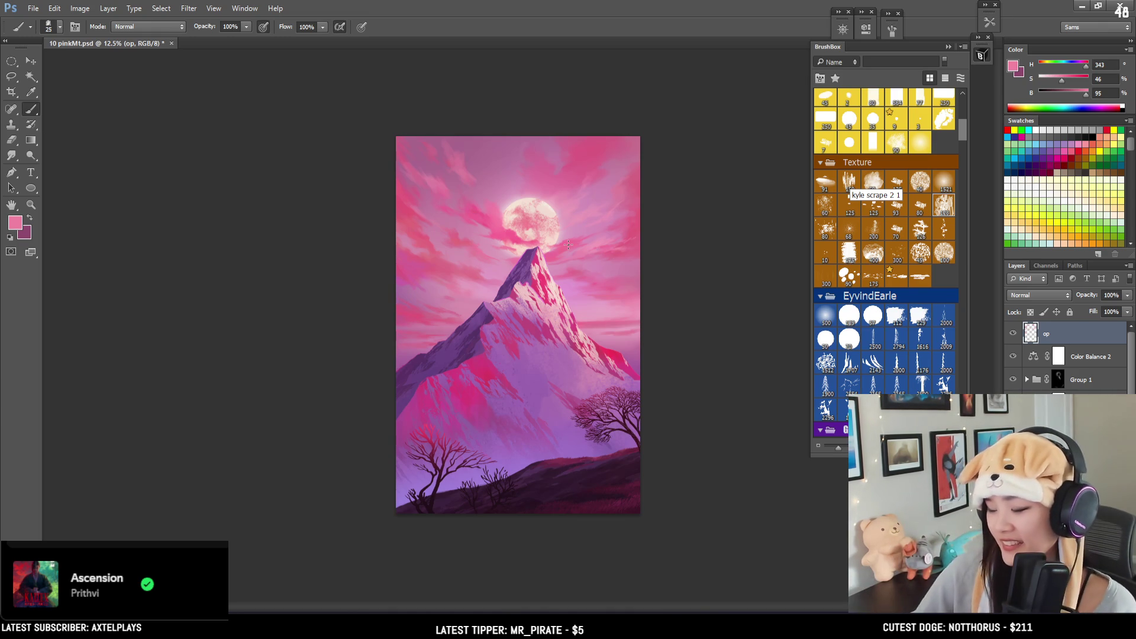
pyautogui.hotkey('ctrl', '+')
# Step: Paint upper-sky streaks with a softer muted pink sampled from the sky, then zoom in on the moon
pyautogui.press('[')
pyautogui.keyDown('alt'); pyautogui.click(608, 145); pyautogui.keyUp('alt')
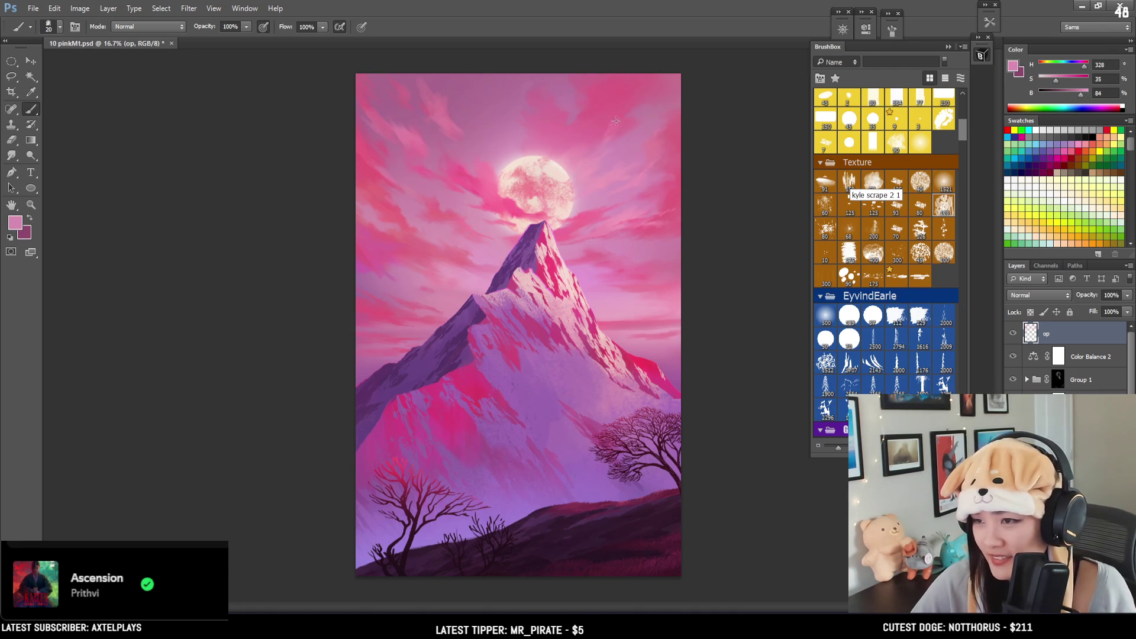
pyautogui.press(']')
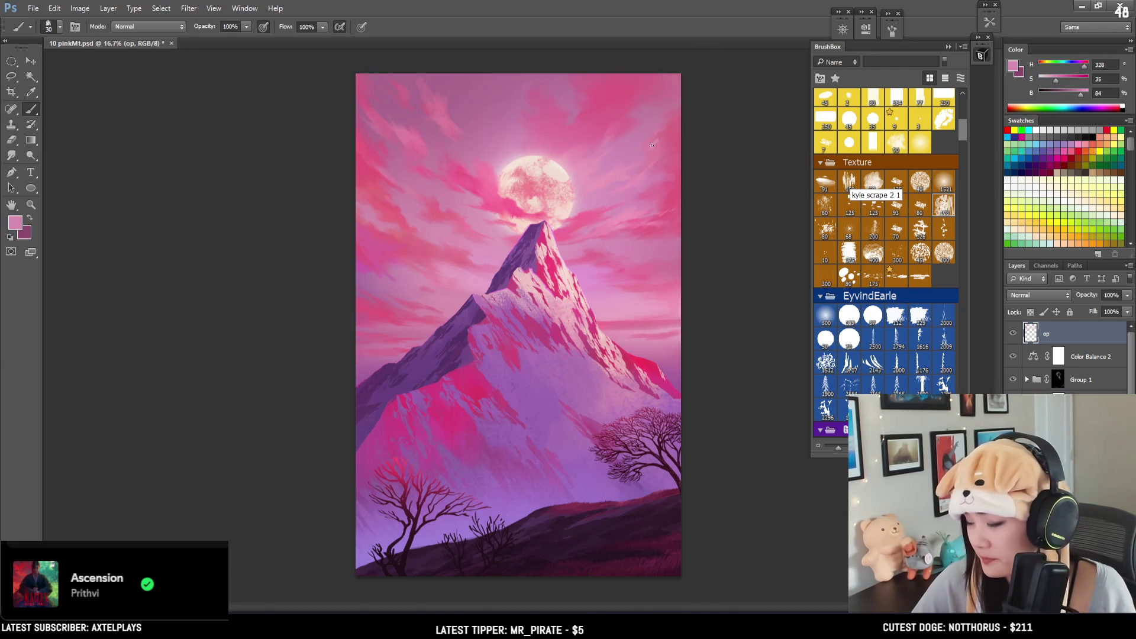
pyautogui.press('[')
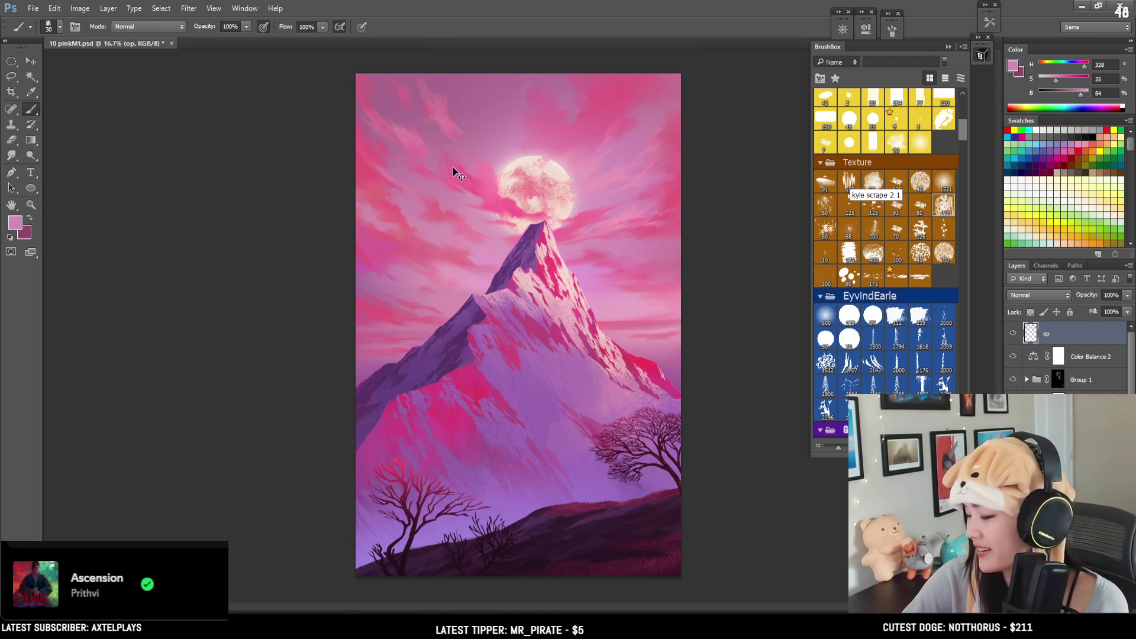
pyautogui.hotkey('ctrl', '+')
pyautogui.hotkey('ctrl', '+')
# Step: Enlarge the brush greatly and sample brighter and muted pinks for broad upper-left cloud strokes
pyautogui.moveTo(370, 55)
pyautogui.mouseDown()
pyautogui.moveTo(340, 183)
pyautogui.moveTo(278, 233)
pyautogui.moveTo(284, 271)
pyautogui.moveTo(342, 266)
pyautogui.mouseUp()
pyautogui.keyDown('alt'); pyautogui.click(338, 277); pyautogui.keyUp('alt')
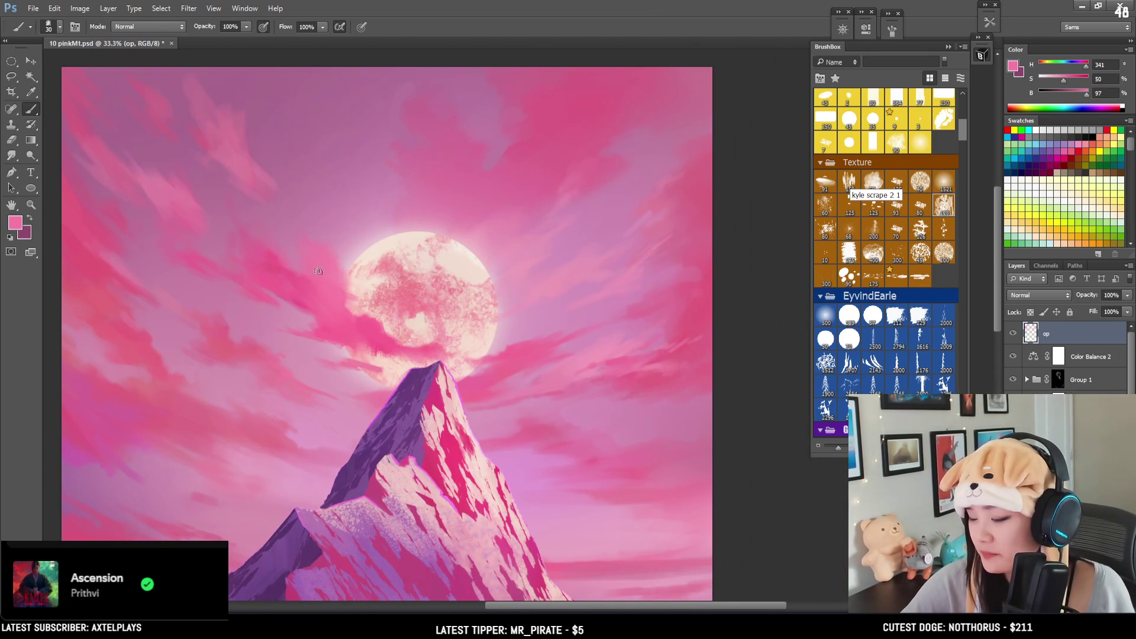
pyautogui.press(']')
pyautogui.press(']')
pyautogui.keyDown('alt'); pyautogui.click(232, 137); pyautogui.keyUp('alt')
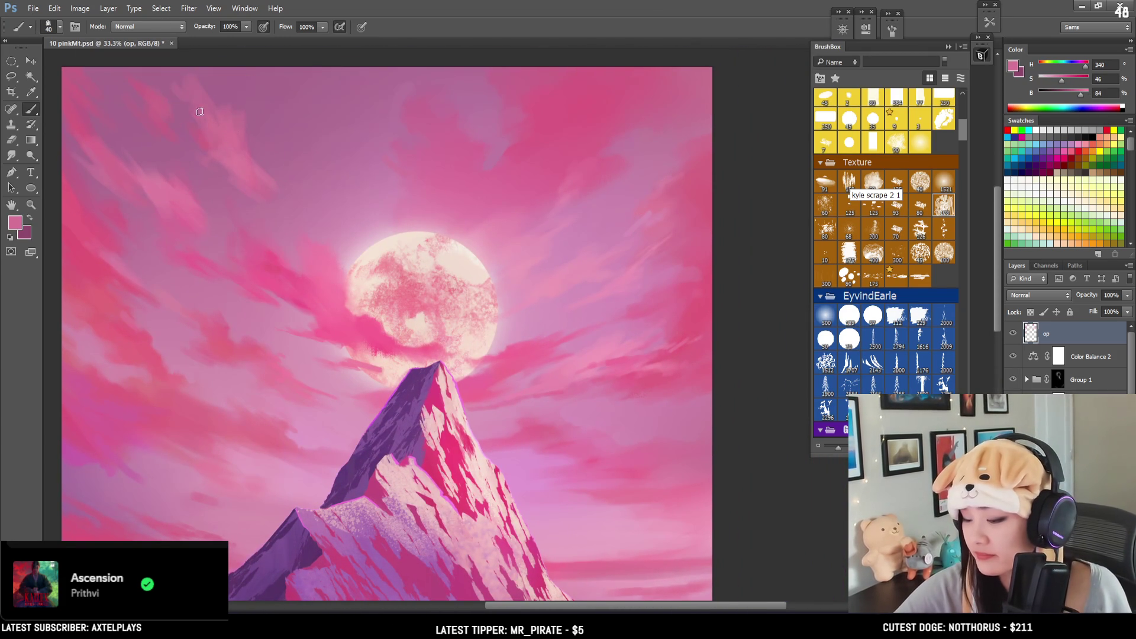
pyautogui.moveTo(217, 160)
pyautogui.mouseDown()
pyautogui.moveTo(348, 175)
pyautogui.moveTo(268, 144)
pyautogui.moveTo(290, 147)
pyautogui.moveTo(297, 128)
pyautogui.moveTo(312, 186)
pyautogui.moveTo(243, 53)
pyautogui.mouseUp()
pyautogui.press(']')
pyautogui.press(']')
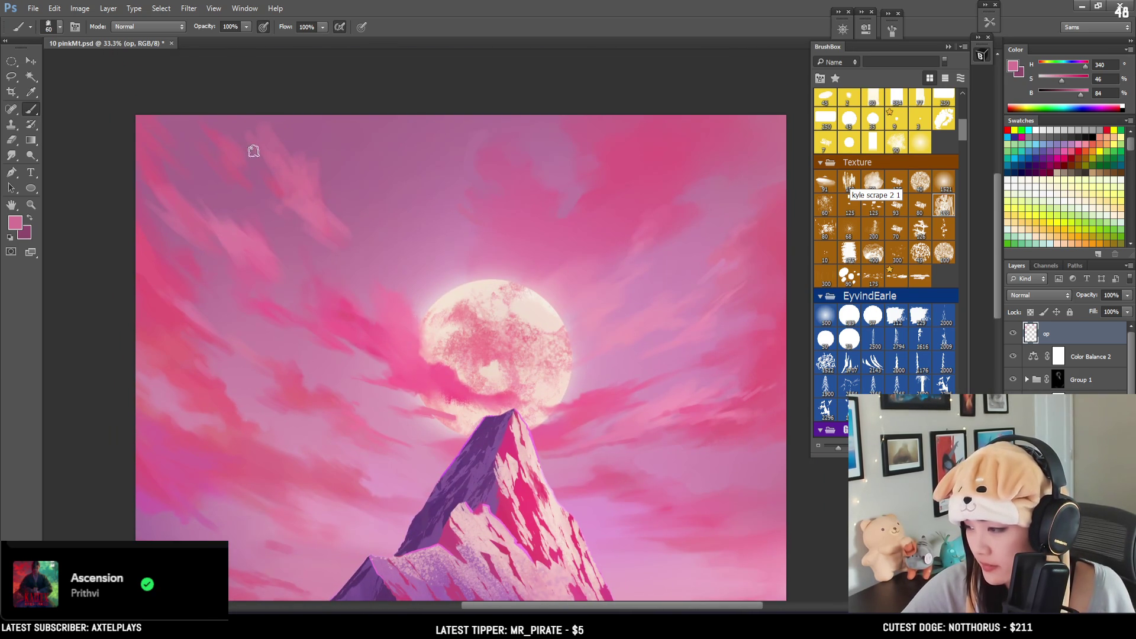
pyautogui.press(']')
pyautogui.press(']')
pyautogui.press(']')
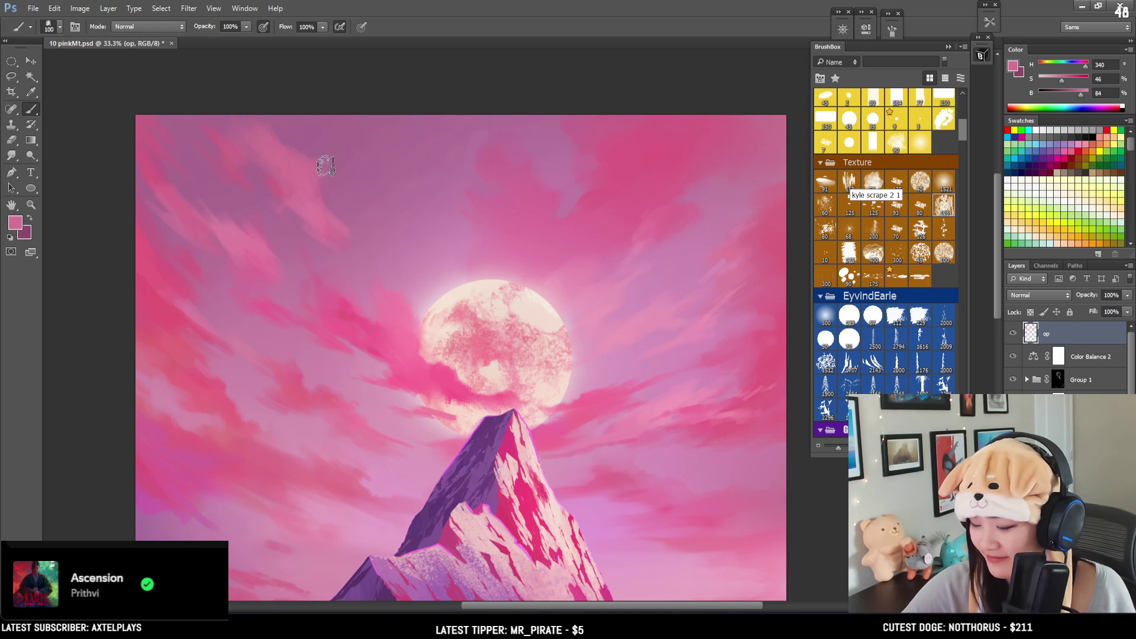
pyautogui.press(']')
pyautogui.press(']')
pyautogui.press(']')
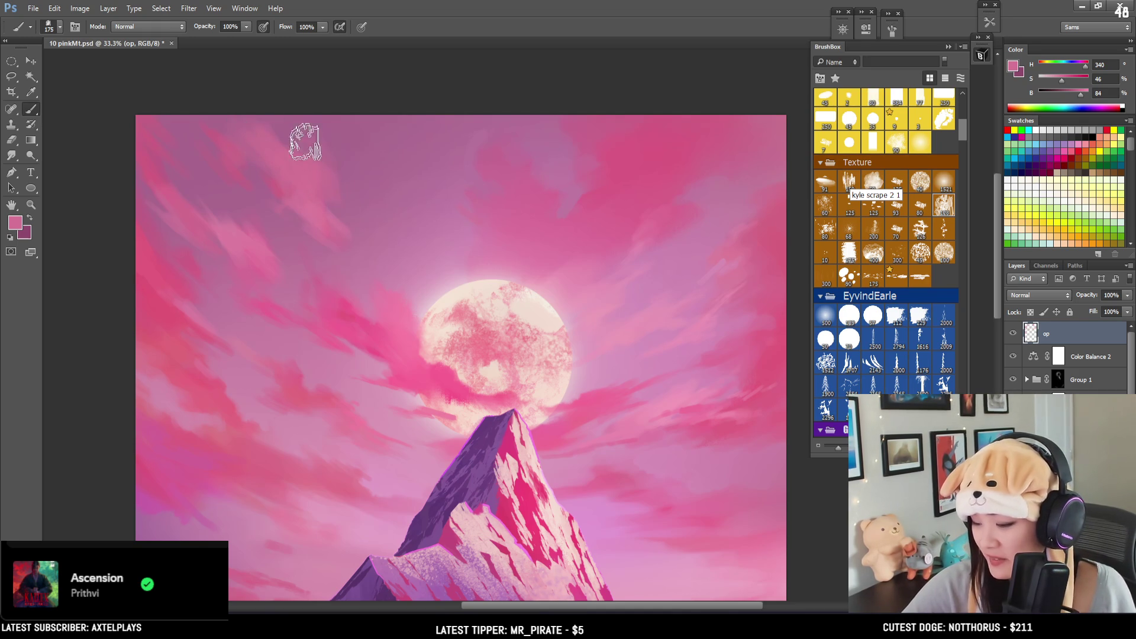
# Step: Refine the broad clouds with deeper and more saturated pinks and a smaller brush, then zoom out
pyautogui.press('e')
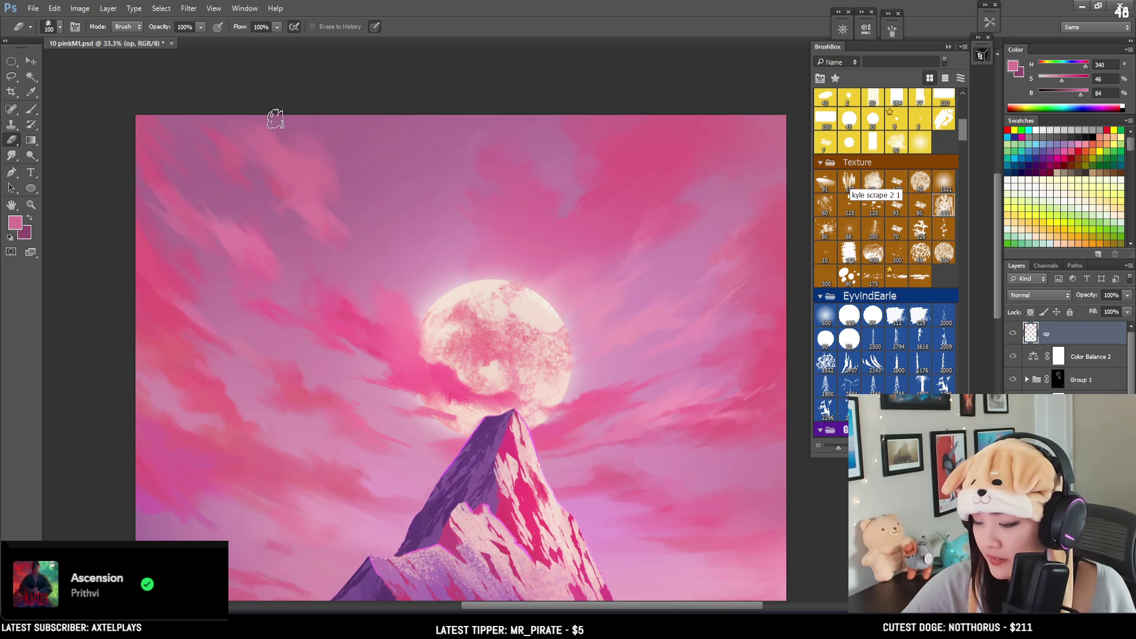
pyautogui.press('b')
pyautogui.keyDown('alt'); pyautogui.click(277, 183); pyautogui.keyUp('alt')
pyautogui.press('[')
pyautogui.press('[')
pyautogui.press('[')
pyautogui.keyDown('alt'); pyautogui.click(294, 295); pyautogui.keyUp('alt')
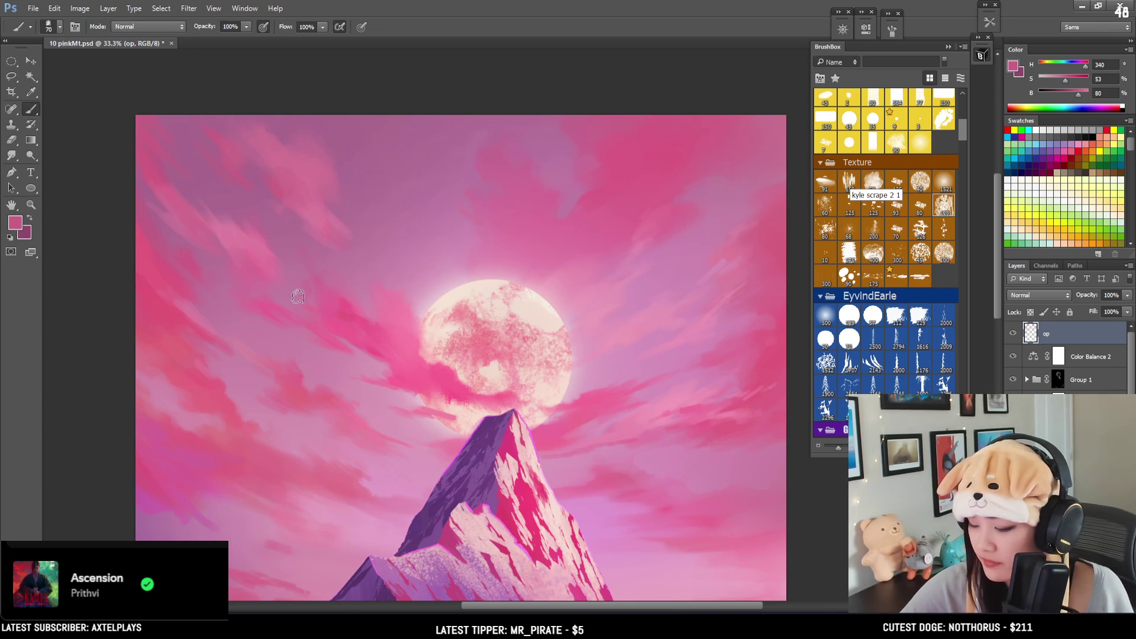
pyautogui.press('[')
pyautogui.keyDown('alt'); pyautogui.click(150, 245); pyautogui.keyUp('alt')
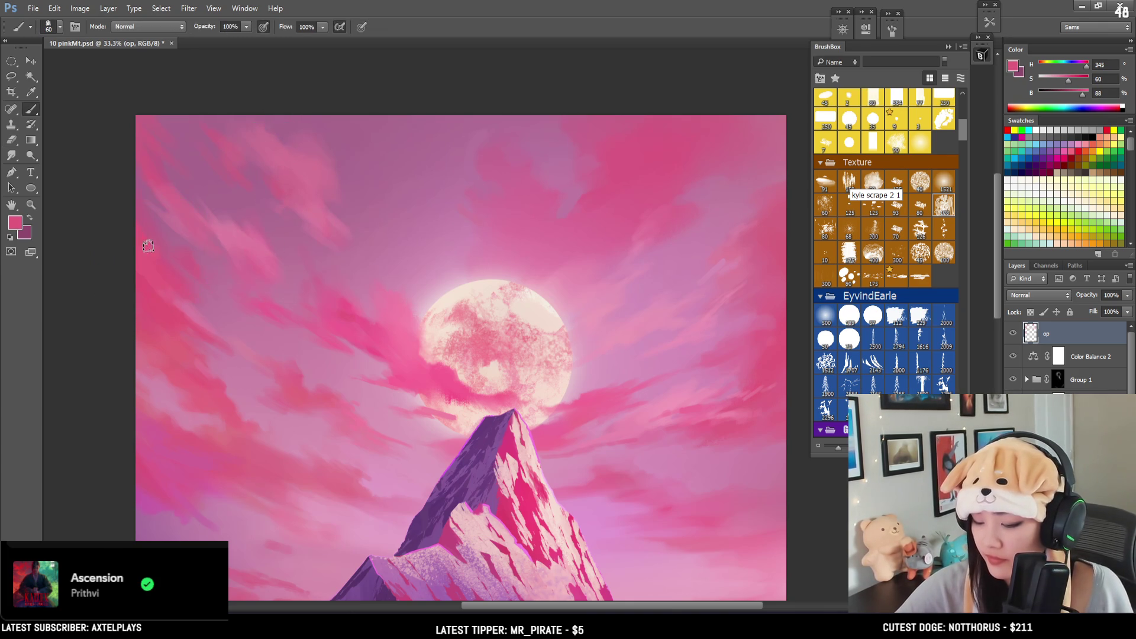
pyautogui.moveTo(253, 333)
pyautogui.mouseDown()
pyautogui.moveTo(217, 197)
pyautogui.moveTo(225, 214)
pyautogui.mouseUp()
pyautogui.press('[')
pyautogui.press('[')
pyautogui.press('[')
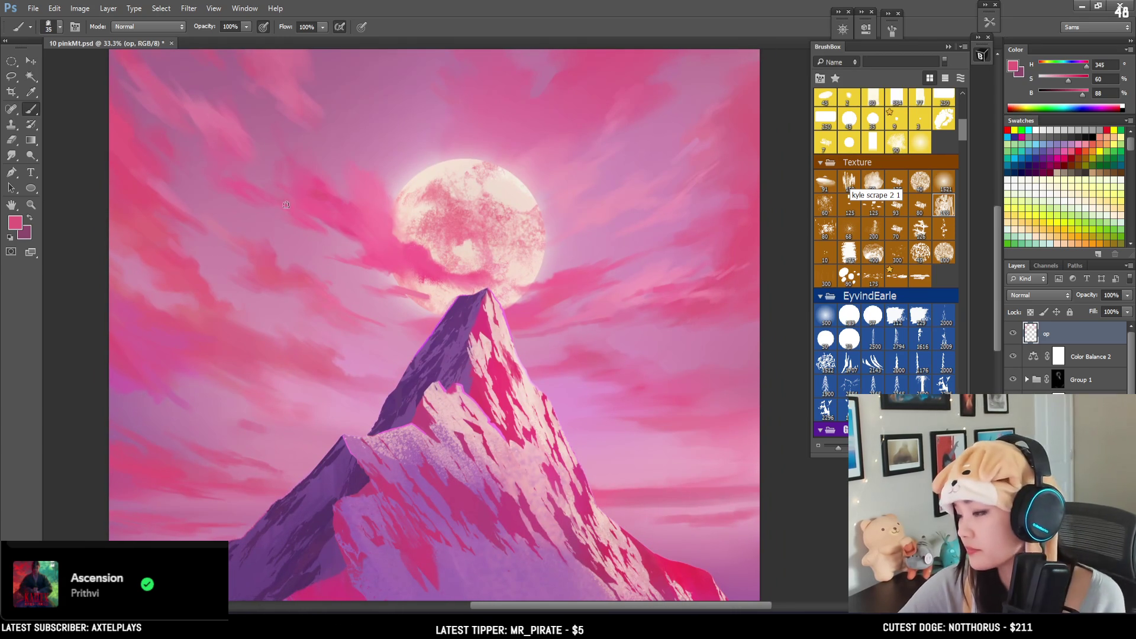
pyautogui.hotkey('ctrl', '-')
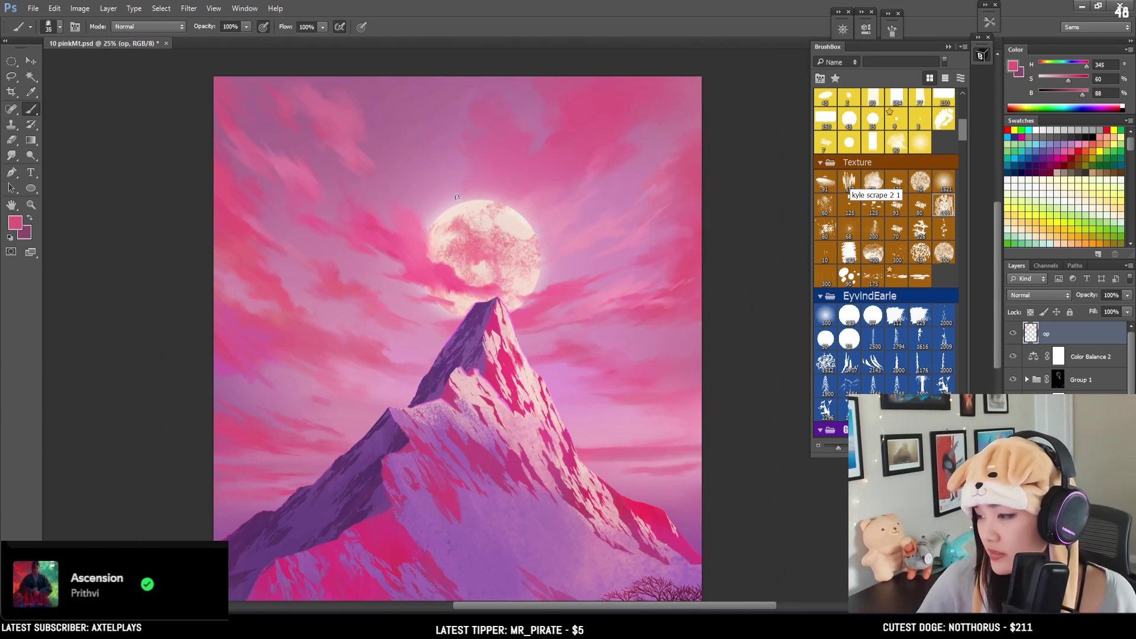
# Step: Sample bright, pale, mid and softer sky pinks and resize the brush for cloud strokes right of the moon
pyautogui.press(']')
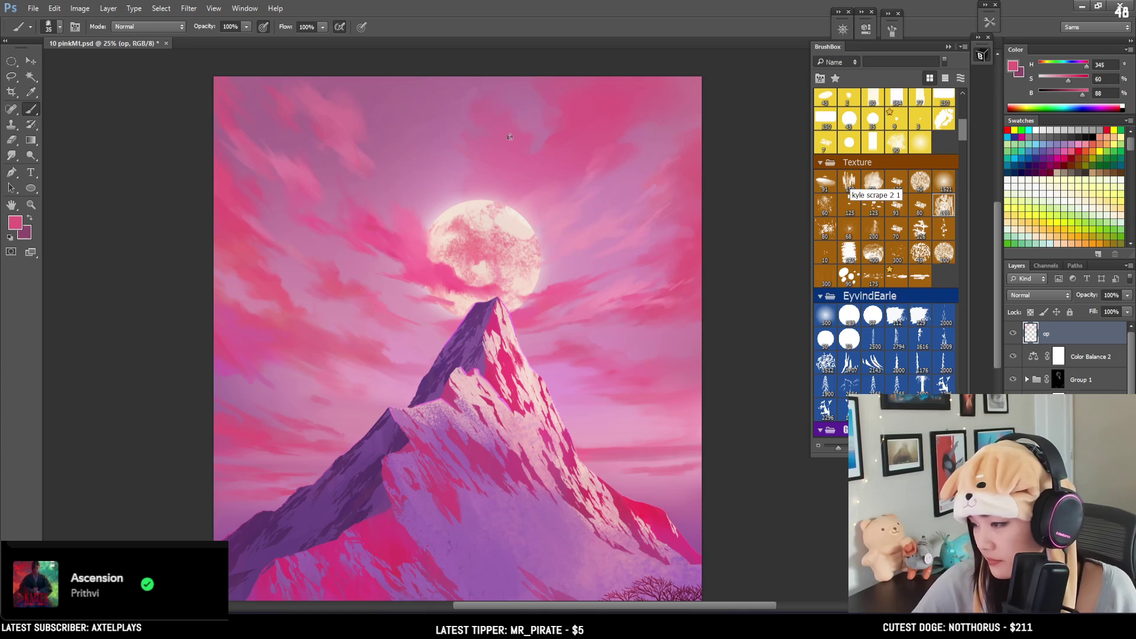
pyautogui.keyDown('alt'); pyautogui.click(547, 293); pyautogui.keyUp('alt')
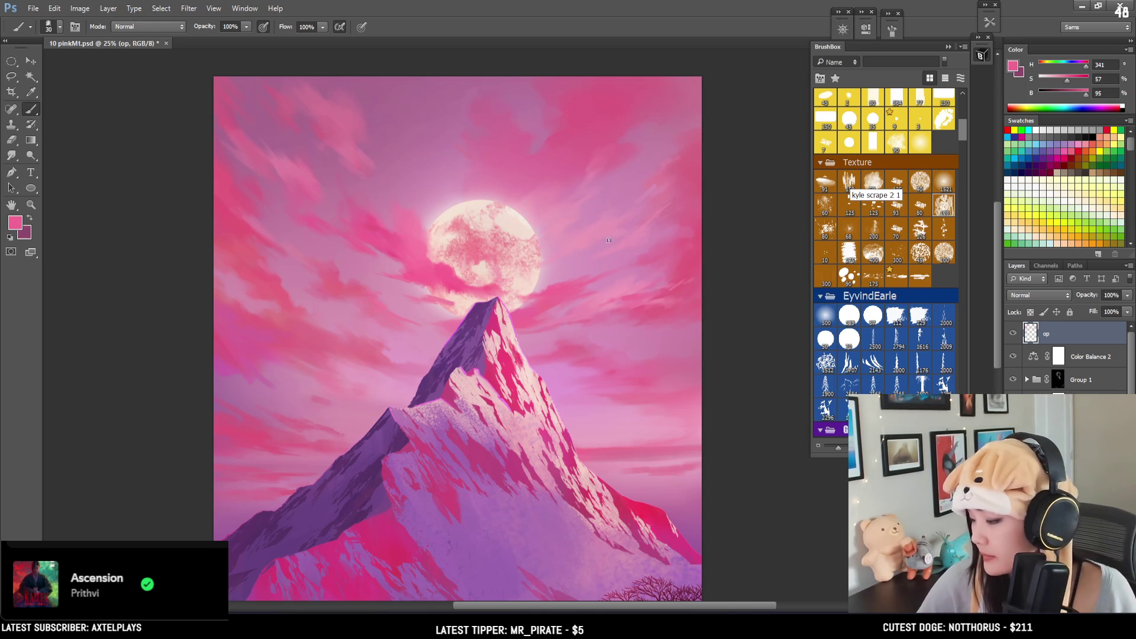
pyautogui.keyDown('alt'); pyautogui.click(639, 232); pyautogui.keyUp('alt')
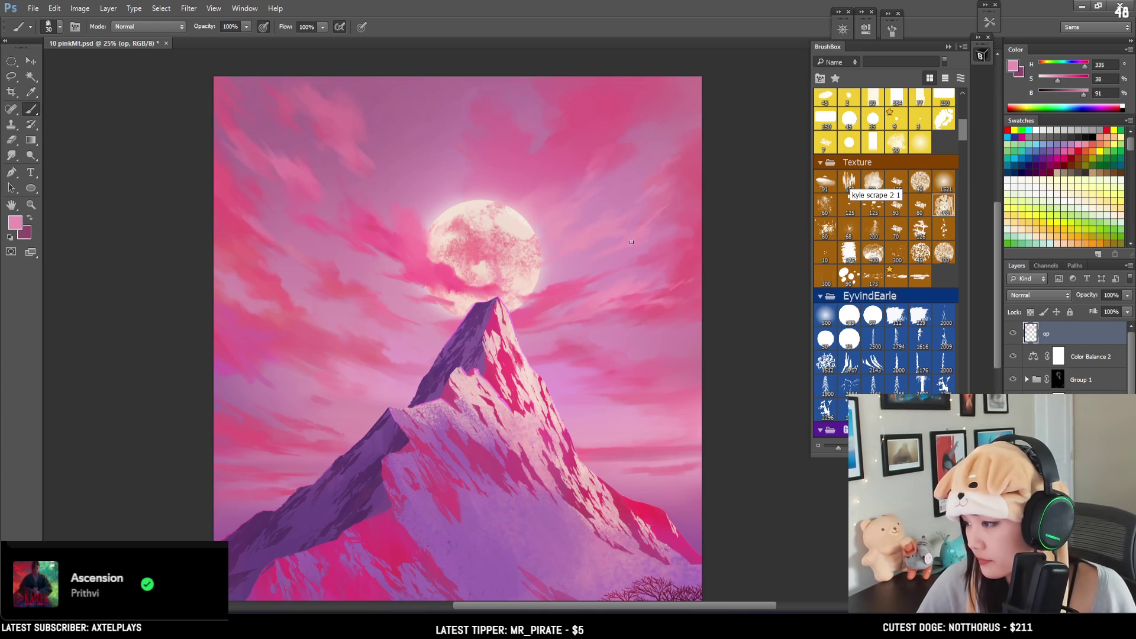
pyautogui.press('[')
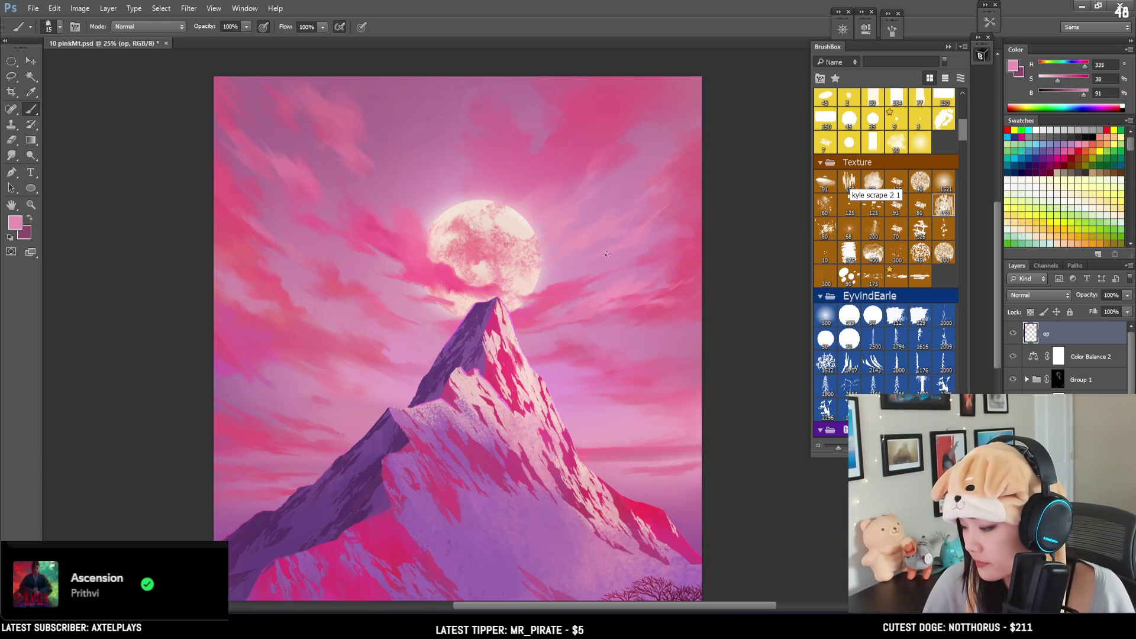
pyautogui.press(']')
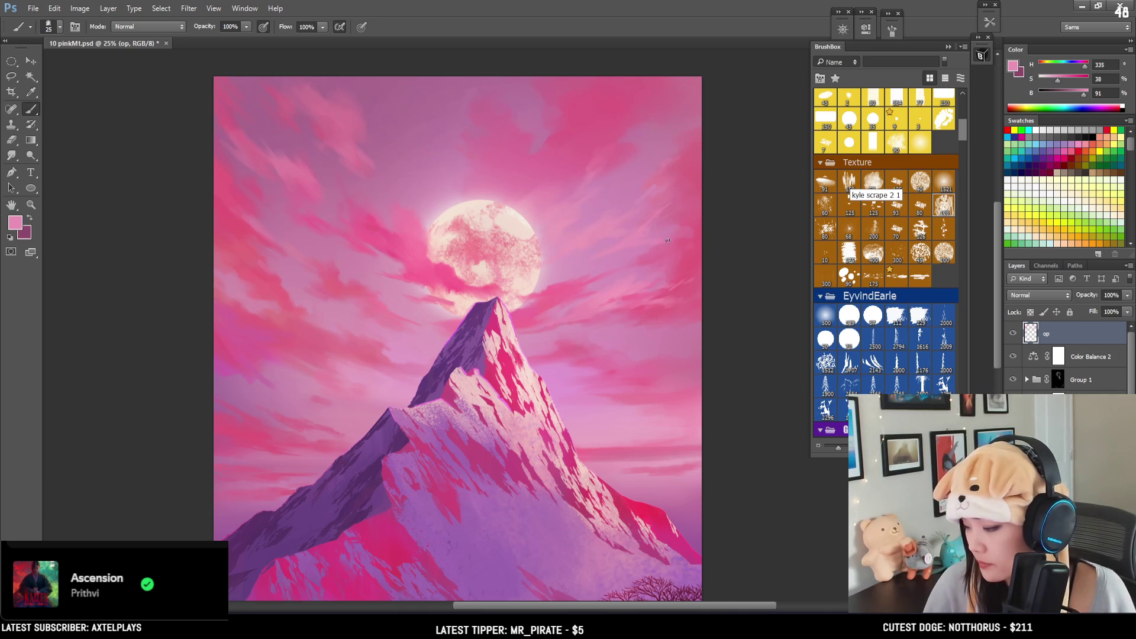
pyautogui.keyDown('alt'); pyautogui.click(672, 237); pyautogui.keyUp('alt')
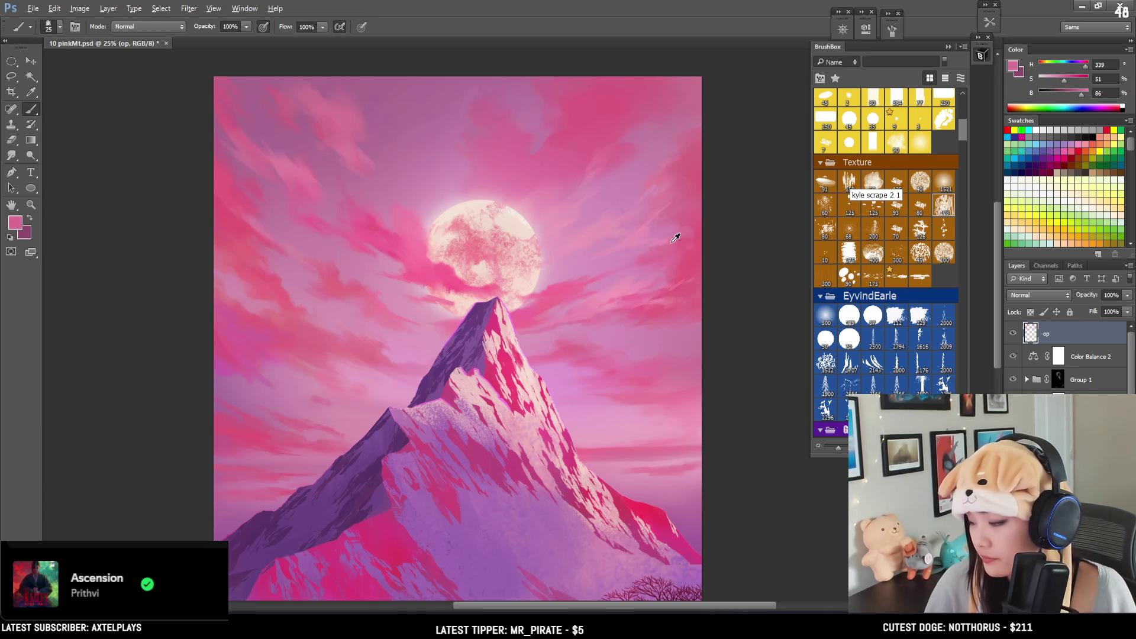
pyautogui.keyDown('alt'); pyautogui.click(497, 287); pyautogui.keyUp('alt')
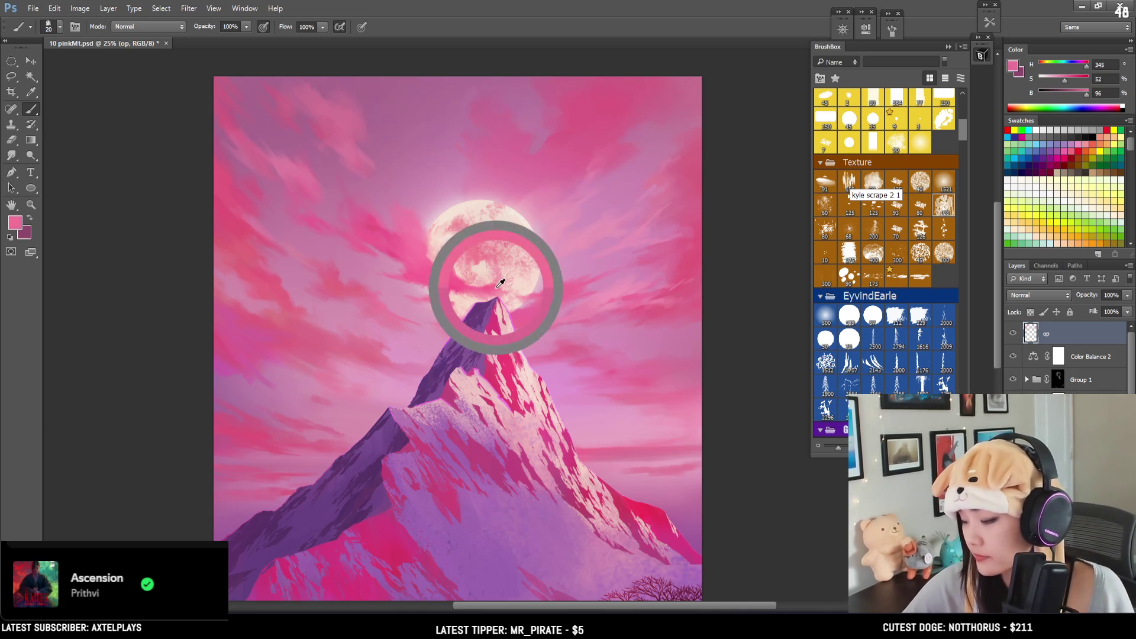
pyautogui.moveTo(498, 293)
pyautogui.mouseDown()
pyautogui.moveTo(446, 167)
pyautogui.moveTo(450, 224)
pyautogui.moveTo(413, 156)
pyautogui.moveTo(407, 118)
pyautogui.mouseUp()
pyautogui.keyDown('alt'); pyautogui.click(243, 215); pyautogui.keyUp('alt')
pyautogui.press(']')
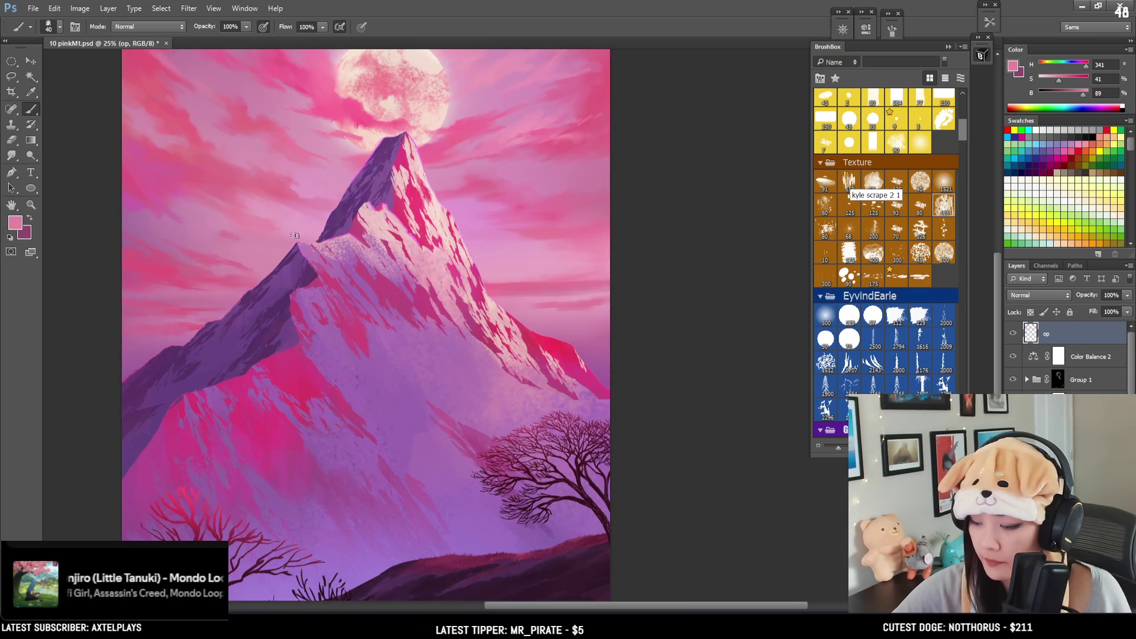
# Step: Paint soft pink cloud streaks left of the peak with pinks sampled there, then zoom out
pyautogui.press('[')
pyautogui.press('[')
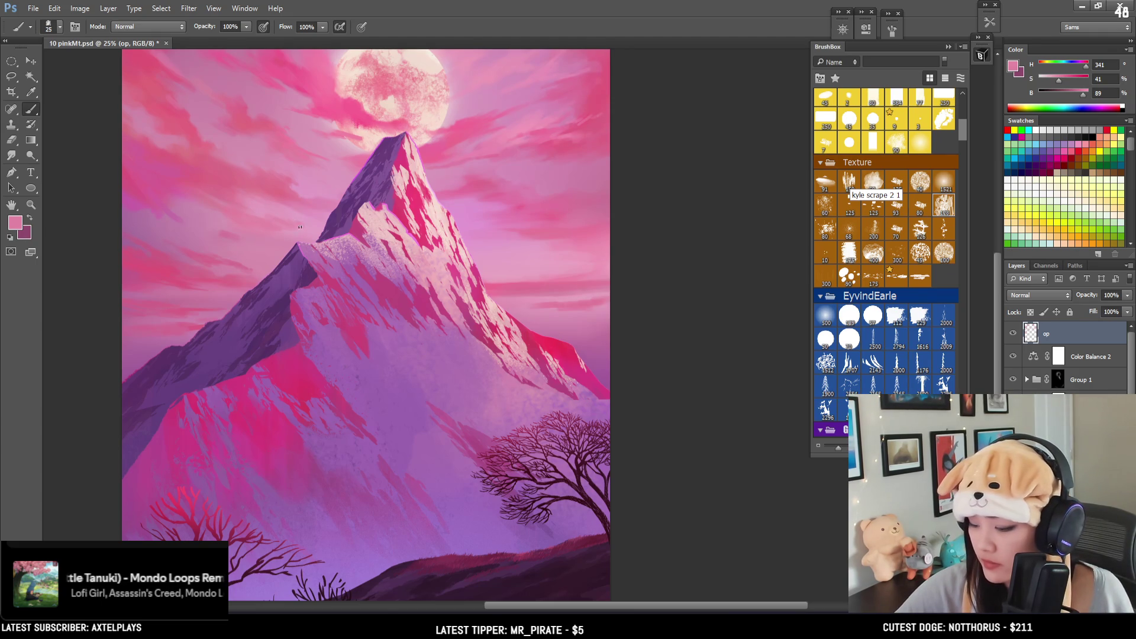
pyautogui.keyDown('alt'); pyautogui.click(231, 233); pyautogui.keyUp('alt')
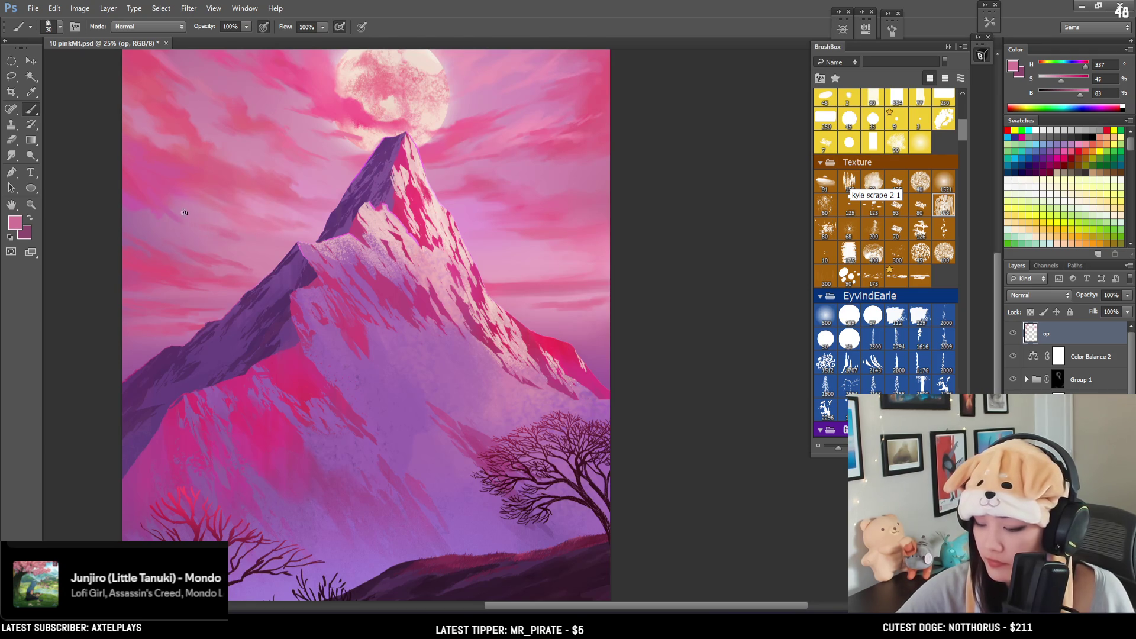
pyautogui.press('e')
pyautogui.press('b')
pyautogui.keyDown('alt'); pyautogui.click(231, 228); pyautogui.keyUp('alt')
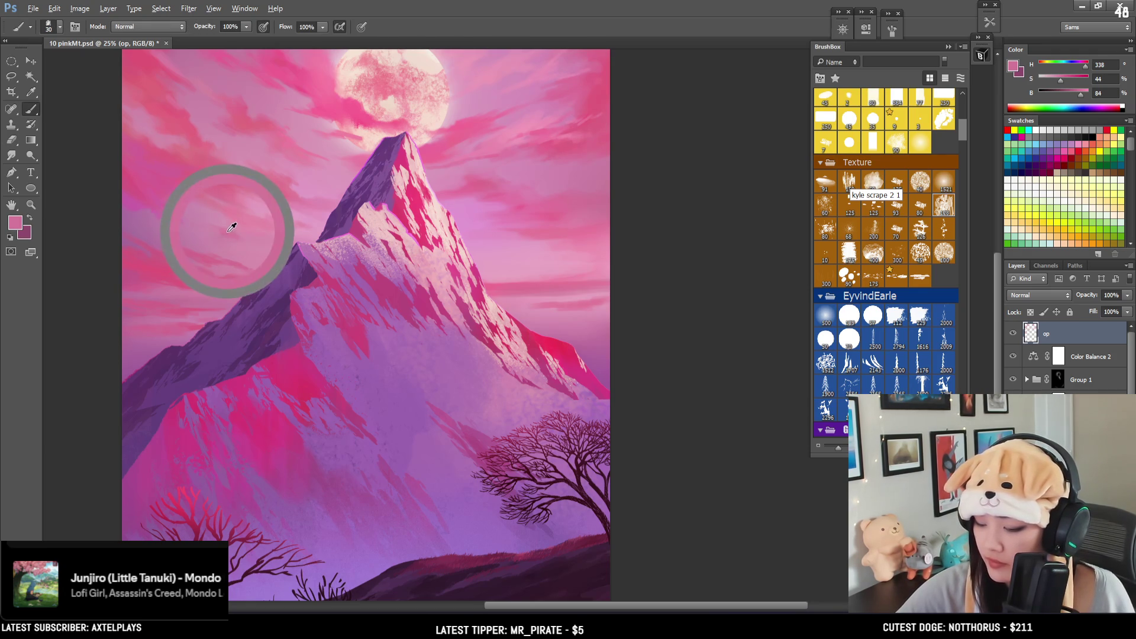
pyautogui.press(']')
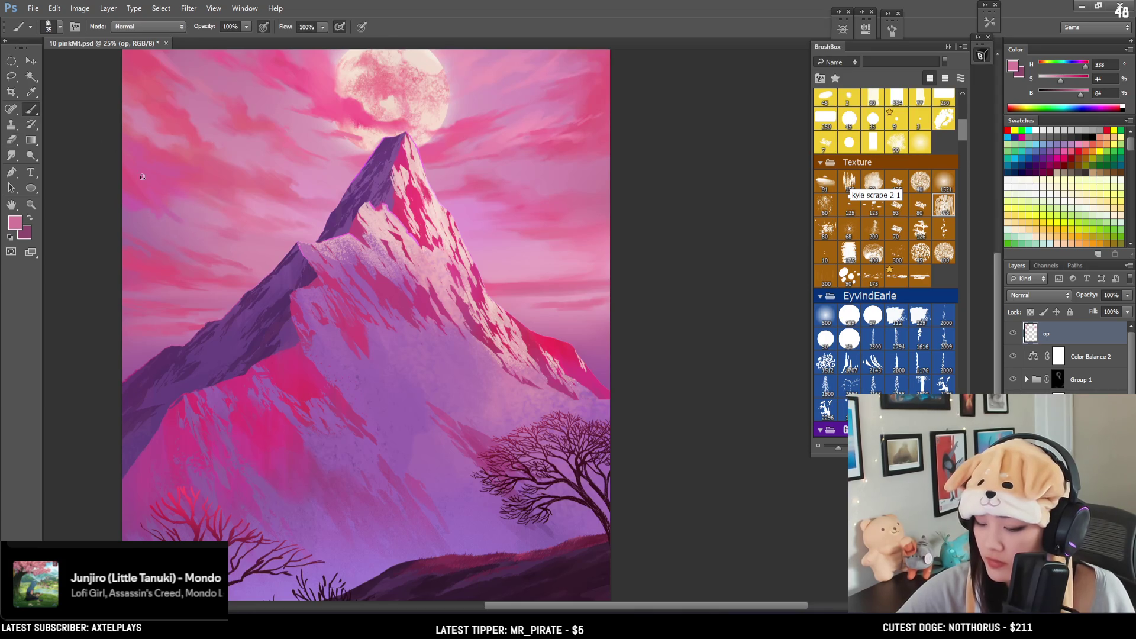
pyautogui.keyDown('alt'); pyautogui.click(158, 208); pyautogui.keyUp('alt')
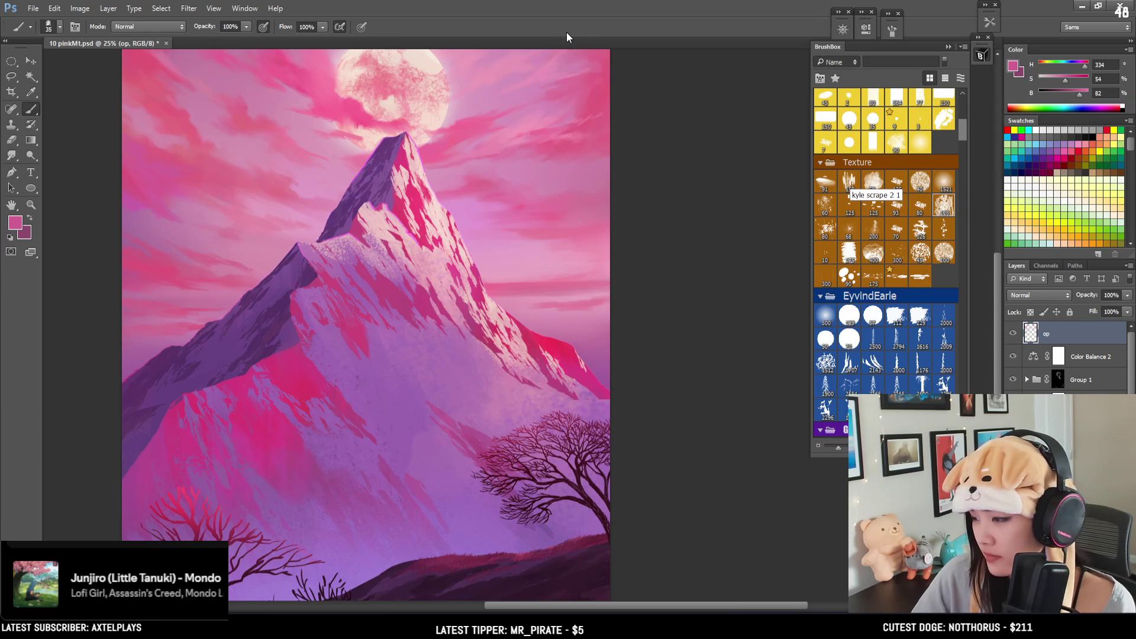
pyautogui.hotkey('ctrl', '-')
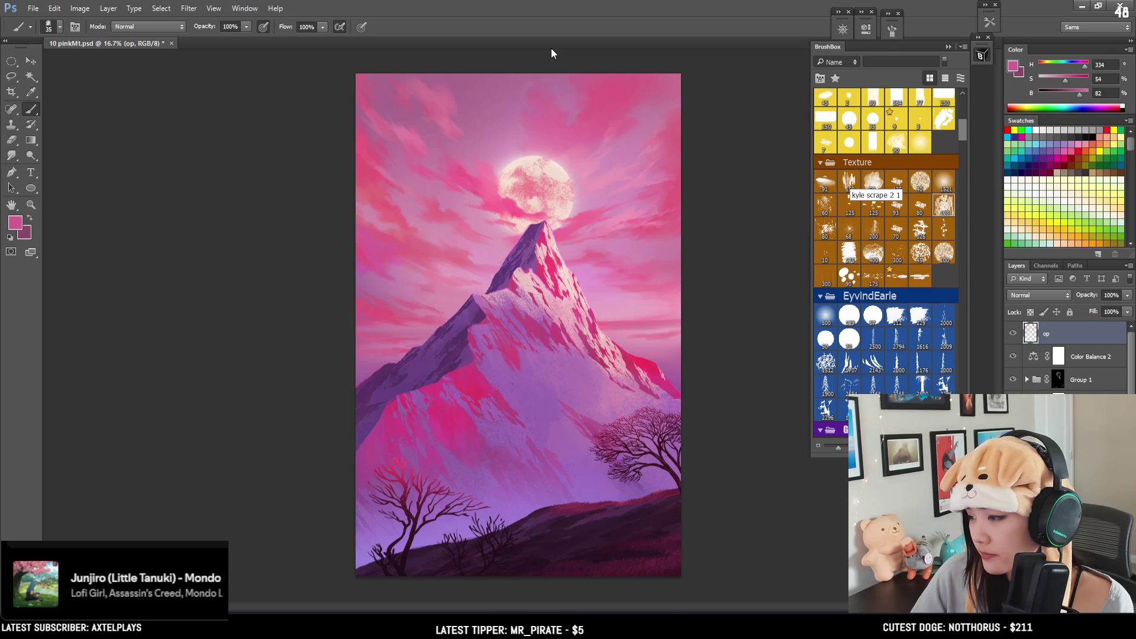
# Step: Paint soft strokes into the left clouds using pale and saturated pinks sampled beside the shoulder
pyautogui.keyDown('alt'); pyautogui.scroll(1, 493, 129); pyautogui.keyUp('alt')
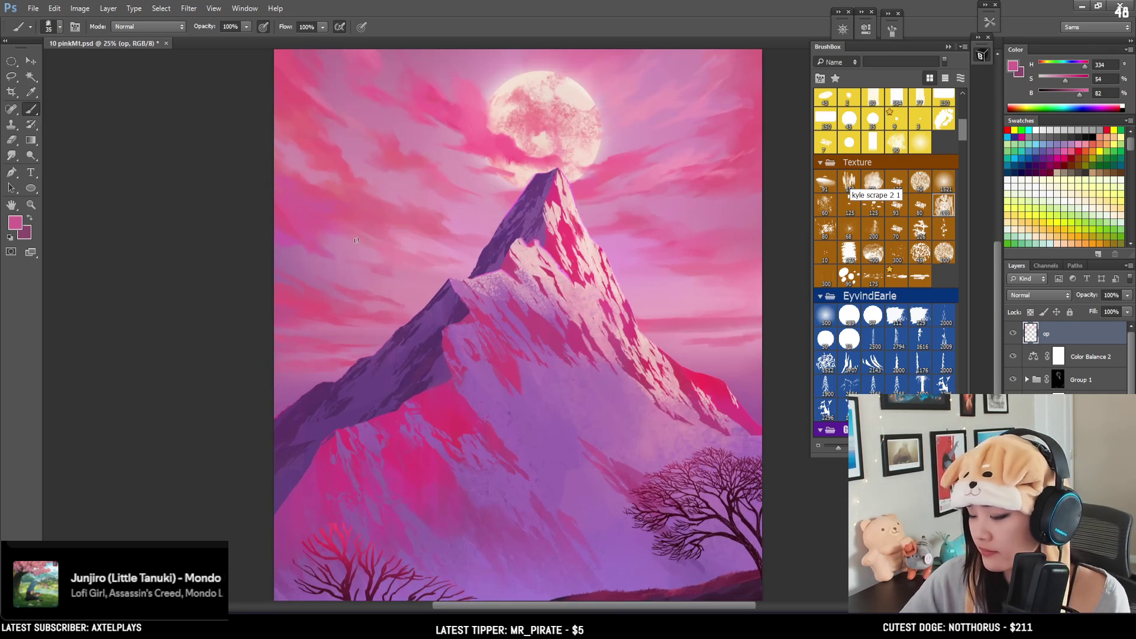
pyautogui.keyDown('alt'); pyautogui.click(320, 292); pyautogui.keyUp('alt')
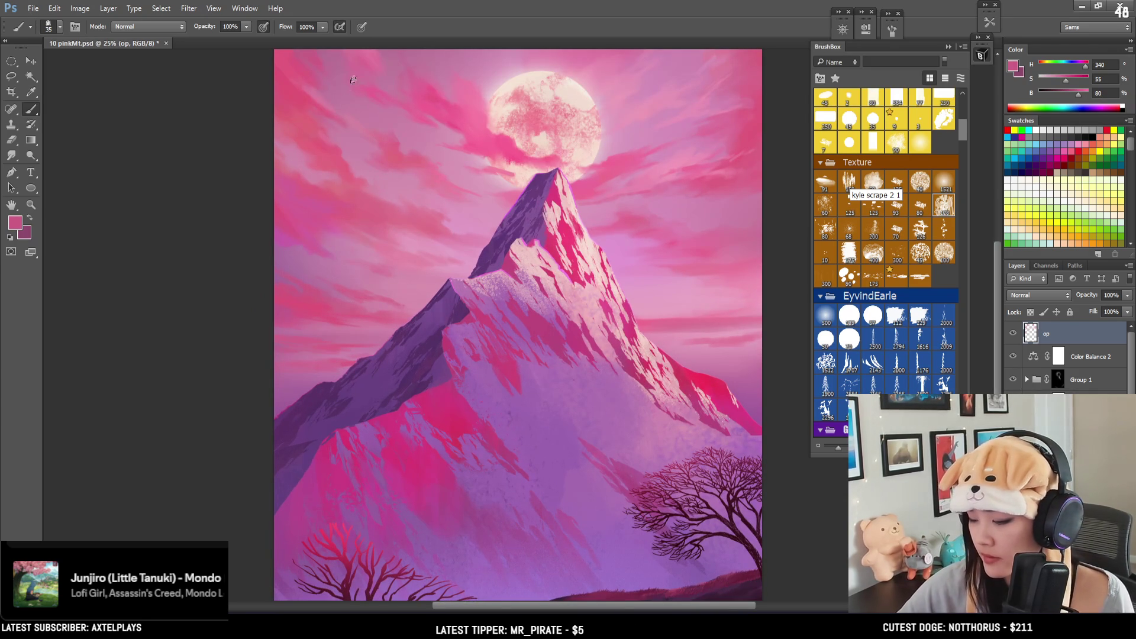
pyautogui.keyDown('alt'); pyautogui.click(317, 165); pyautogui.keyUp('alt')
pyautogui.press('[')
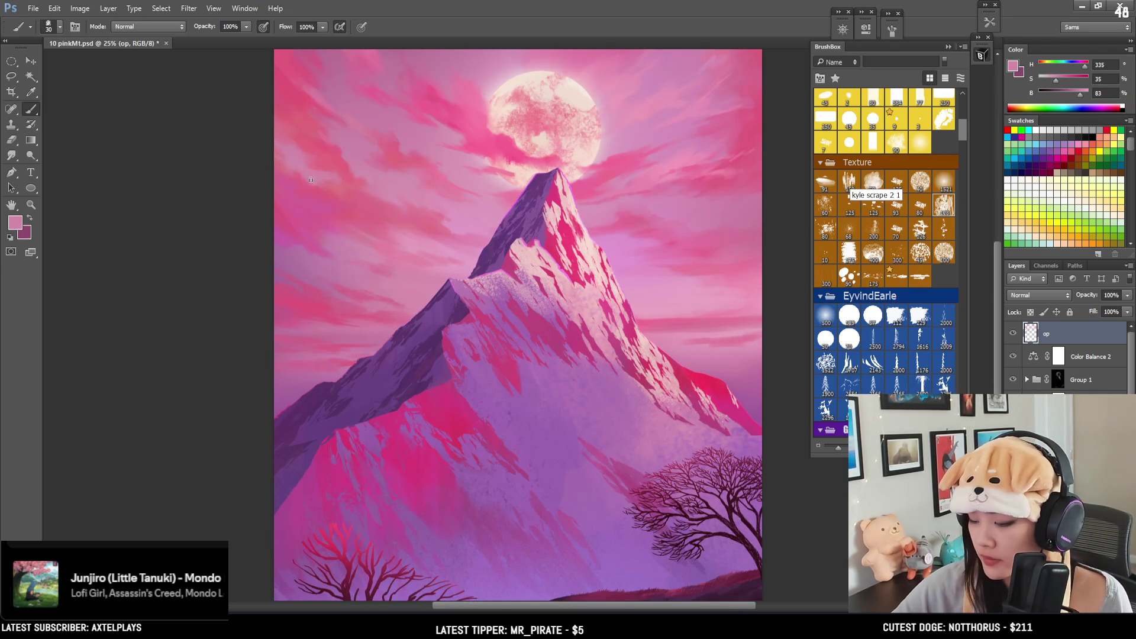
pyautogui.press(']')
pyautogui.press(']')
pyautogui.press(']')
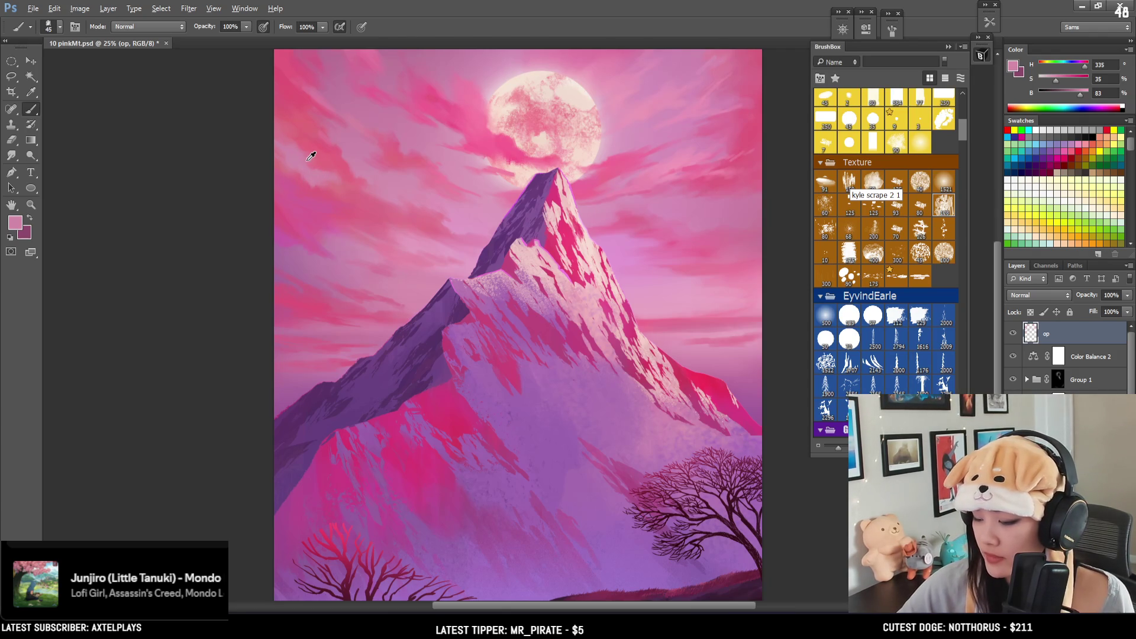
pyautogui.keyDown('alt'); pyautogui.click(312, 176); pyautogui.keyUp('alt')
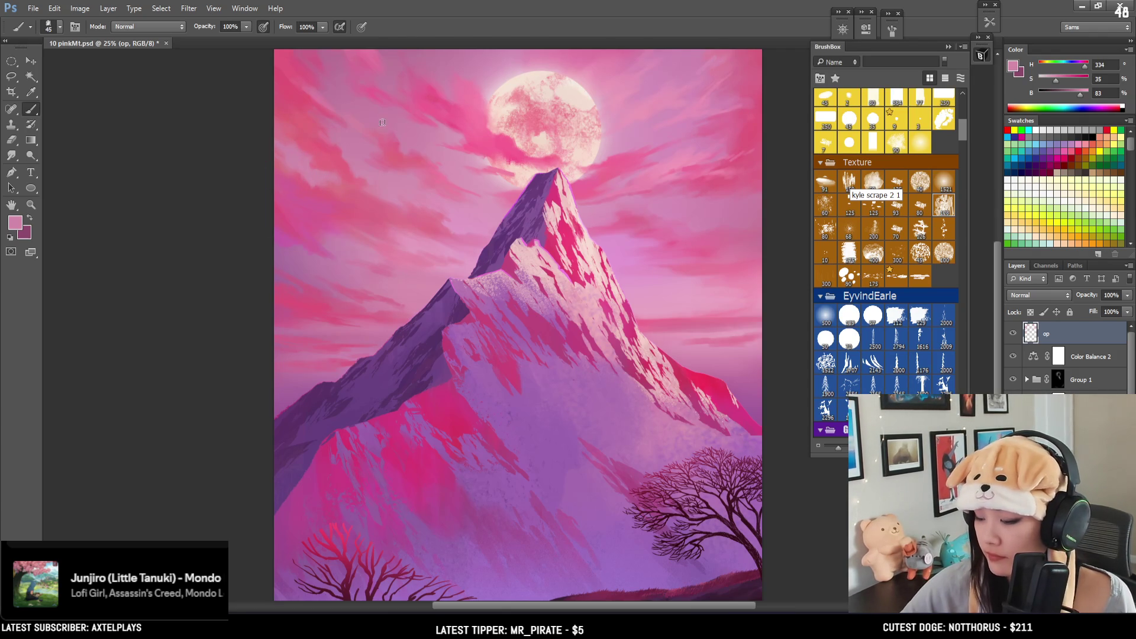
pyautogui.keyDown('alt'); pyautogui.click(336, 159); pyautogui.keyUp('alt')
pyautogui.press('[')
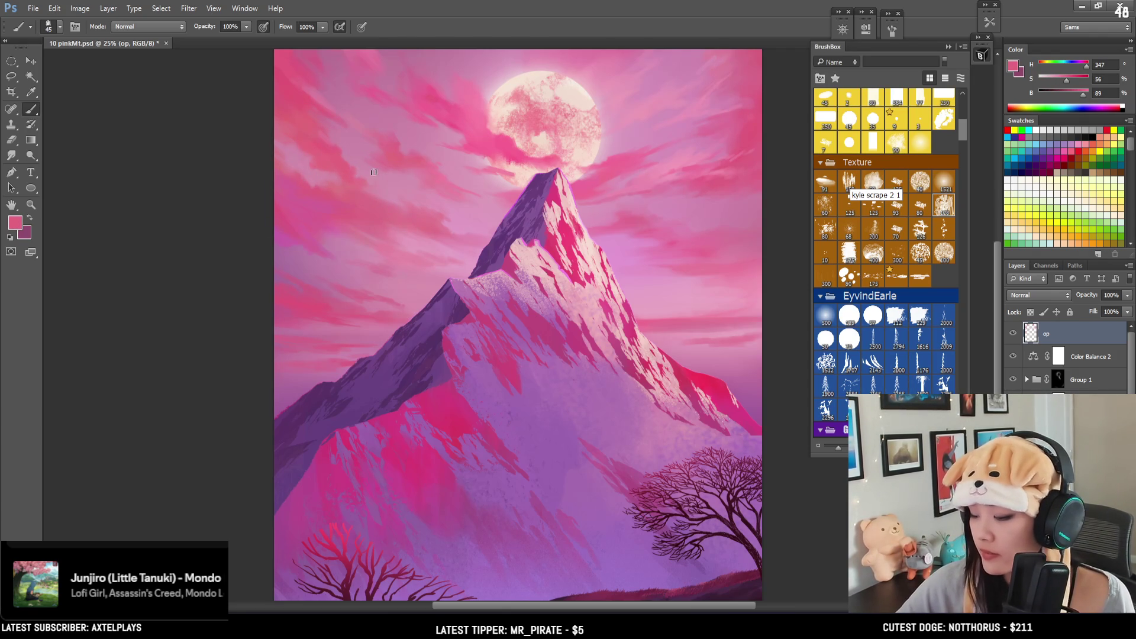
pyautogui.moveTo(441, 166)
pyautogui.keyDown('alt'); pyautogui.mouseDown()
pyautogui.moveTo(314, 145)
pyautogui.moveTo(278, 109)
pyautogui.moveTo(342, 165)
pyautogui.moveTo(364, 164)
pyautogui.mouseUp(); pyautogui.keyUp('alt')
pyautogui.press('[')
pyautogui.press(']')
pyautogui.press(']')
# Step: Blend the left-side clouds with deeper, duller and warmer sky pinks, touching up with the eraser
pyautogui.keyDown('alt'); pyautogui.click(249, 330); pyautogui.keyUp('alt')
pyautogui.press('[')
pyautogui.keyDown('alt'); pyautogui.click(250, 327); pyautogui.keyUp('alt')
pyautogui.press('[')
pyautogui.press('[')
pyautogui.press('[')
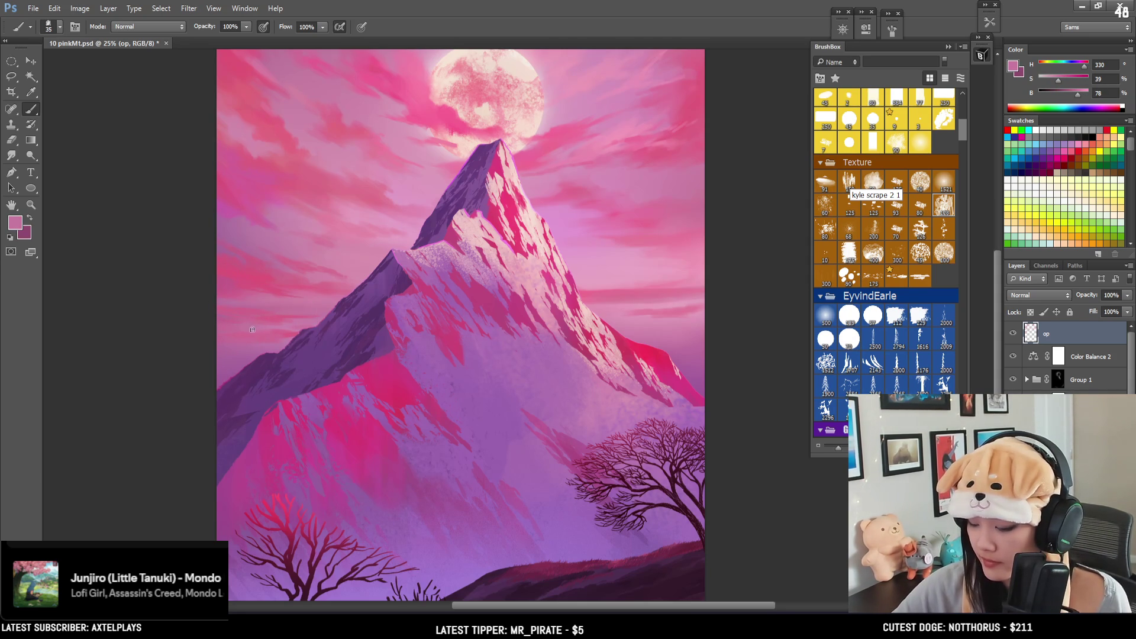
pyautogui.press('[')
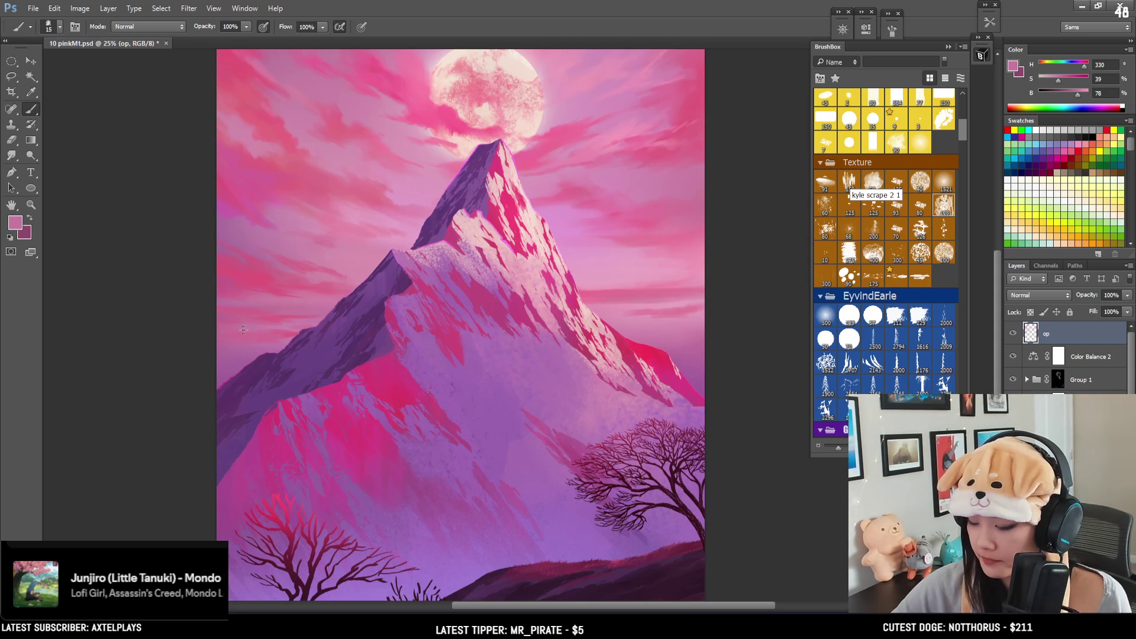
pyautogui.press(']')
pyautogui.press(']')
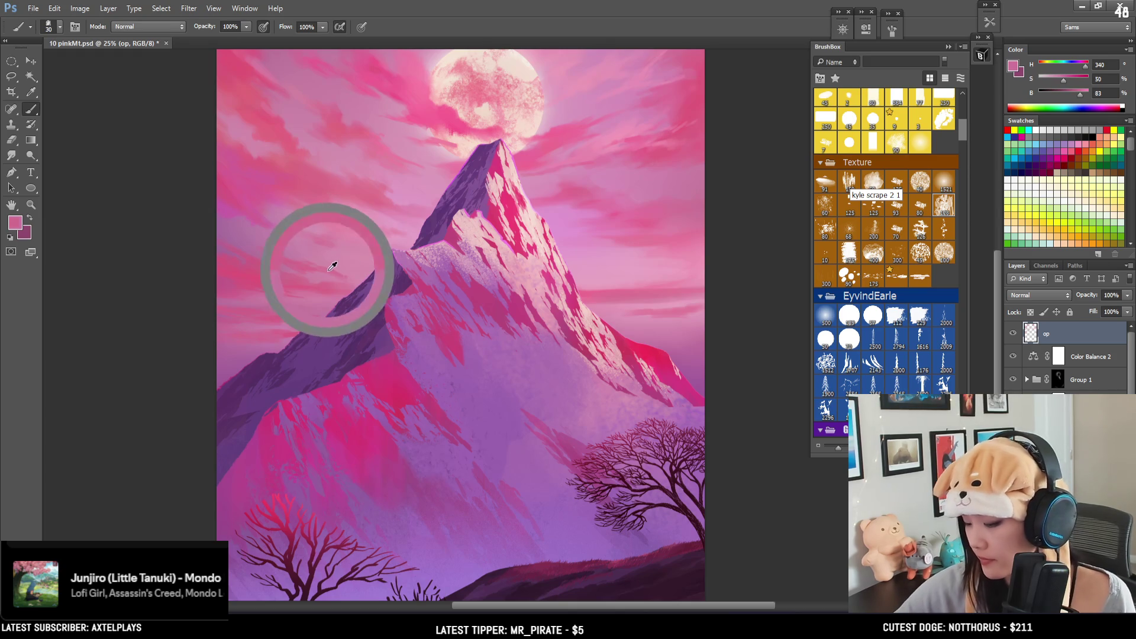
pyautogui.keyDown('alt'); pyautogui.click(331, 268); pyautogui.keyUp('alt')
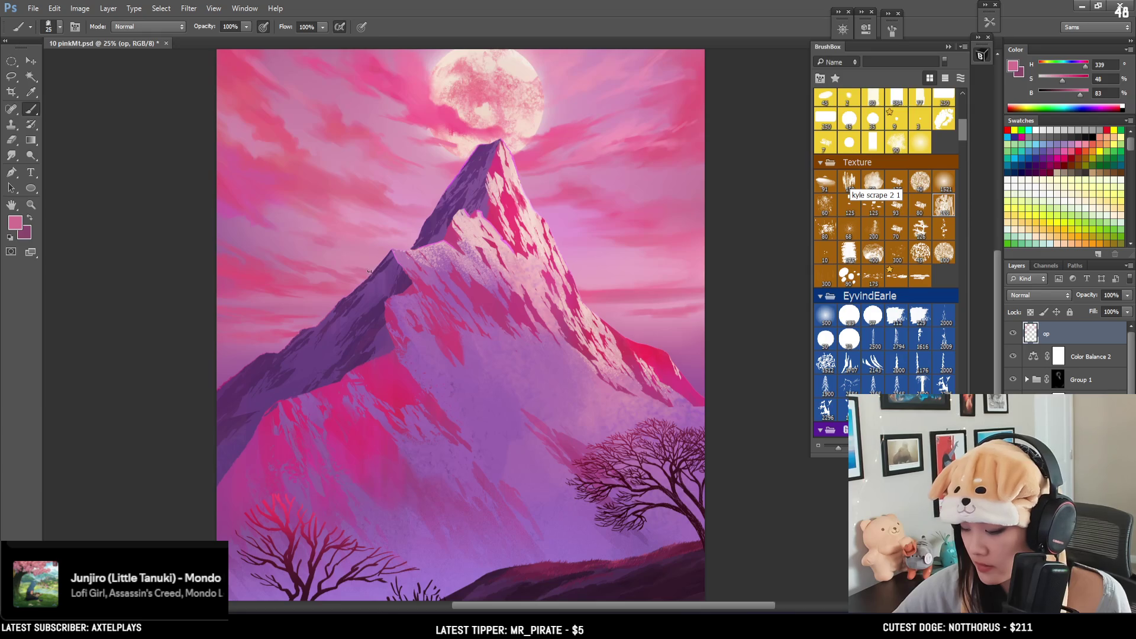
pyautogui.press('e')
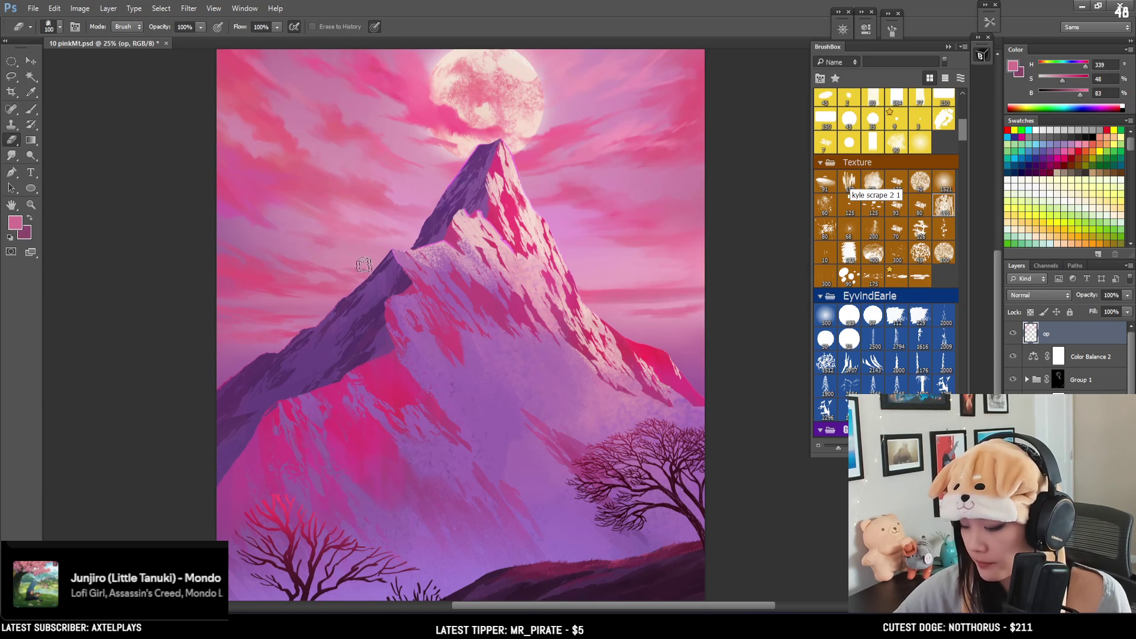
pyautogui.press('b')
pyautogui.keyDown('alt'); pyautogui.click(366, 273); pyautogui.keyUp('alt')
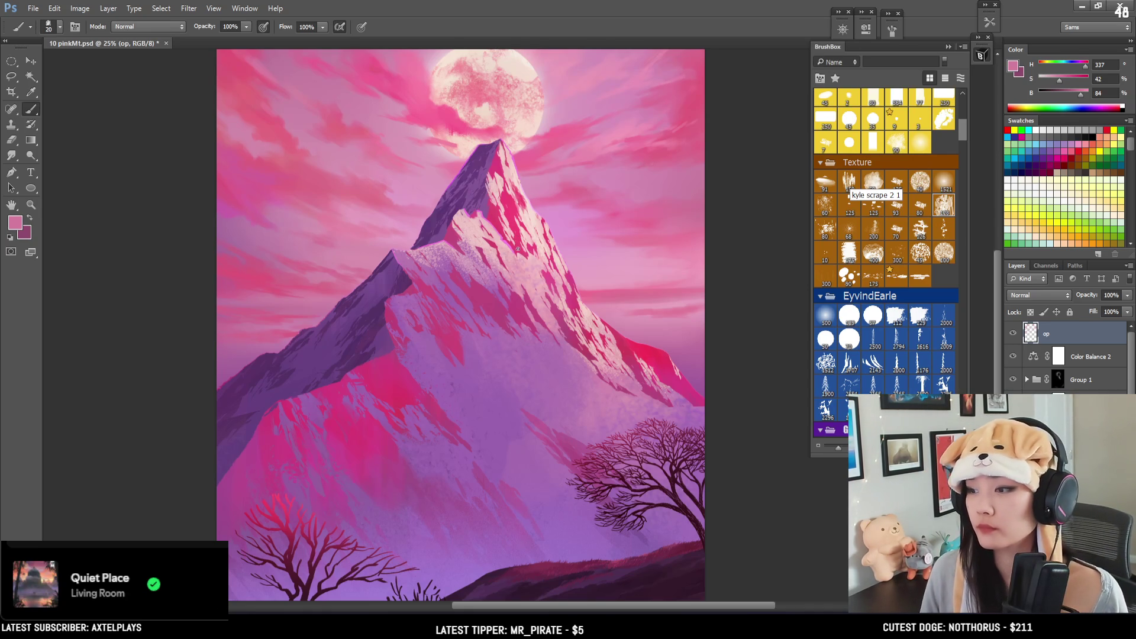
pyautogui.scroll(3, 609, 243)
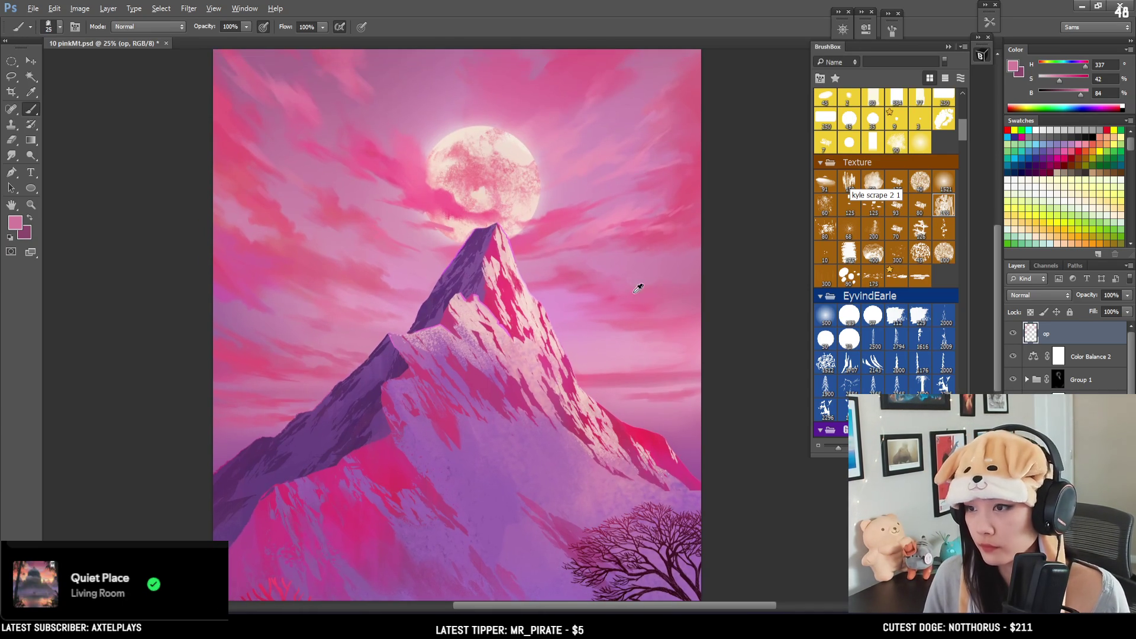
# Step: Sample cooler mid-sky pinks and enlarge the brush for strokes right of the peak
pyautogui.keyDown('alt'); pyautogui.click(569, 292); pyautogui.keyUp('alt')
pyautogui.moveTo(570, 292); pyautogui.dragTo(575, 285)
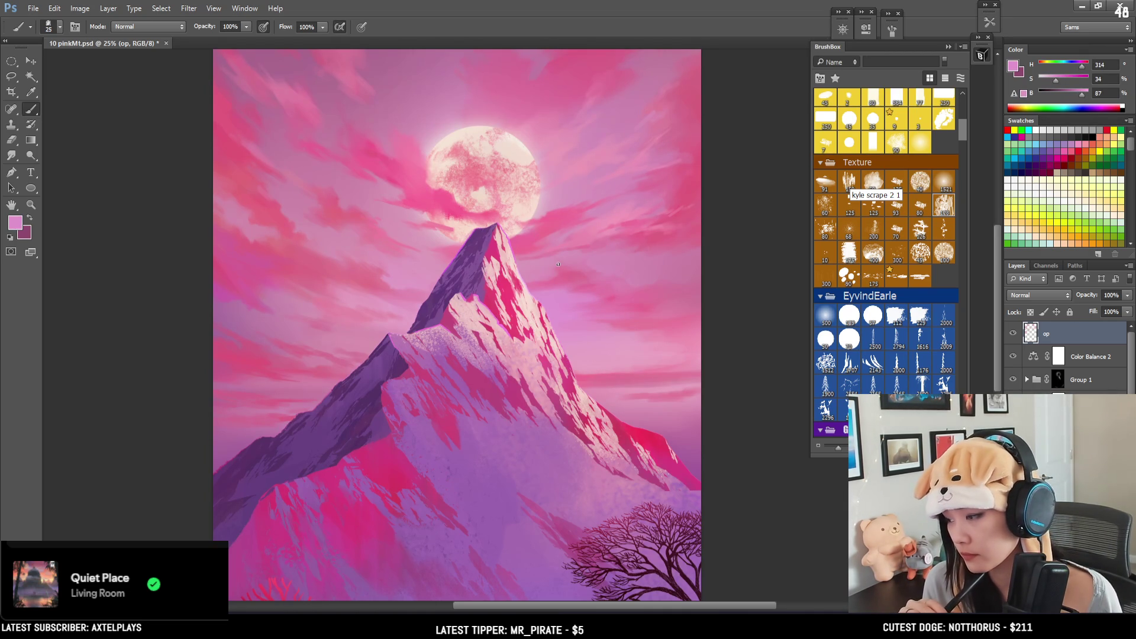
pyautogui.press(']')
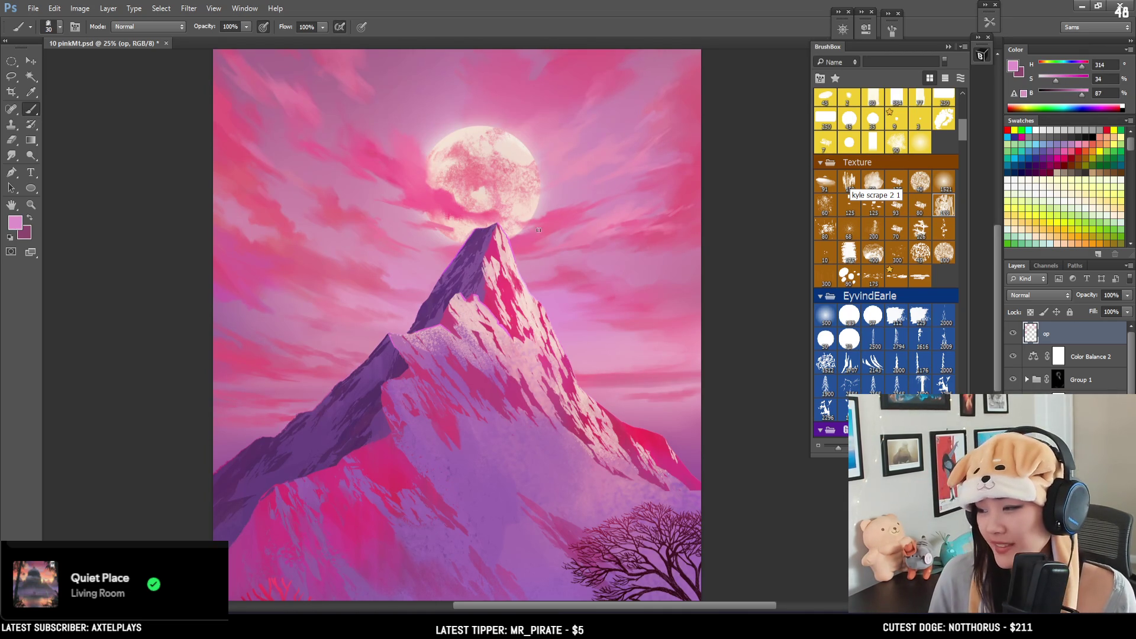
pyautogui.keyDown('alt'); pyautogui.click(569, 299); pyautogui.keyUp('alt')
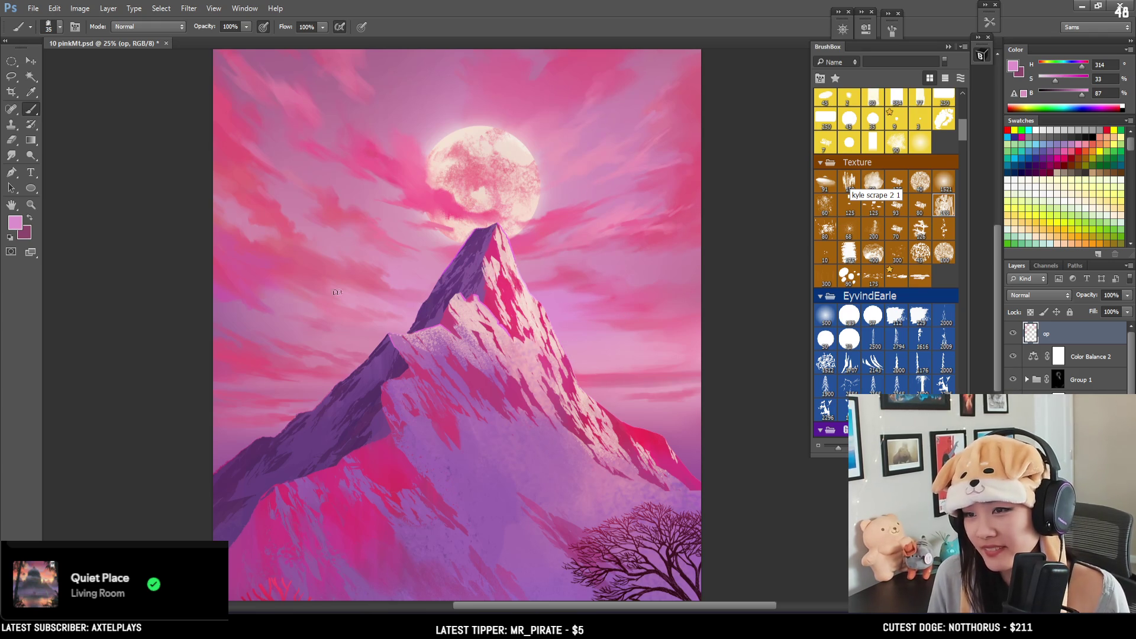
pyautogui.press(']')
pyautogui.press(']')
pyautogui.press(']')
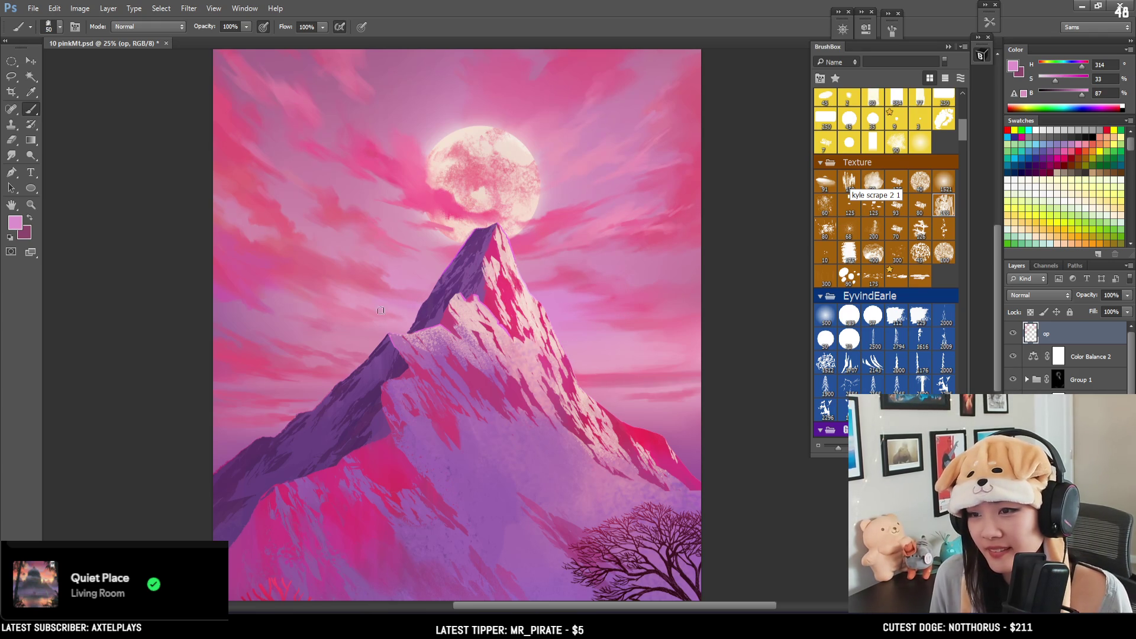
pyautogui.press(']')
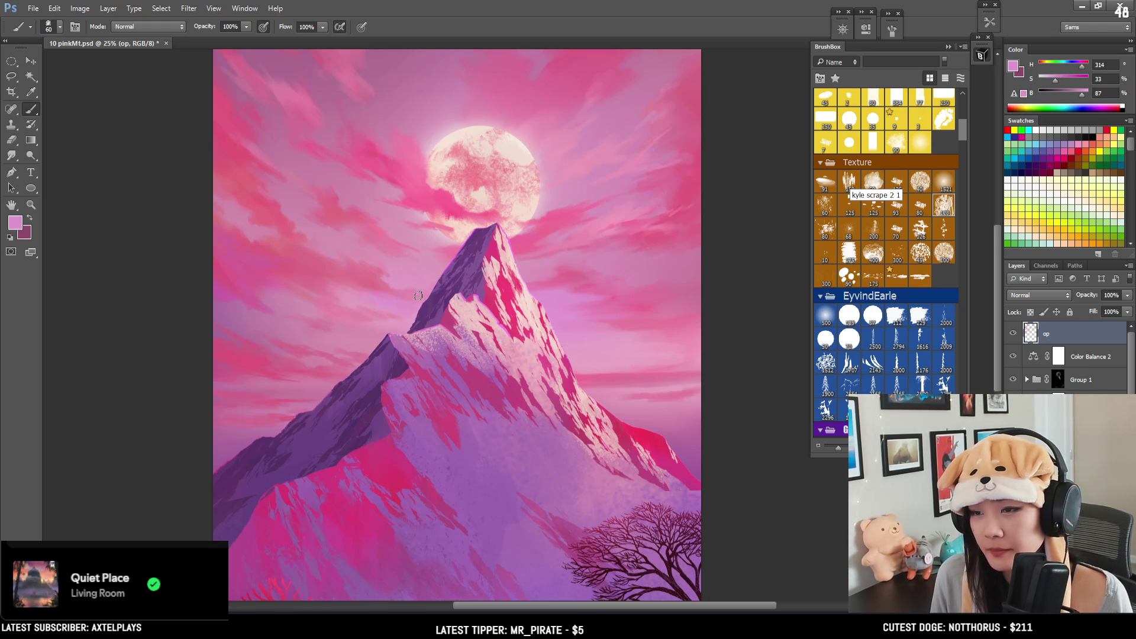
pyautogui.press('e')
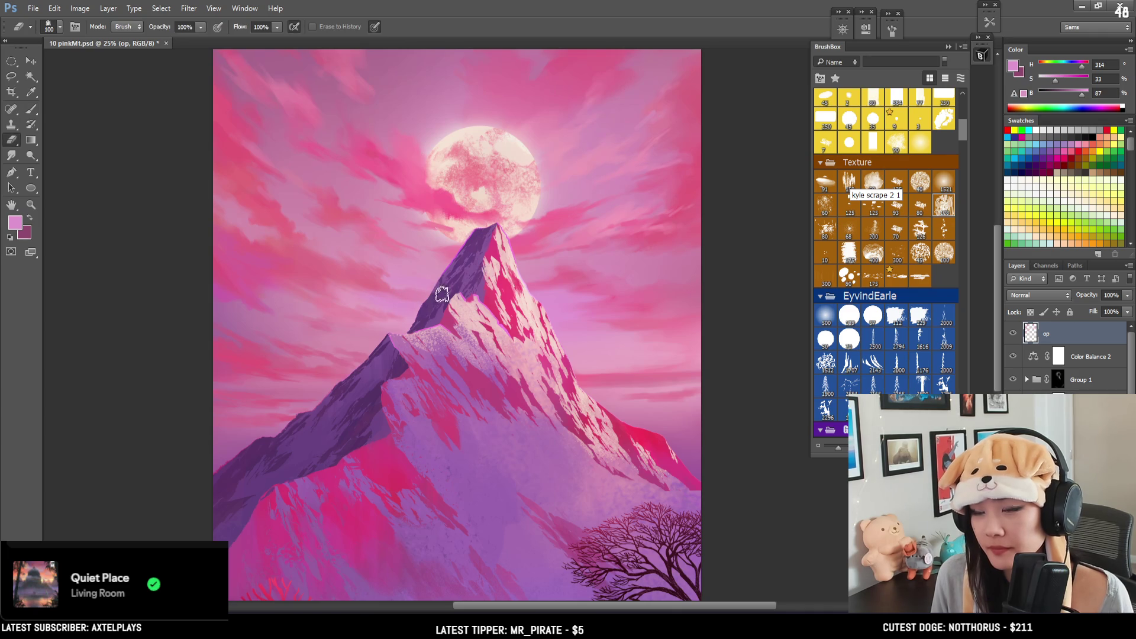
pyautogui.press('b')
# Step: Dab pink beside the right slope with a smaller brush, then switch to a larger eraser zoomed out
pyautogui.moveTo(645, 355); pyautogui.dragTo(600, 271)
pyautogui.keyDown('alt'); pyautogui.click(573, 286); pyautogui.keyUp('alt')
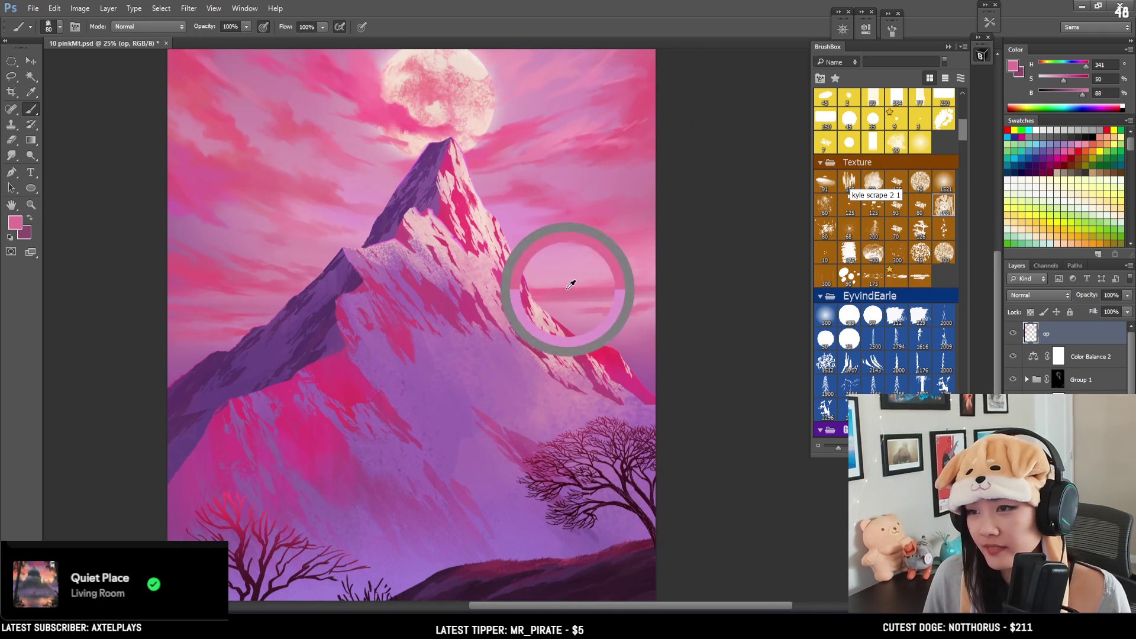
pyautogui.press('[')
pyautogui.press('[')
pyautogui.press('[')
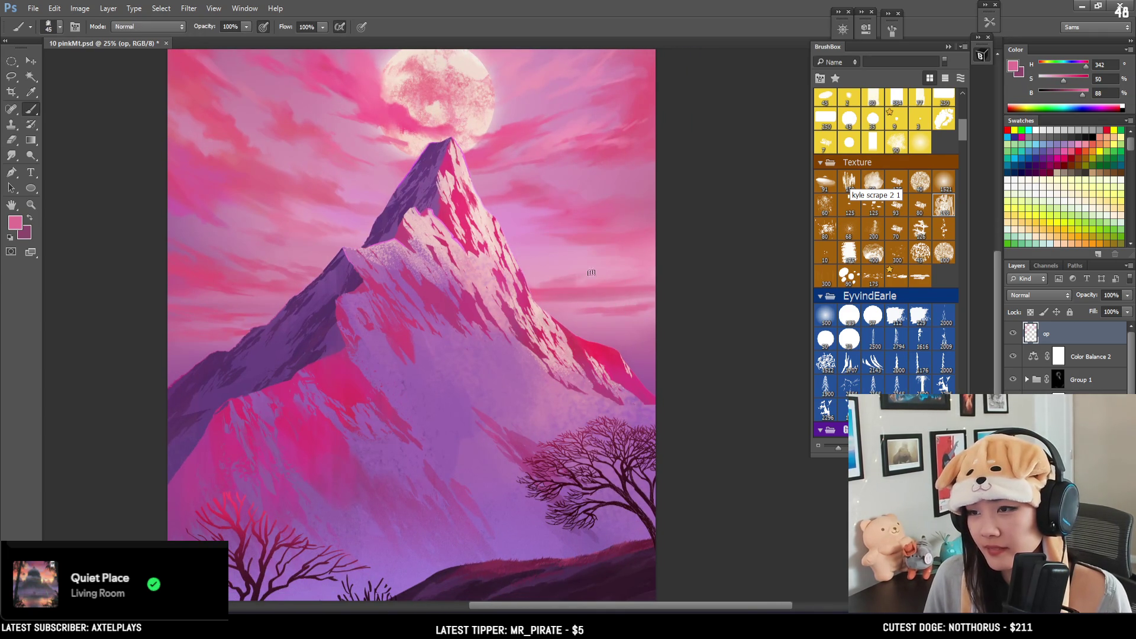
pyautogui.press('[')
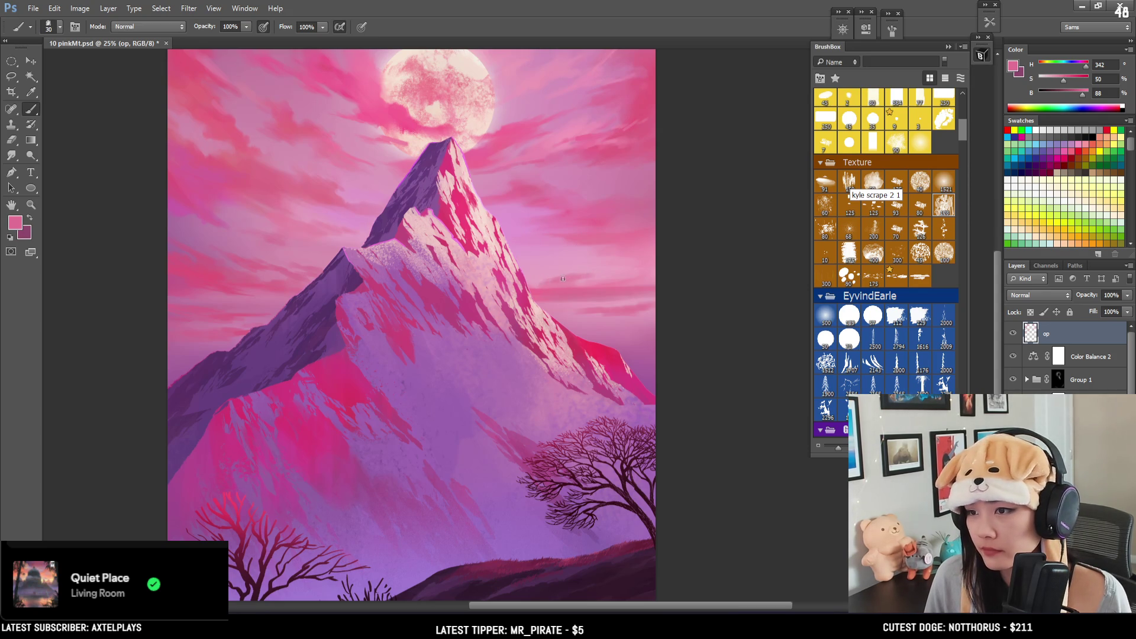
pyautogui.moveTo(588, 271); pyautogui.dragTo(599, 270)
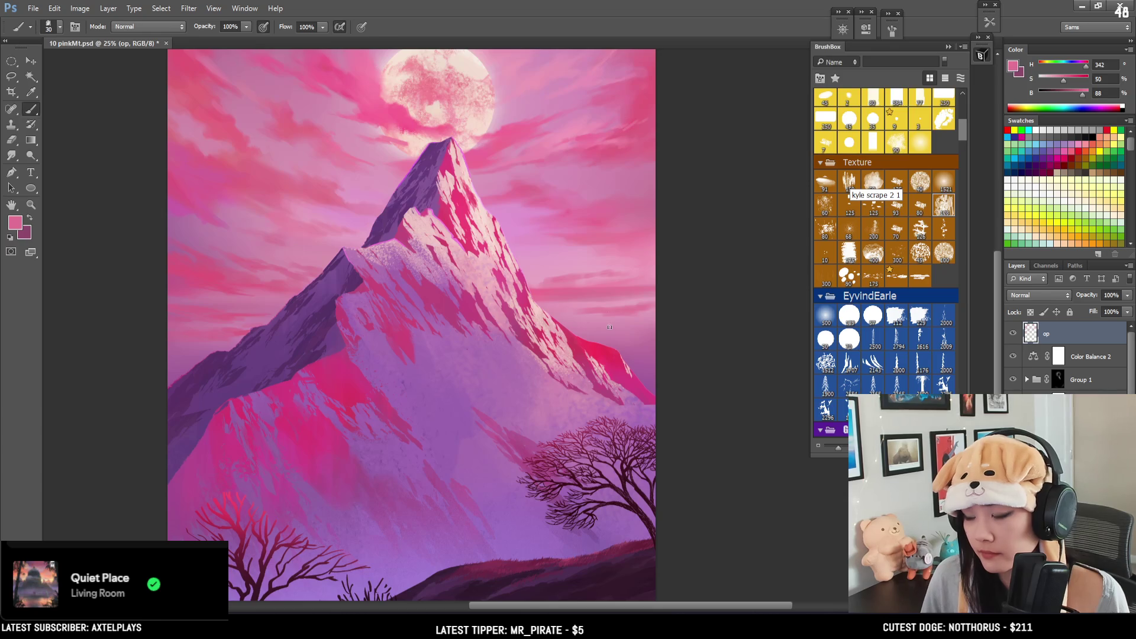
pyautogui.press('e')
pyautogui.moveTo(615, 332); pyautogui.dragTo(606, 371)
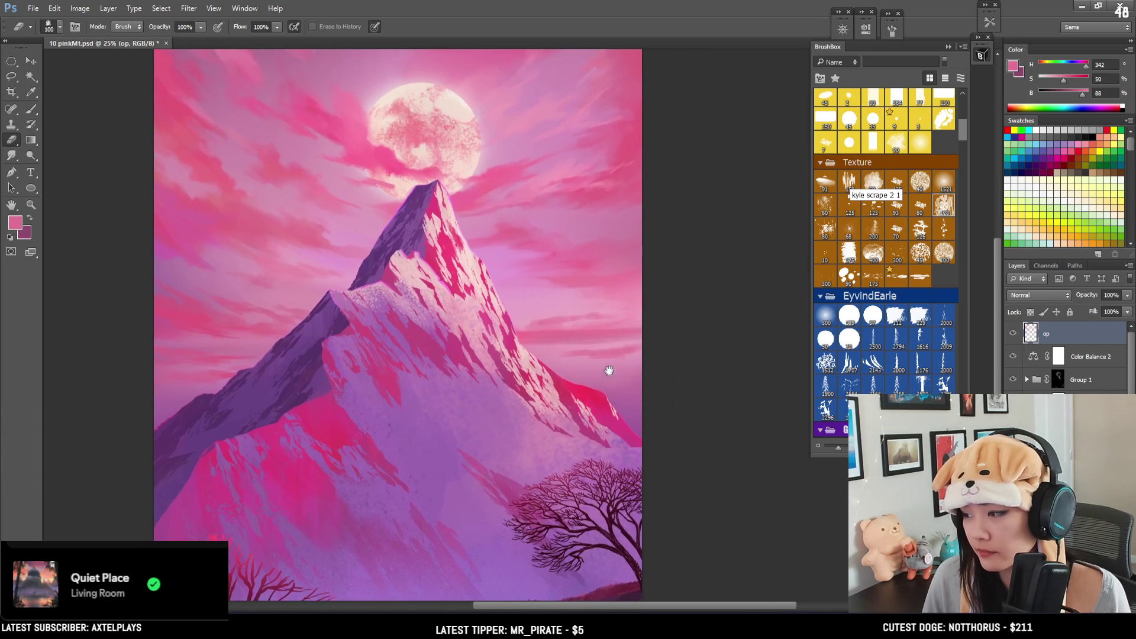
pyautogui.hotkey('ctrl', '-')
pyautogui.press(']')
pyautogui.press(']')
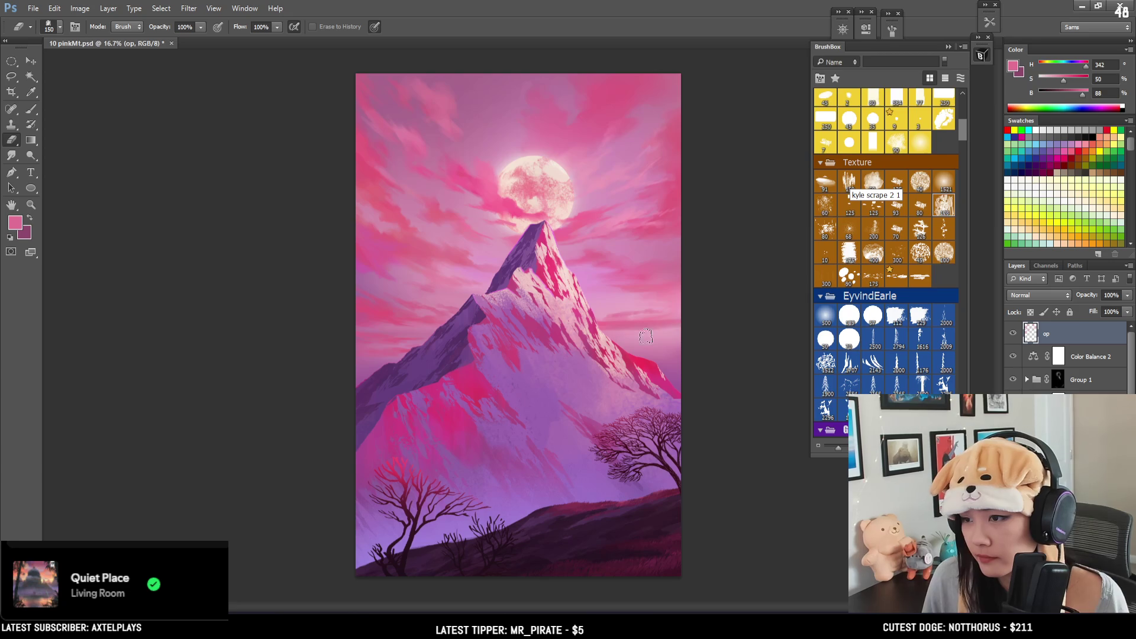
# Step: Sample pale and stronger pinks from the clouds right of the peak with a slightly larger brush
pyautogui.press('b')
pyautogui.keyDown('alt'); pyautogui.click(639, 309); pyautogui.keyUp('alt')
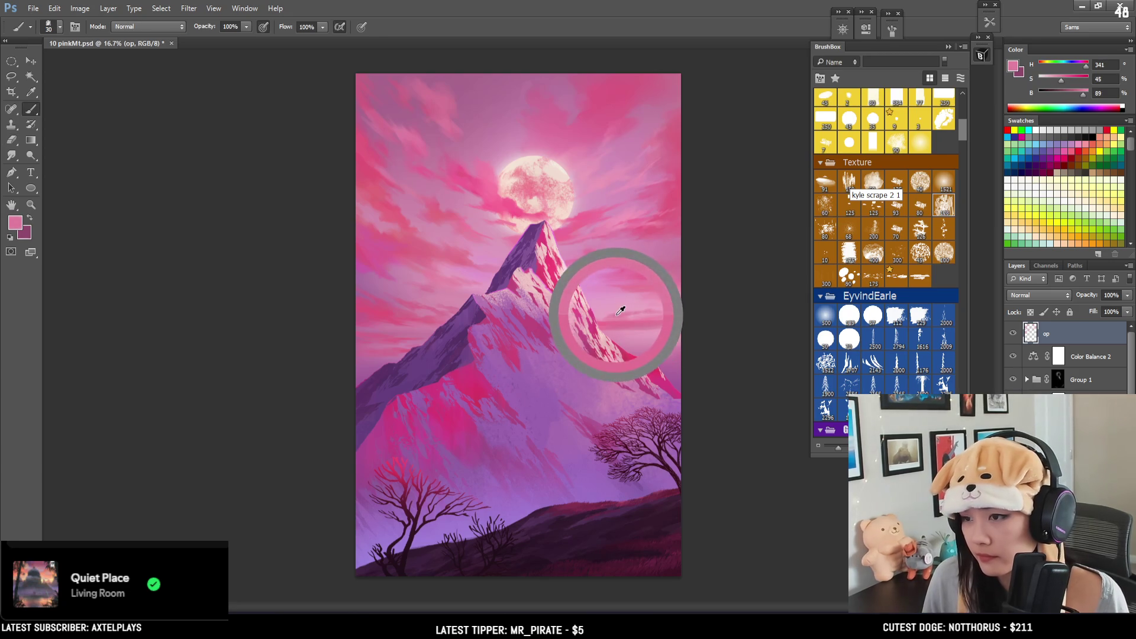
pyautogui.keyDown('alt'); pyautogui.click(608, 317); pyautogui.keyUp('alt')
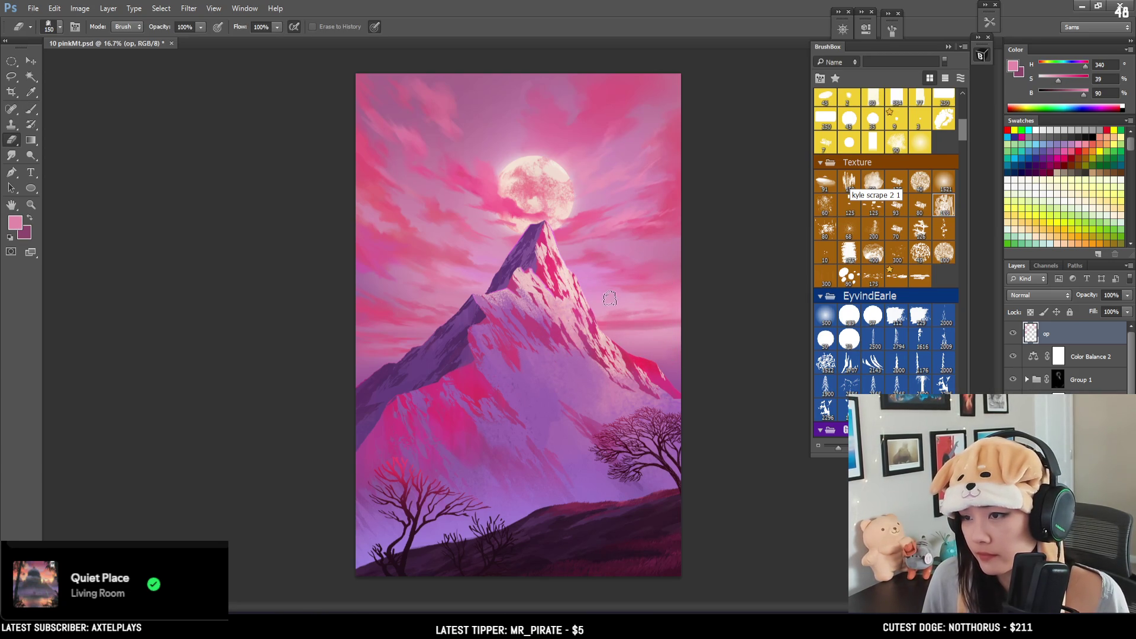
pyautogui.keyDown('alt'); pyautogui.scroll(1, 675, 252); pyautogui.keyUp('alt')
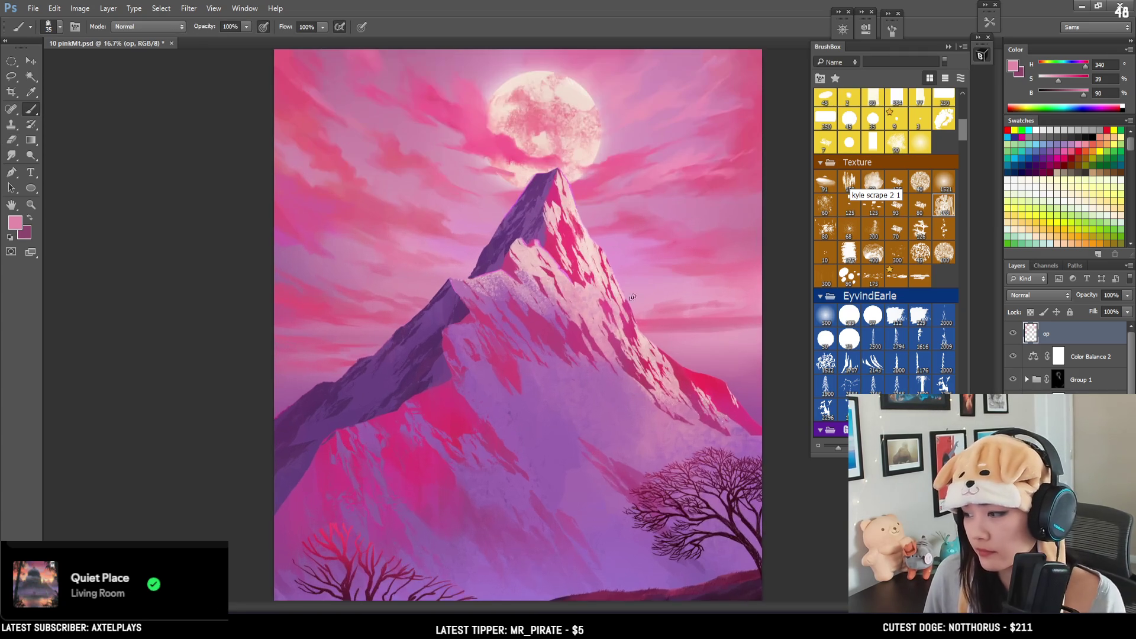
pyautogui.keyDown('alt'); pyautogui.scroll(1, 557, 252); pyautogui.keyUp('alt')
pyautogui.keyDown('alt'); pyautogui.click(550, 244); pyautogui.keyUp('alt')
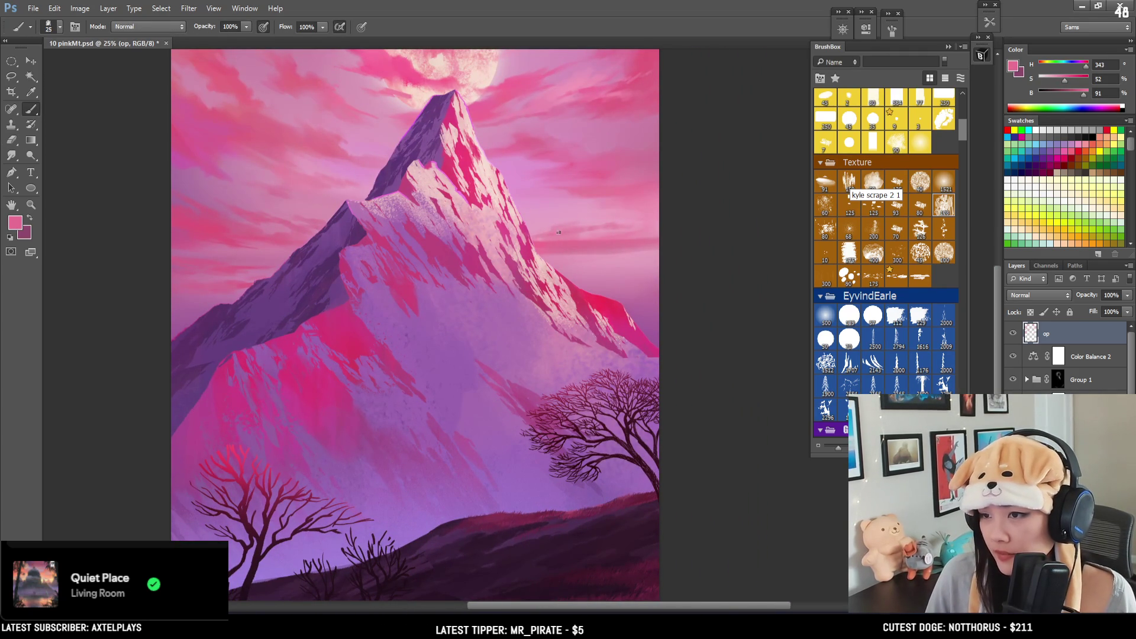
pyautogui.press(']')
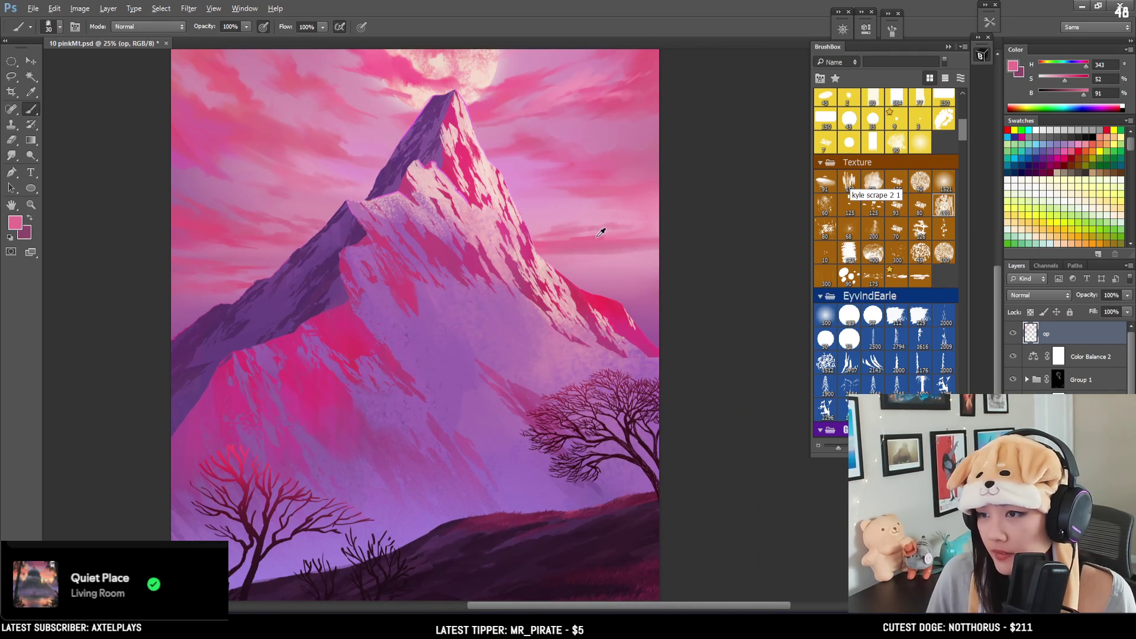
pyautogui.press(']')
pyautogui.keyDown('alt'); pyautogui.click(569, 238); pyautogui.keyUp('alt')
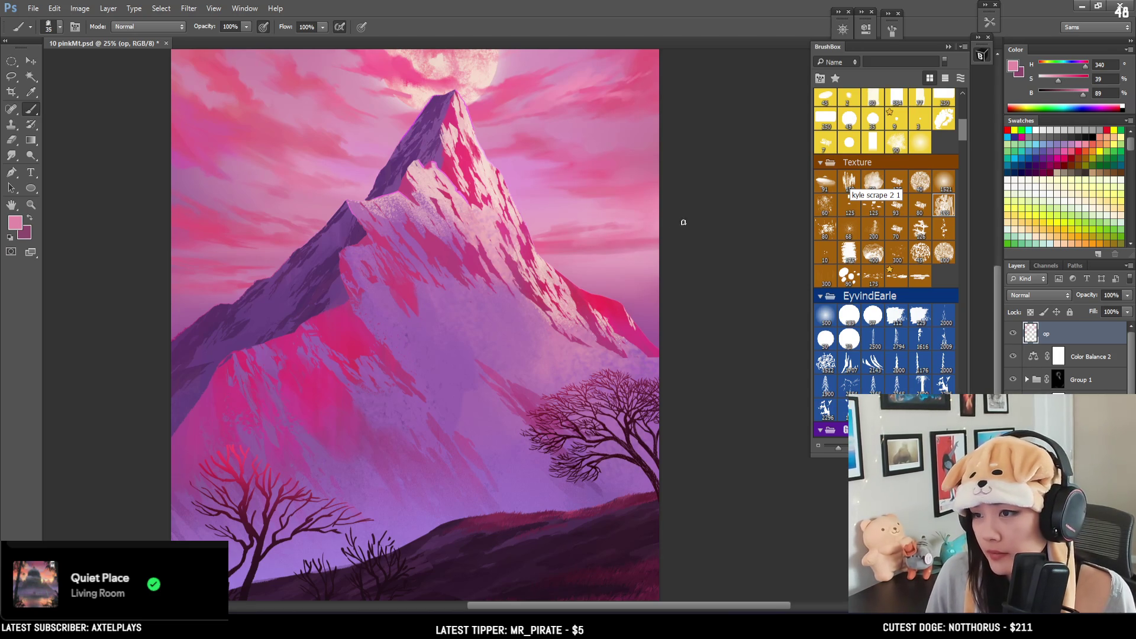
pyautogui.keyDown('alt'); pyautogui.click(565, 244); pyautogui.keyUp('alt')
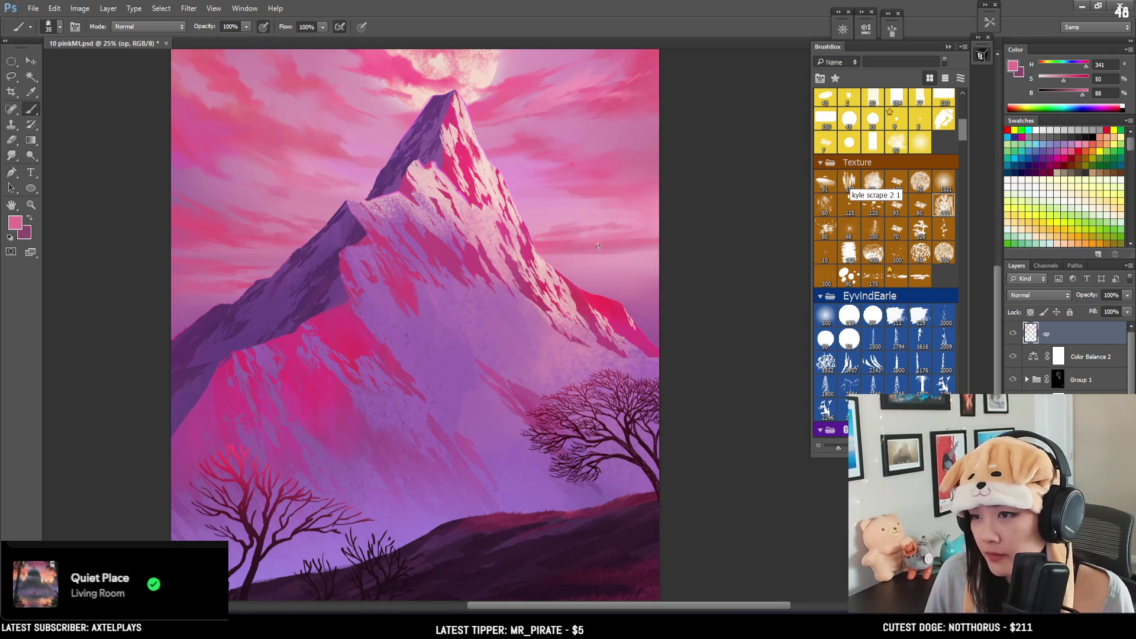
# Step: Paint a cooler magenta cloud streak across the sky beside the peak using soft sampled pinks
pyautogui.keyDown('alt'); pyautogui.click(618, 213); pyautogui.keyUp('alt')
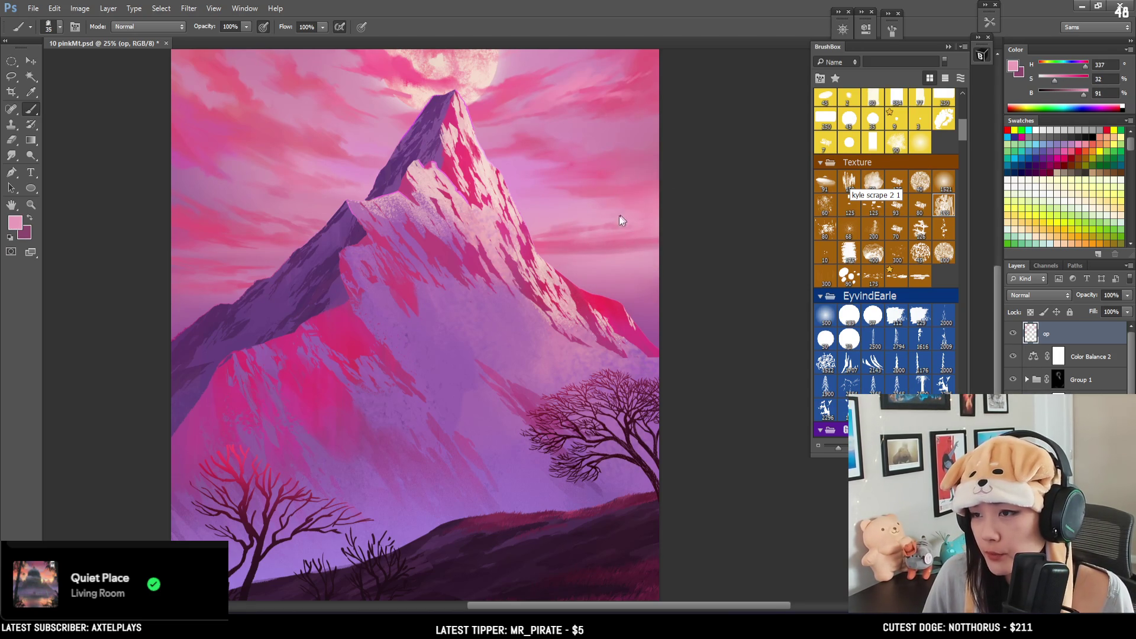
pyautogui.keyDown('alt'); pyautogui.click(591, 213); pyautogui.keyUp('alt')
pyautogui.press(']')
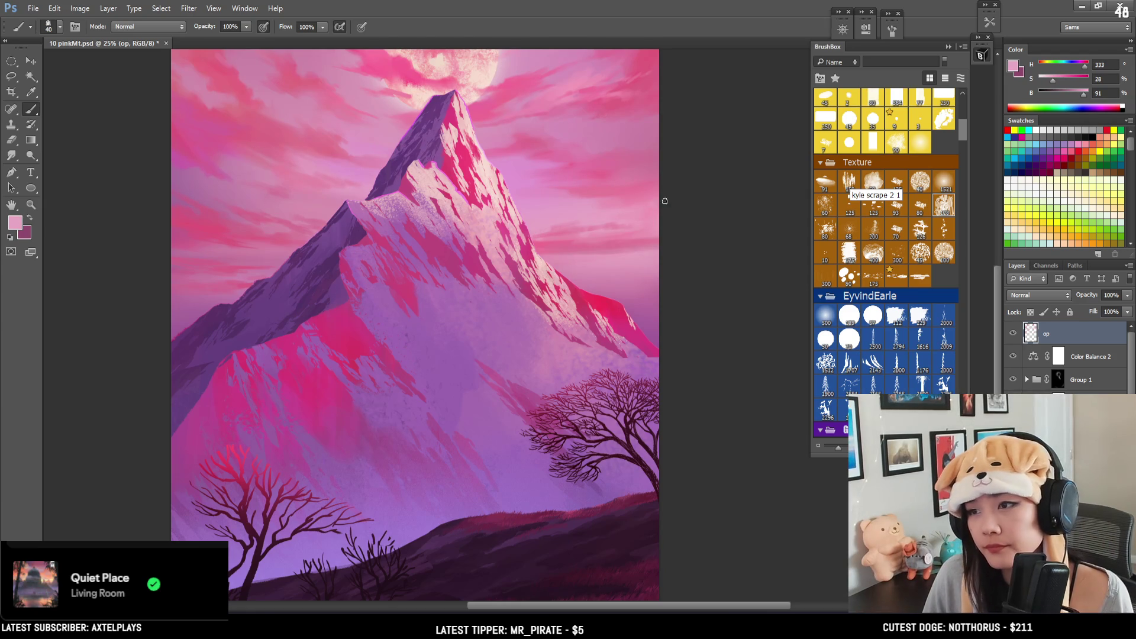
pyautogui.keyDown('alt'); pyautogui.click(618, 192); pyautogui.keyUp('alt')
pyautogui.press('[')
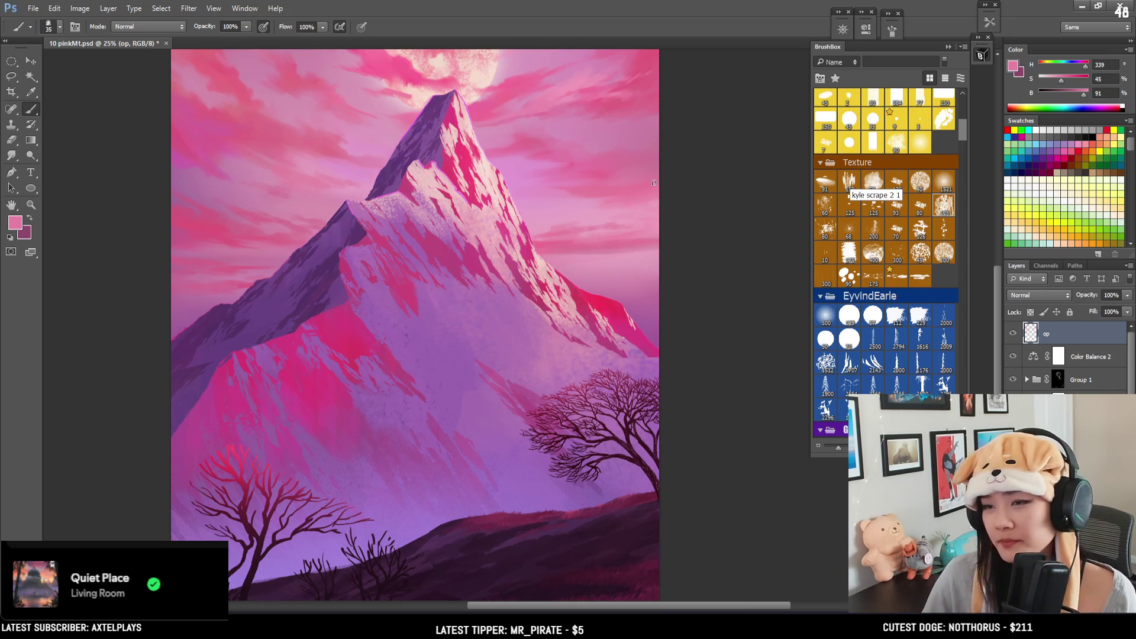
pyautogui.moveTo(531, 192); pyautogui.dragTo(542, 215)
pyautogui.moveTo(510, 265)
pyautogui.mouseDown()
pyautogui.moveTo(560, 274)
pyautogui.moveTo(551, 279)
pyautogui.moveTo(578, 296)
pyautogui.moveTo(590, 286)
pyautogui.mouseUp()
pyautogui.keyDown('alt'); pyautogui.click(527, 252); pyautogui.keyUp('alt')
pyautogui.moveTo(527, 252); pyautogui.dragTo(539, 256)
pyautogui.press(']')
pyautogui.press(']')
pyautogui.press(']')
pyautogui.press(']')
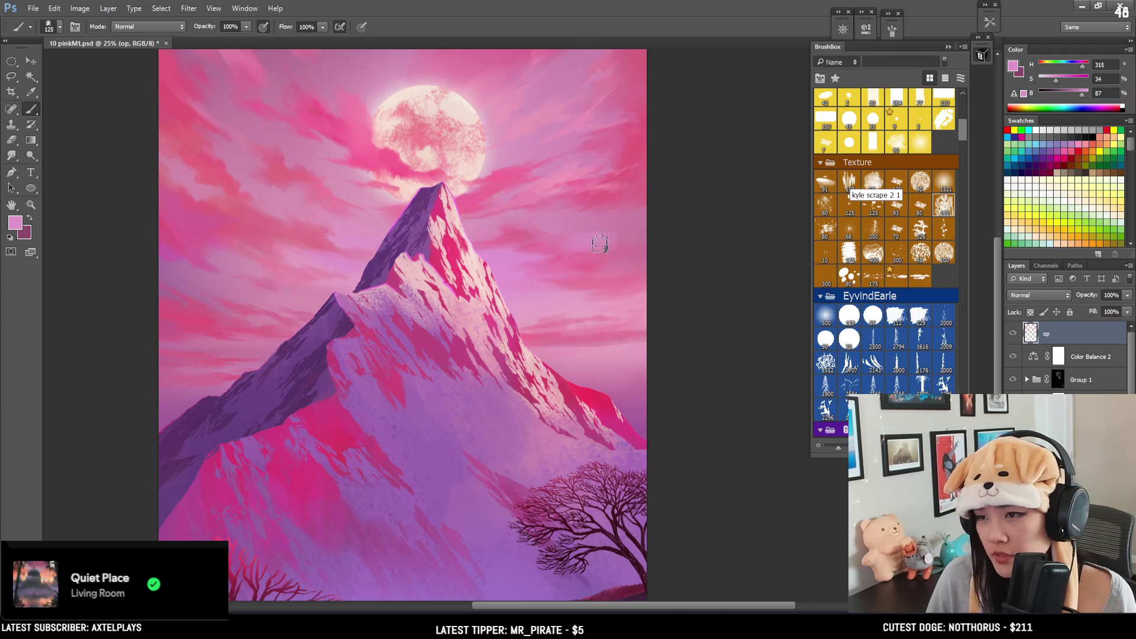
# Step: Work deeper, softer and brighter pinks into the right-side clouds with a progressively smaller brush
pyautogui.keyDown('alt'); pyautogui.click(589, 254); pyautogui.keyUp('alt')
pyautogui.keyDown('alt'); pyautogui.click(595, 246); pyautogui.keyUp('alt')
pyautogui.press('[')
pyautogui.keyDown('alt'); pyautogui.click(598, 213); pyautogui.keyUp('alt')
pyautogui.press('[')
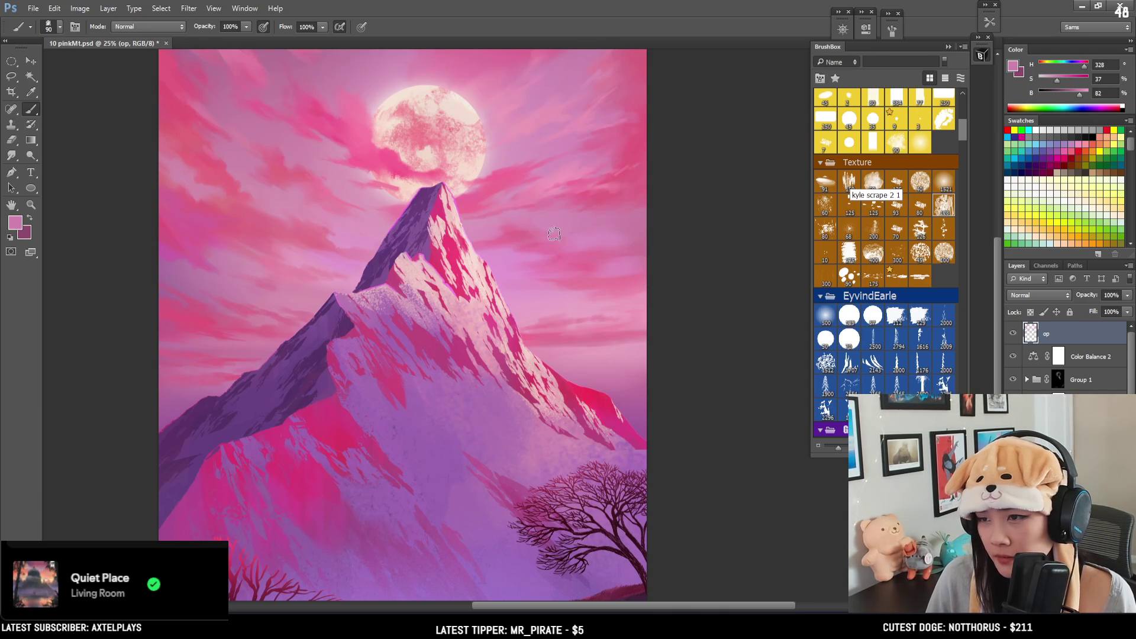
pyautogui.keyDown('alt'); pyautogui.click(615, 235); pyautogui.keyUp('alt')
pyautogui.press('[')
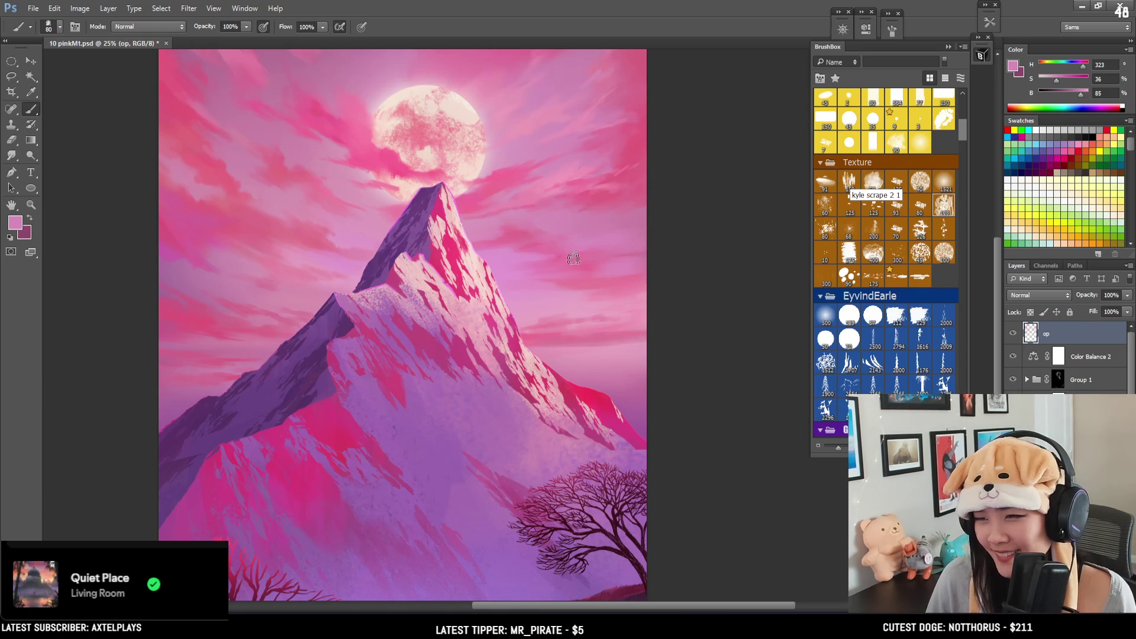
pyautogui.keyDown('alt'); pyautogui.click(588, 284); pyautogui.keyUp('alt')
pyautogui.press('[')
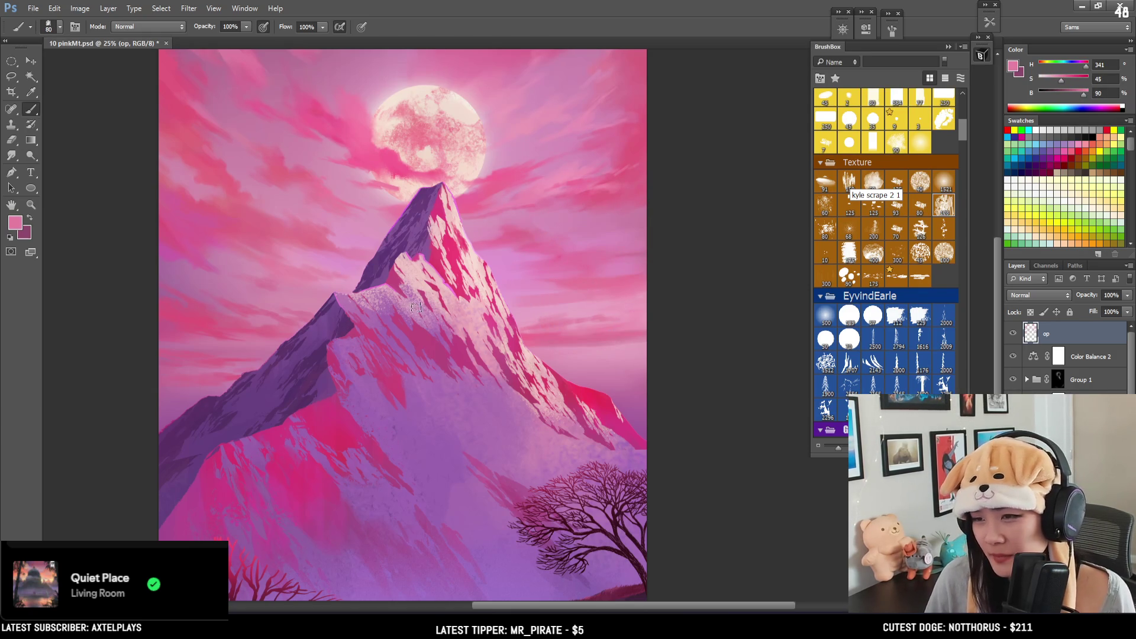
pyautogui.press('[')
pyautogui.press('[')
pyautogui.press('[')
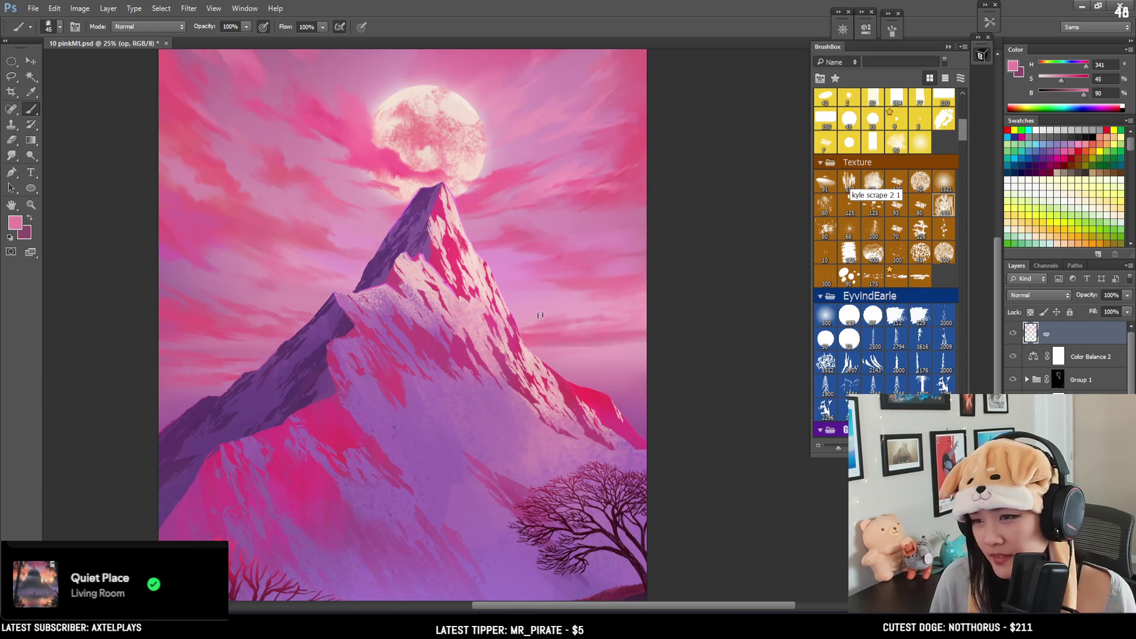
# Step: Sample pale pinks lower in the right sky and save the painting with Ctrl+S
pyautogui.keyDown('alt'); pyautogui.click(534, 319); pyautogui.keyUp('alt')
pyautogui.keyDown('alt'); pyautogui.click(547, 320); pyautogui.keyUp('alt')
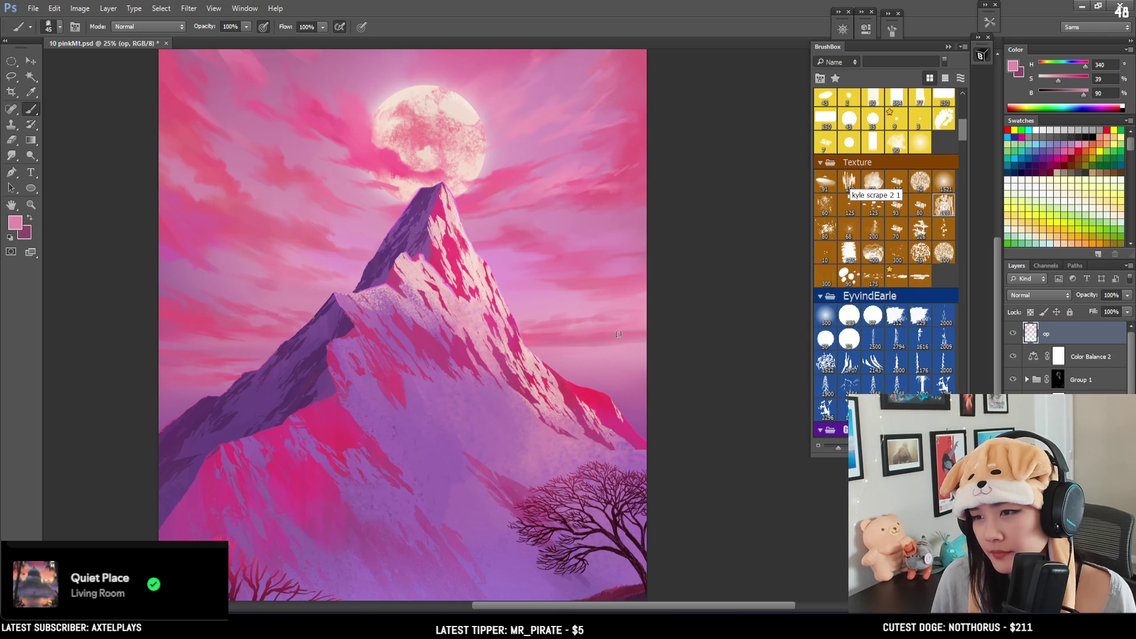
pyautogui.keyDown('alt'); pyautogui.click(589, 349); pyautogui.keyUp('alt')
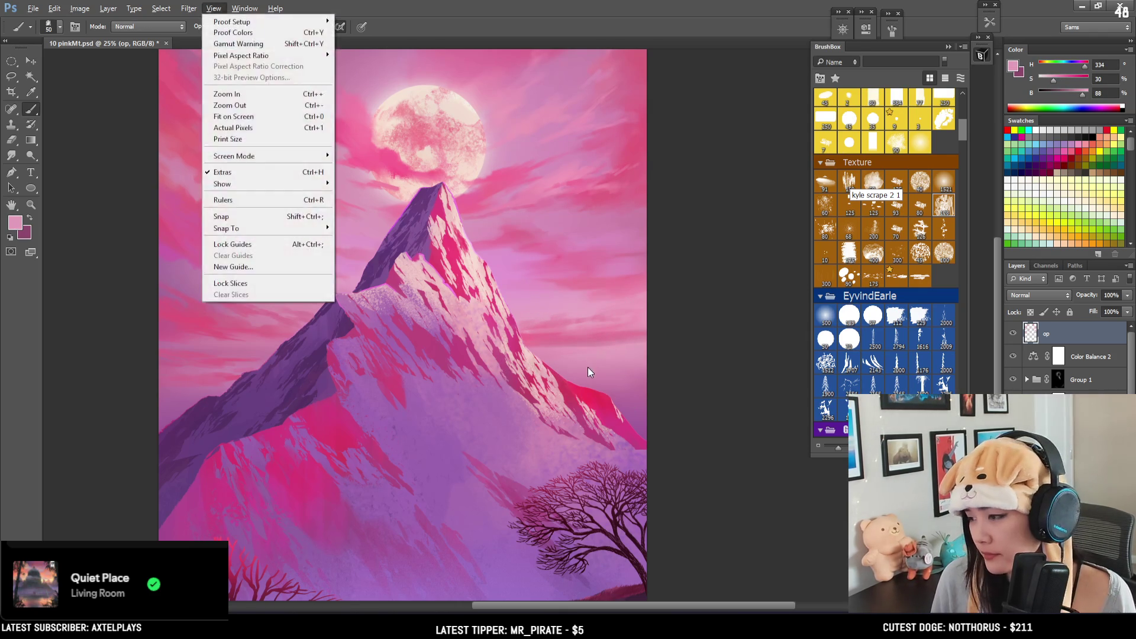
pyautogui.moveTo(588, 356)
pyautogui.mouseDown()
pyautogui.moveTo(596, 335)
pyautogui.moveTo(562, 355)
pyautogui.moveTo(580, 362)
pyautogui.mouseUp()
pyautogui.hotkey('ctrl', 's')
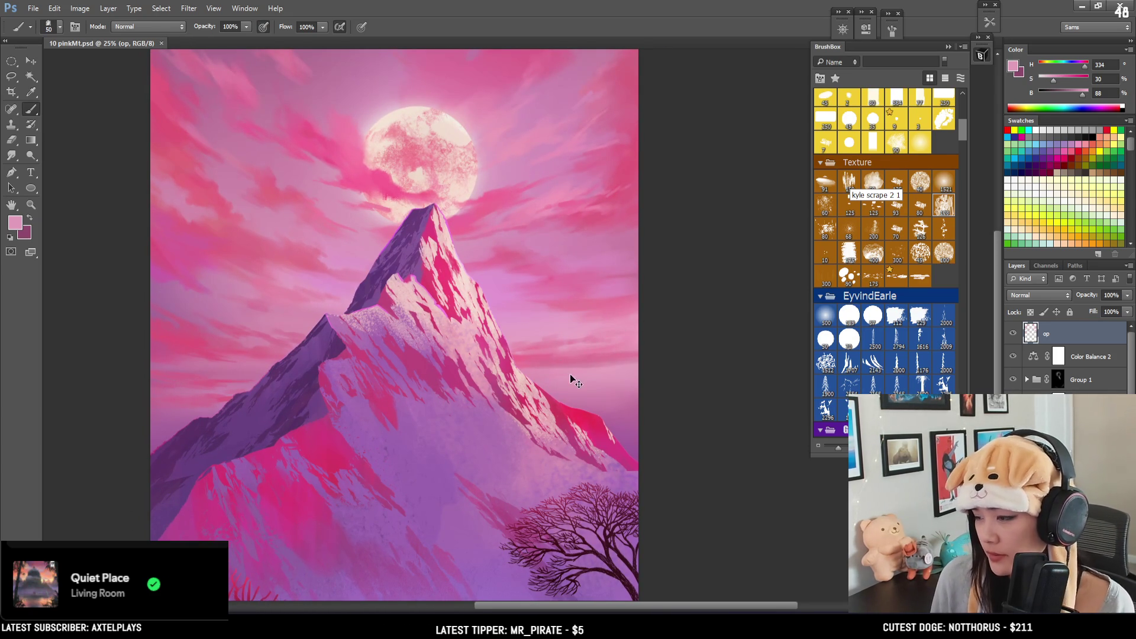
# Step: Check the whole painting zoomed out, then paint a short stronger-pink streak in the right sky
pyautogui.hotkey('ctrl', '-')
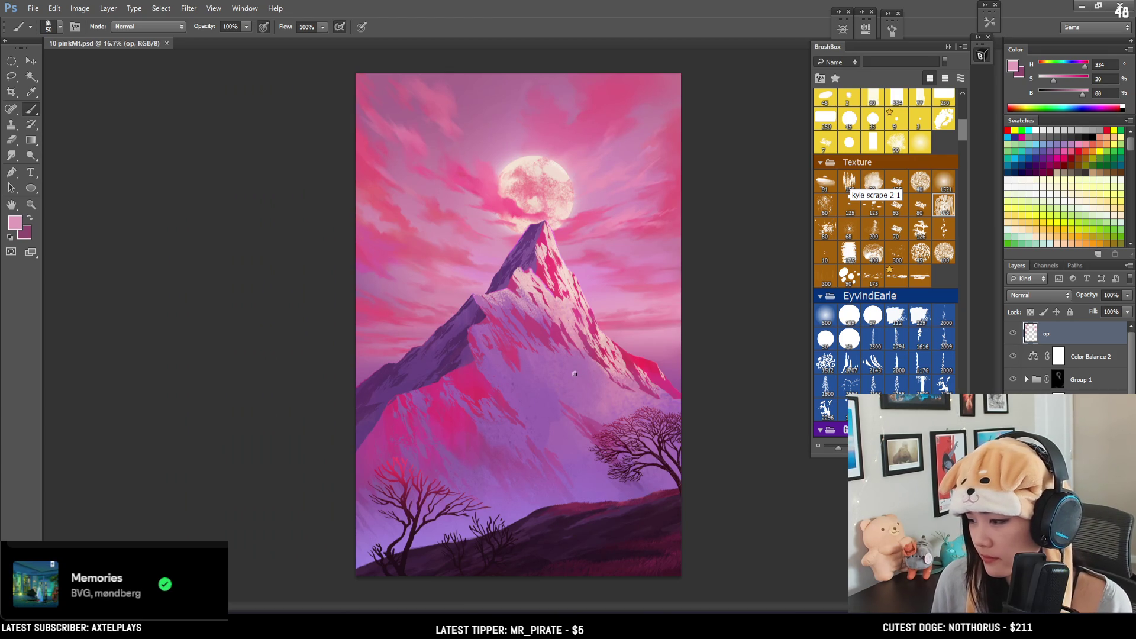
pyautogui.hotkey('ctrl', '+')
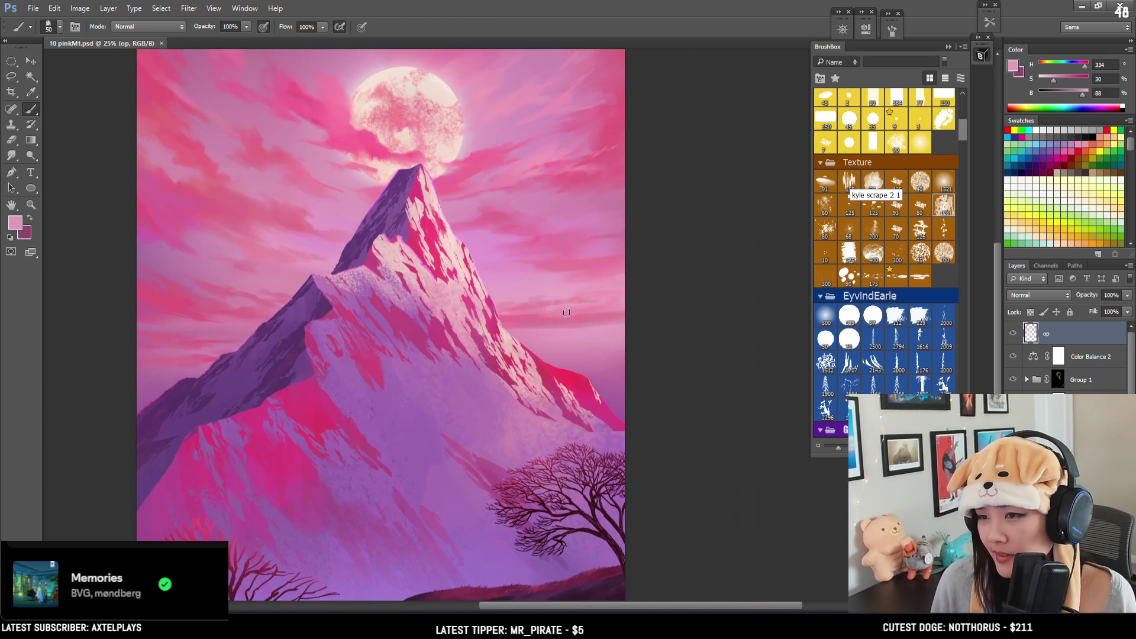
pyautogui.keyDown('alt'); pyautogui.click(584, 316); pyautogui.keyUp('alt')
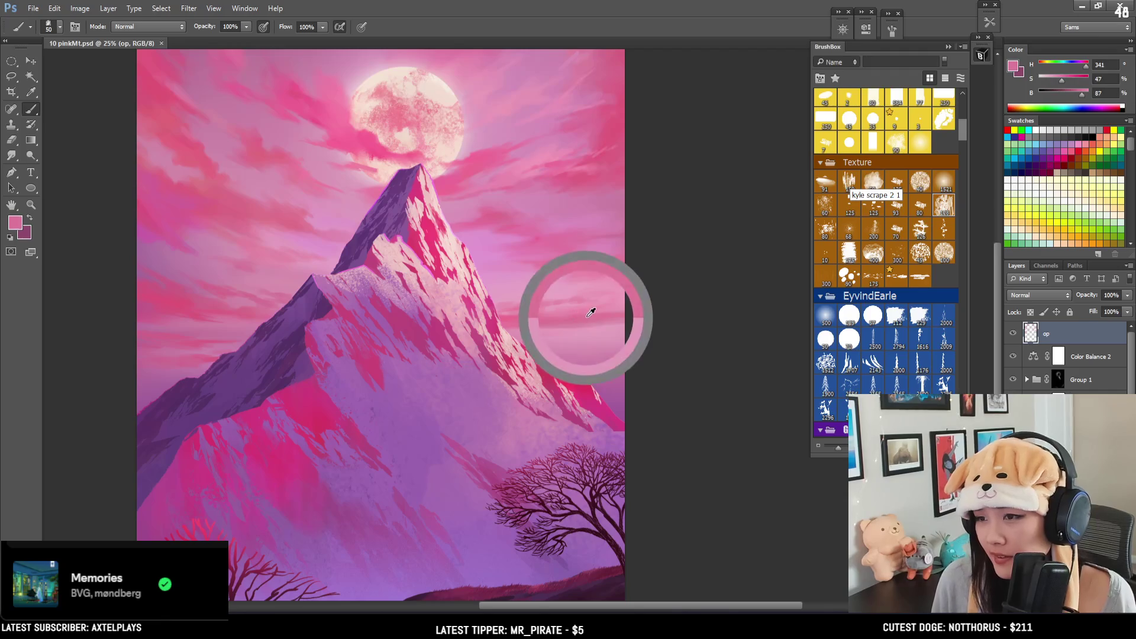
pyautogui.moveTo(630, 317); pyautogui.dragTo(611, 322)
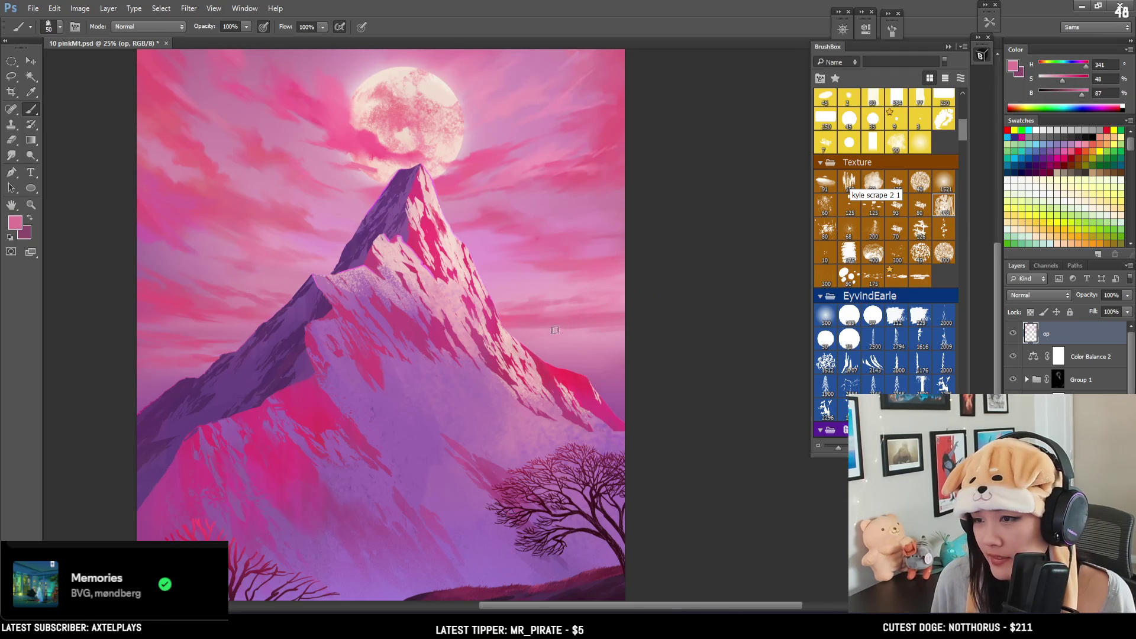
pyautogui.press('[')
pyautogui.keyDown('alt'); pyautogui.click(578, 327); pyautogui.keyUp('alt')
pyautogui.keyDown('alt'); pyautogui.click(582, 343); pyautogui.keyUp('alt')
pyautogui.press('[')
pyautogui.keyDown('alt'); pyautogui.click(585, 341); pyautogui.keyUp('alt')
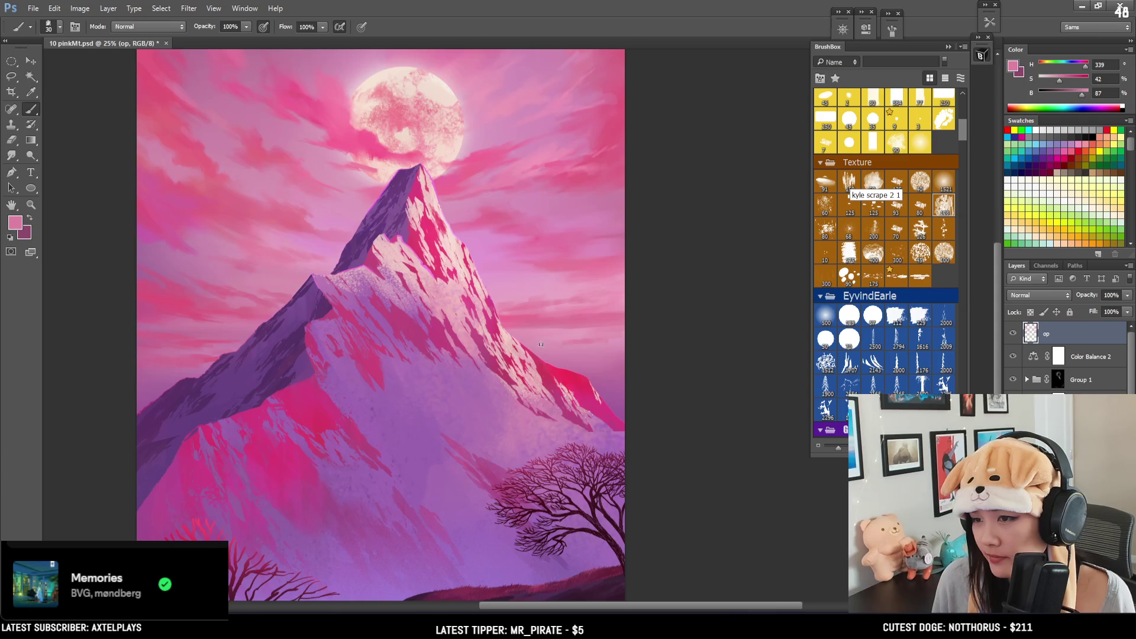
# Step: Touch up the right-side clouds with the eraser and lighter, paler and stronger sampled pinks
pyautogui.press('e')
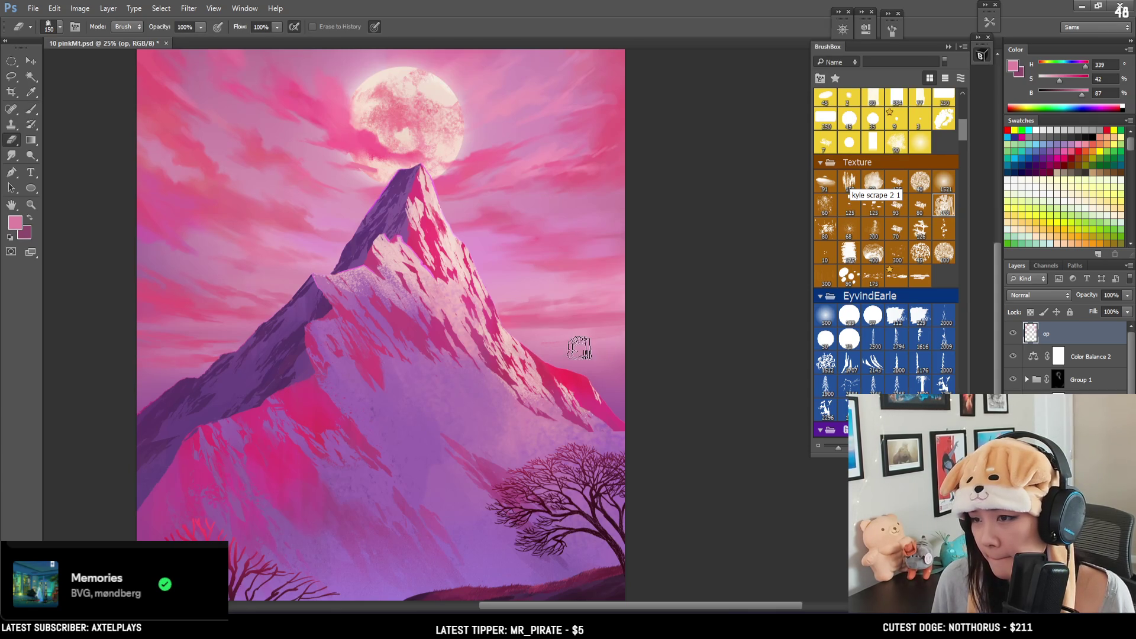
pyautogui.press('b')
pyautogui.keyDown('alt'); pyautogui.click(609, 329); pyautogui.keyUp('alt')
pyautogui.press(']')
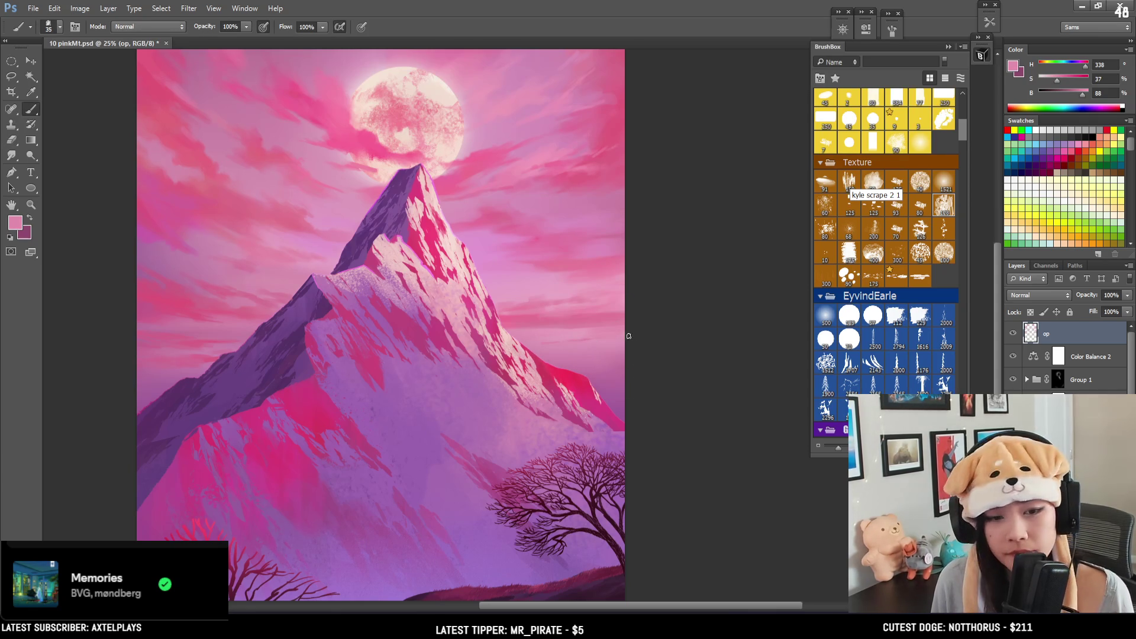
pyautogui.keyDown('alt'); pyautogui.click(576, 329); pyautogui.keyUp('alt')
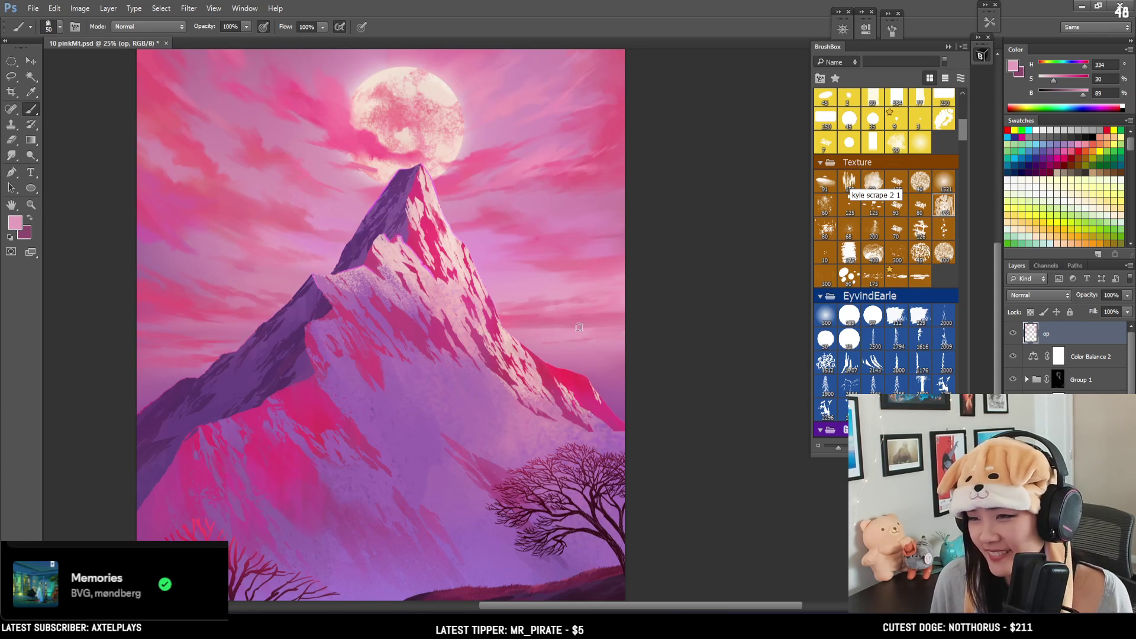
pyautogui.press('[')
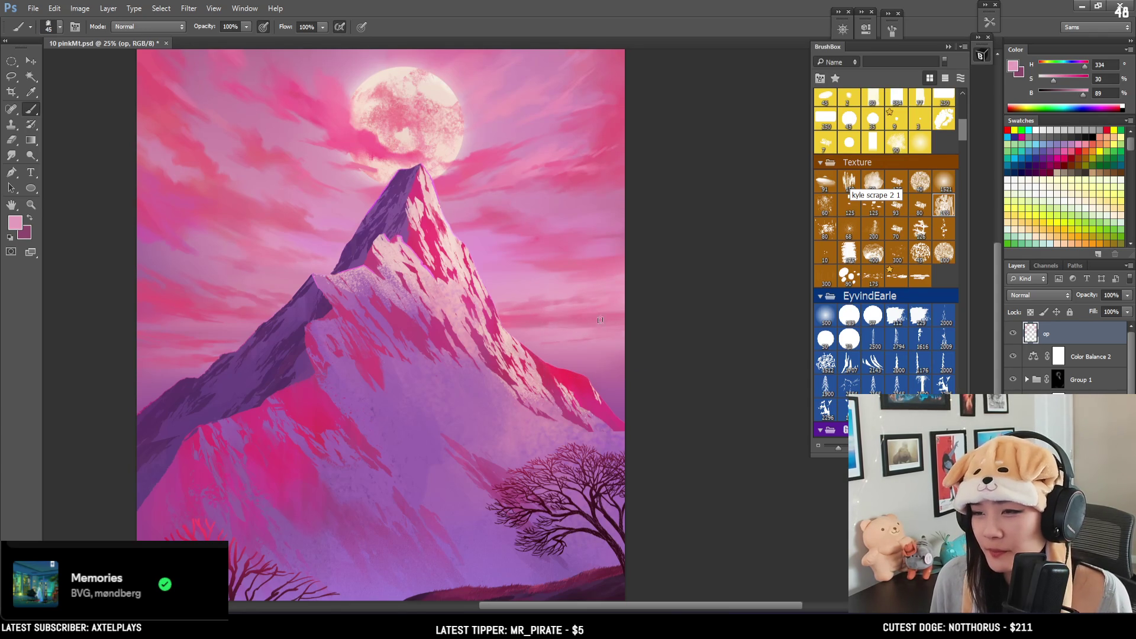
pyautogui.press('[')
pyautogui.keyDown('alt'); pyautogui.click(603, 310); pyautogui.keyUp('alt')
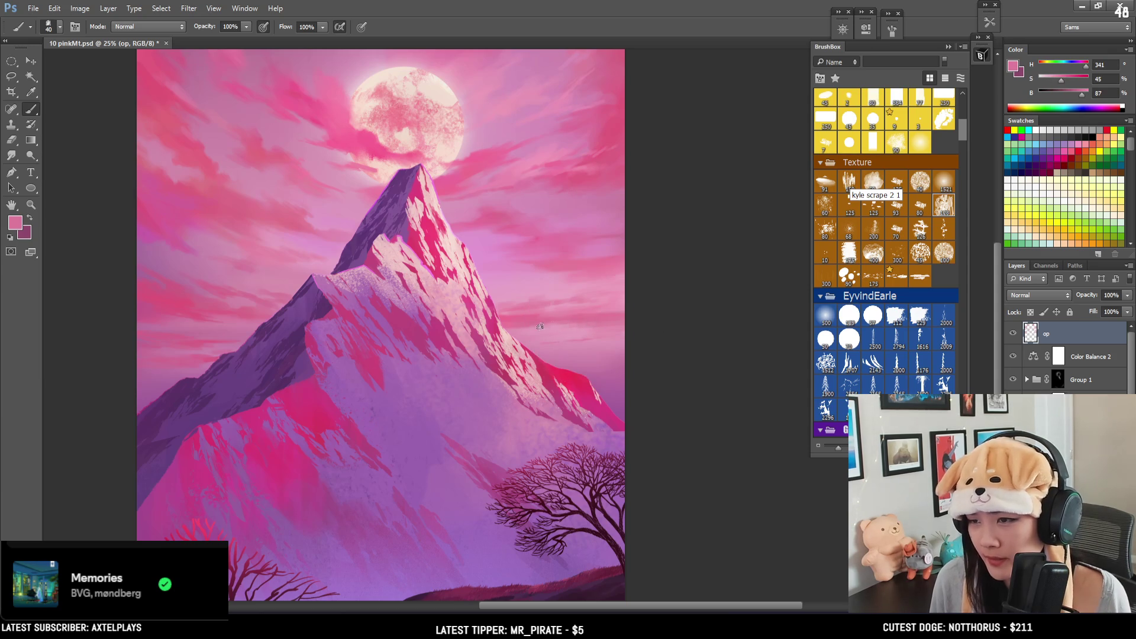
pyautogui.press('[')
pyautogui.moveTo(579, 361)
pyautogui.mouseDown()
pyautogui.moveTo(568, 410)
pyautogui.moveTo(563, 315)
pyautogui.mouseUp()
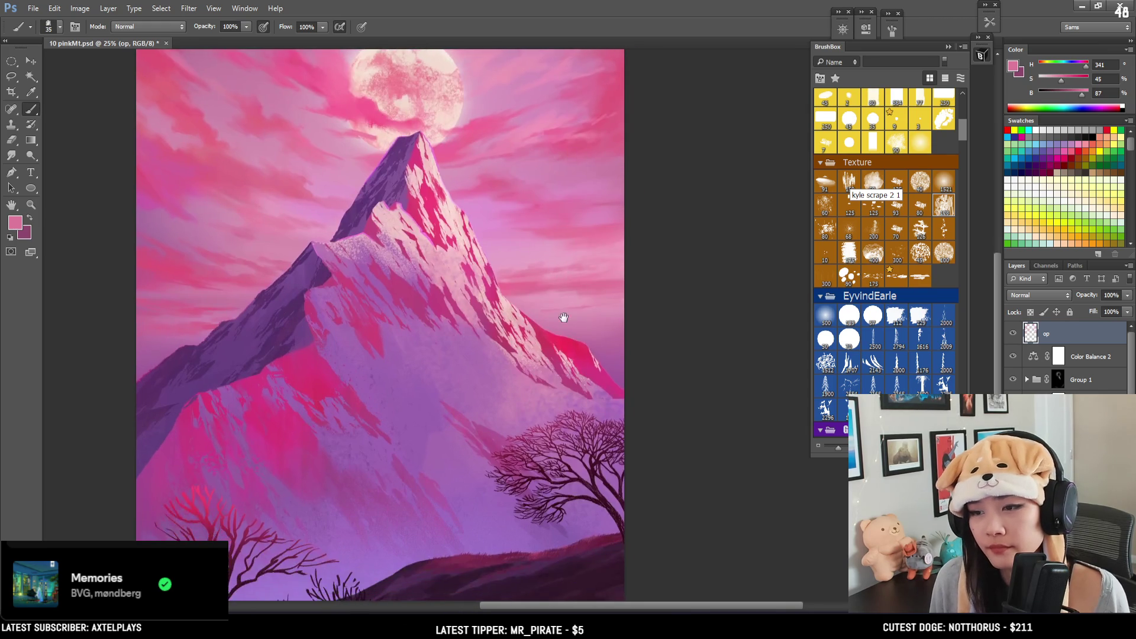
# Step: Paint a lighter pink cloud streak near the peak, then pick a deeper magenta
pyautogui.moveTo(544, 359)
pyautogui.mouseDown()
pyautogui.moveTo(578, 331)
pyautogui.moveTo(524, 340)
pyautogui.moveTo(443, 406)
pyautogui.moveTo(471, 414)
pyautogui.moveTo(486, 385)
pyautogui.moveTo(510, 454)
pyautogui.moveTo(505, 402)
pyautogui.moveTo(515, 384)
pyautogui.mouseUp()
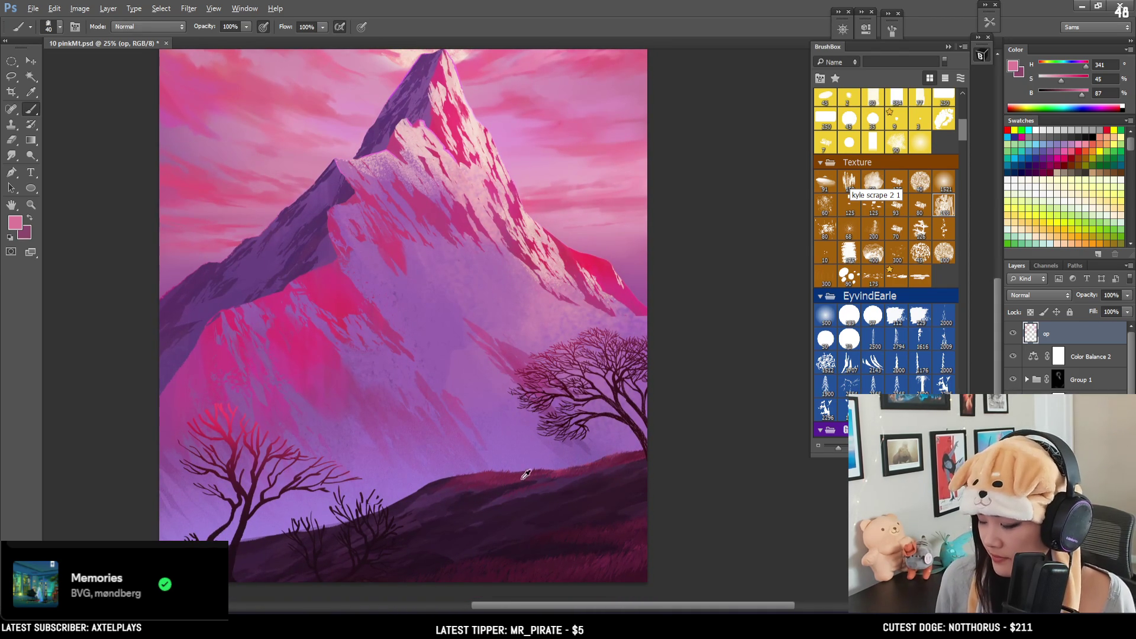
pyautogui.keyDown('alt'); pyautogui.click(543, 179); pyautogui.keyUp('alt')
pyautogui.moveTo(545, 178); pyautogui.dragTo(509, 164)
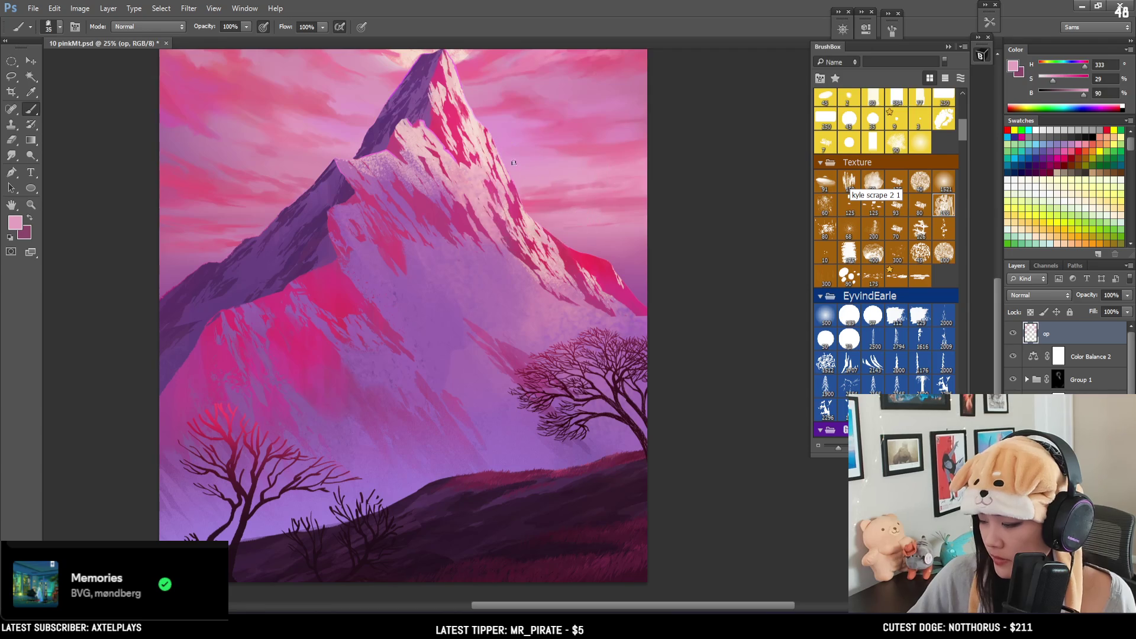
pyautogui.keyDown('alt'); pyautogui.click(608, 139); pyautogui.keyUp('alt')
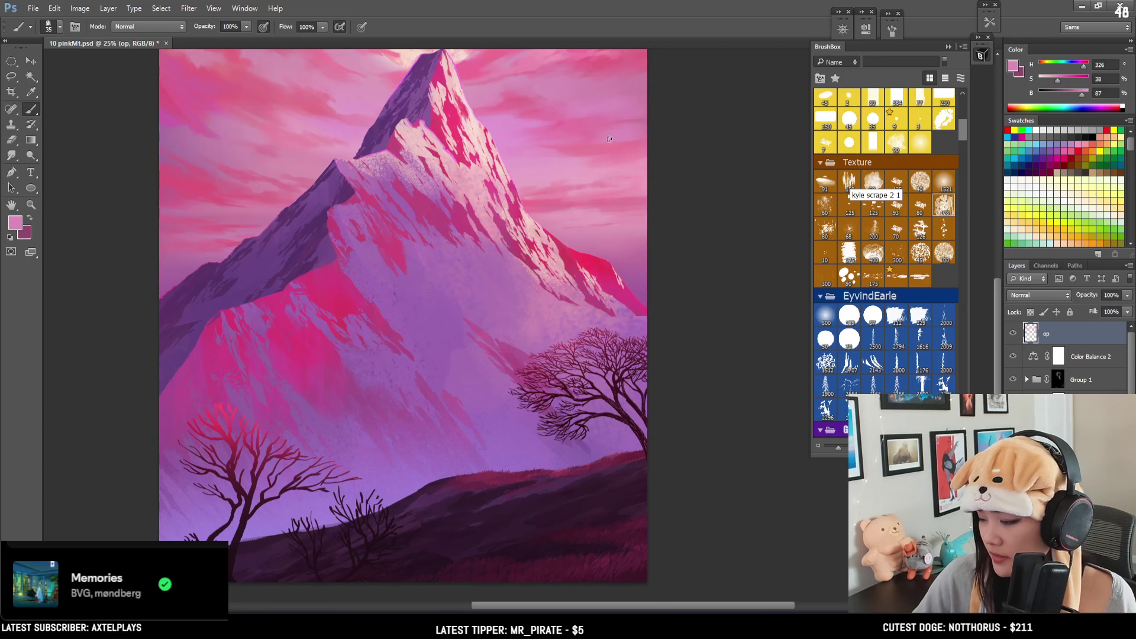
pyautogui.keyDown('alt'); pyautogui.click(234, 164); pyautogui.keyUp('alt')
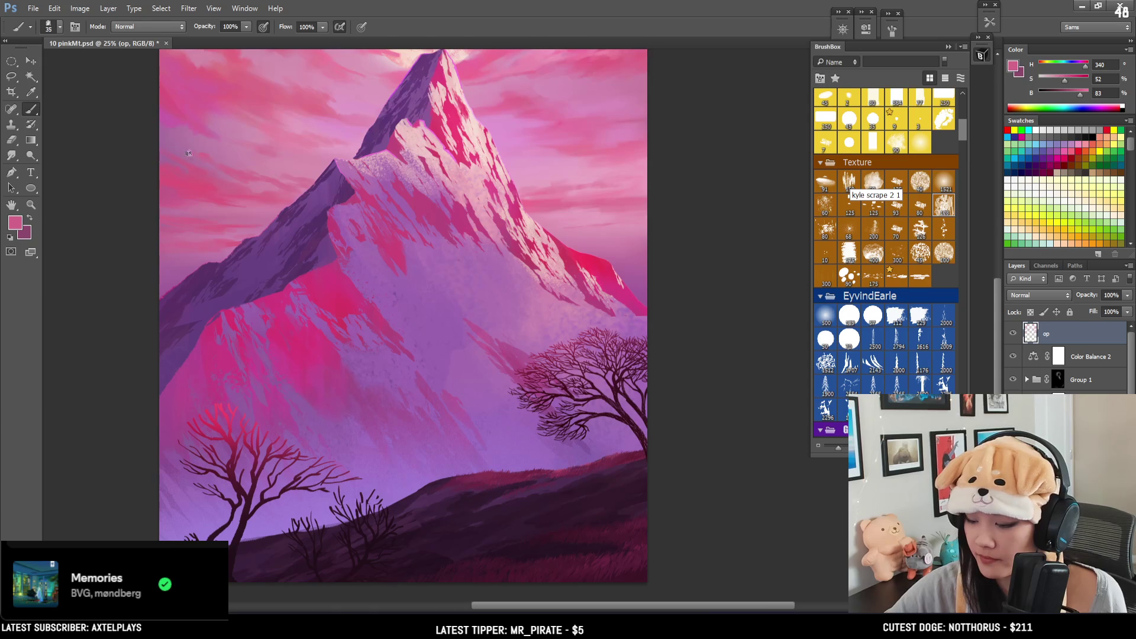
# Step: Paint a cloud streak down the upper-left sky with pinks sampled beside the peak
pyautogui.moveTo(218, 160)
pyautogui.mouseDown()
pyautogui.moveTo(205, 147)
pyautogui.moveTo(134, 178)
pyautogui.moveTo(162, 181)
pyautogui.mouseUp()
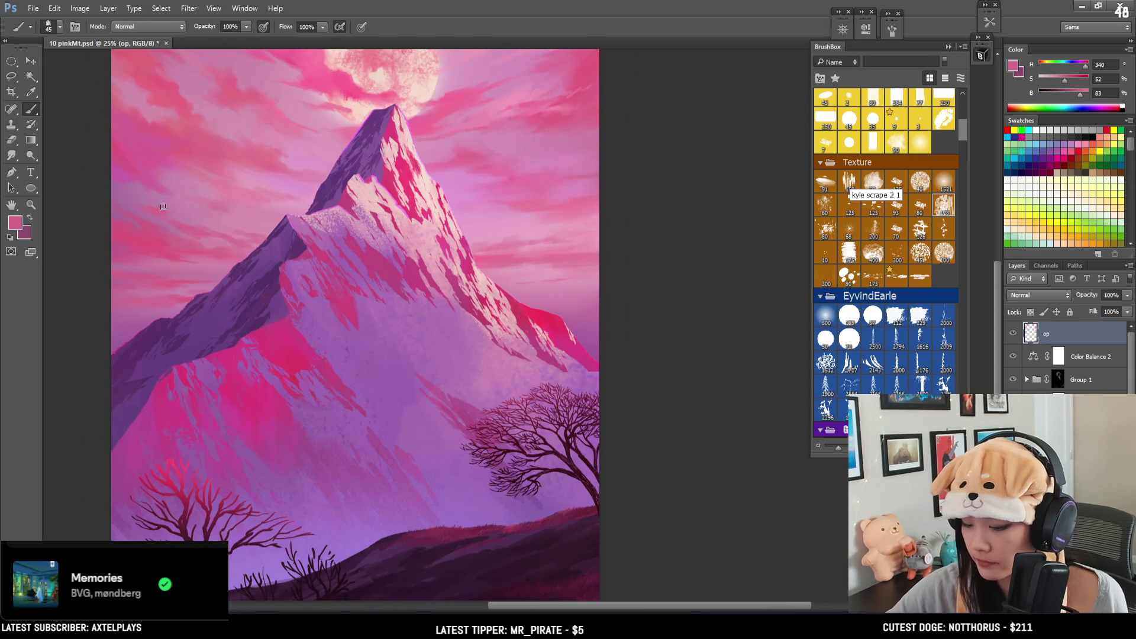
pyautogui.press('e')
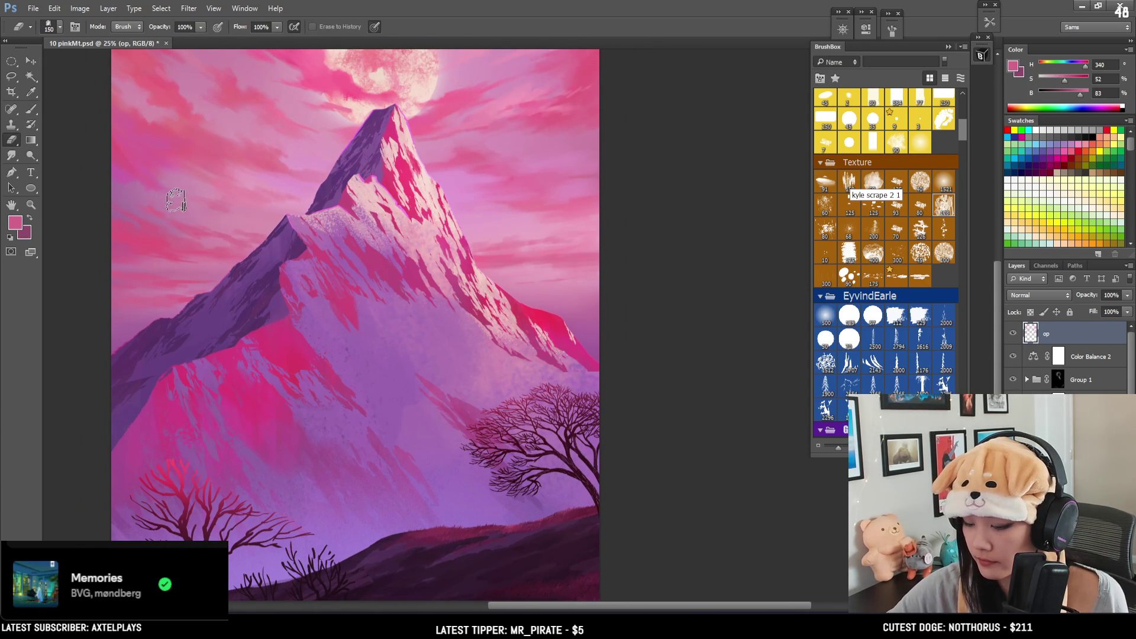
pyautogui.press('b')
pyautogui.keyDown('alt'); pyautogui.click(159, 181); pyautogui.keyUp('alt')
pyautogui.keyDown('alt'); pyautogui.click(158, 180); pyautogui.keyUp('alt')
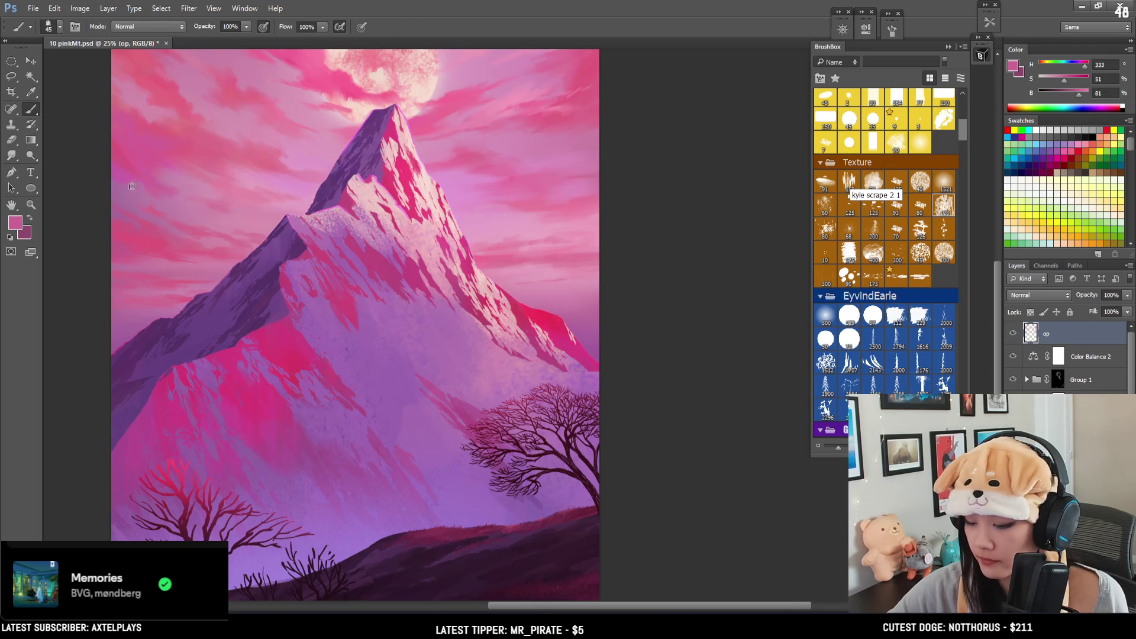
pyautogui.keyDown('alt'); pyautogui.click(186, 181); pyautogui.keyUp('alt')
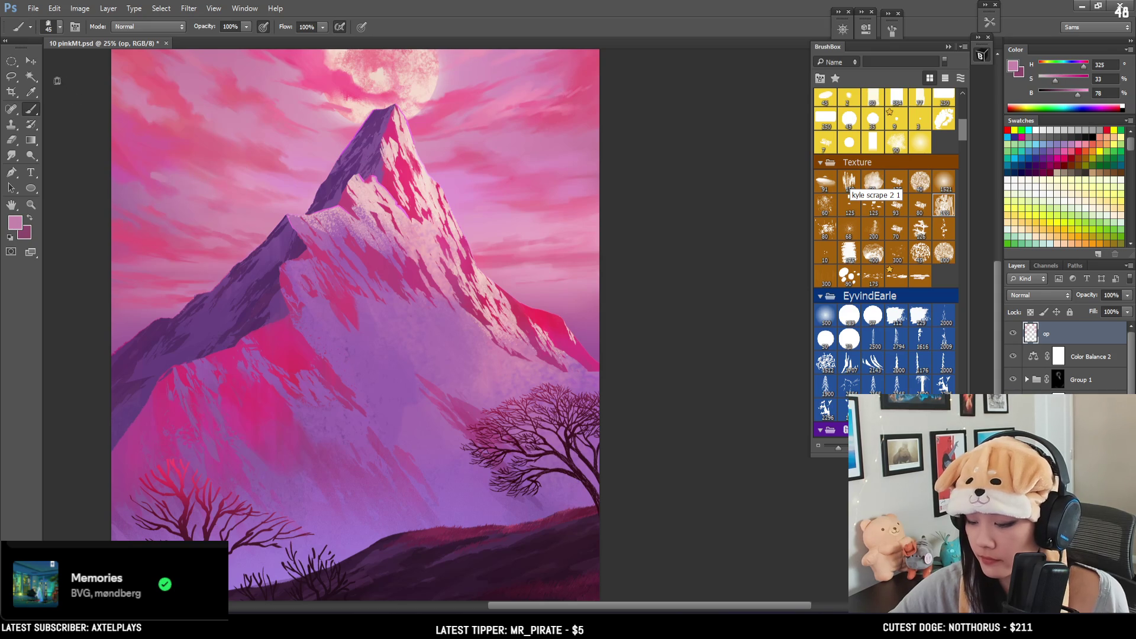
pyautogui.press('[')
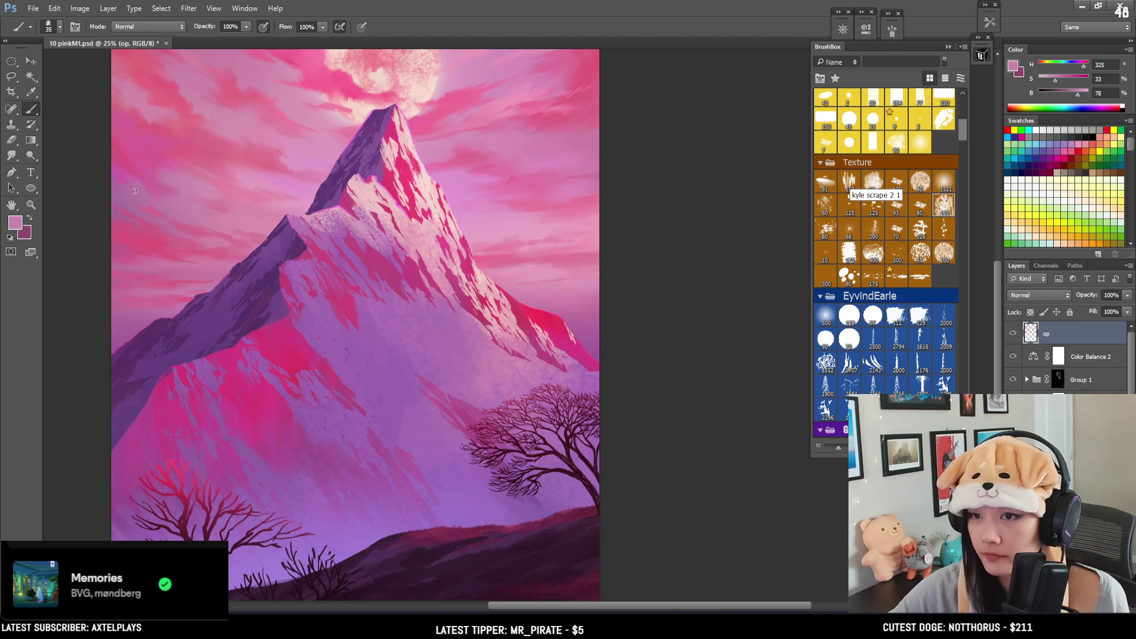
pyautogui.keyDown('alt'); pyautogui.click(260, 149); pyautogui.keyUp('alt')
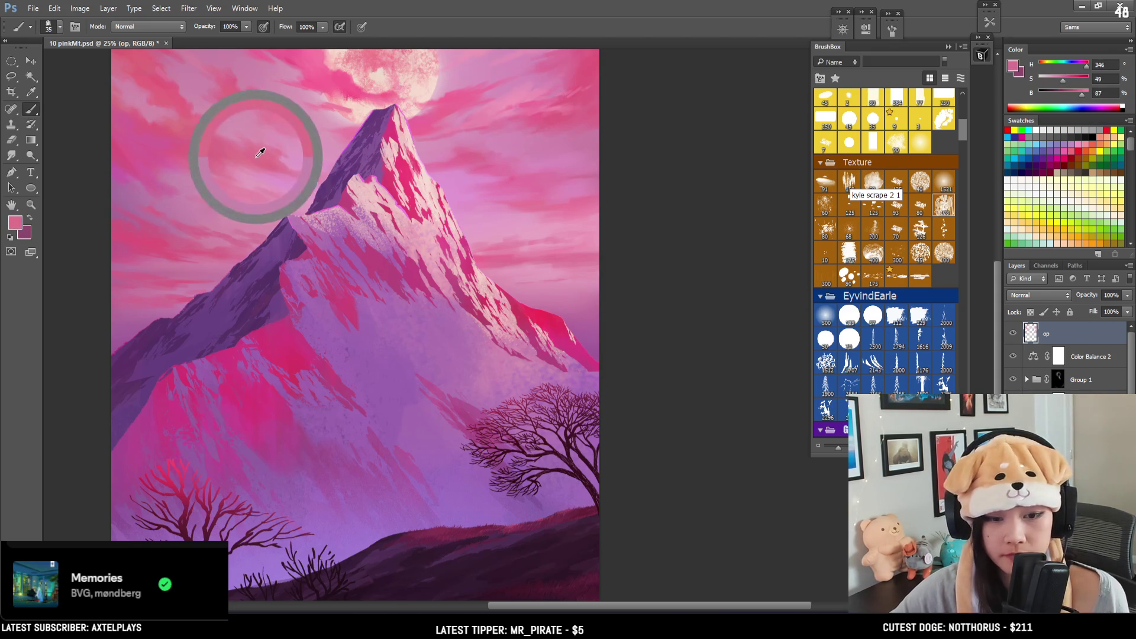
pyautogui.moveTo(265, 154)
pyautogui.mouseDown()
pyautogui.moveTo(246, 157)
pyautogui.moveTo(256, 223)
pyautogui.moveTo(223, 236)
pyautogui.moveTo(256, 256)
pyautogui.moveTo(257, 238)
pyautogui.mouseUp()
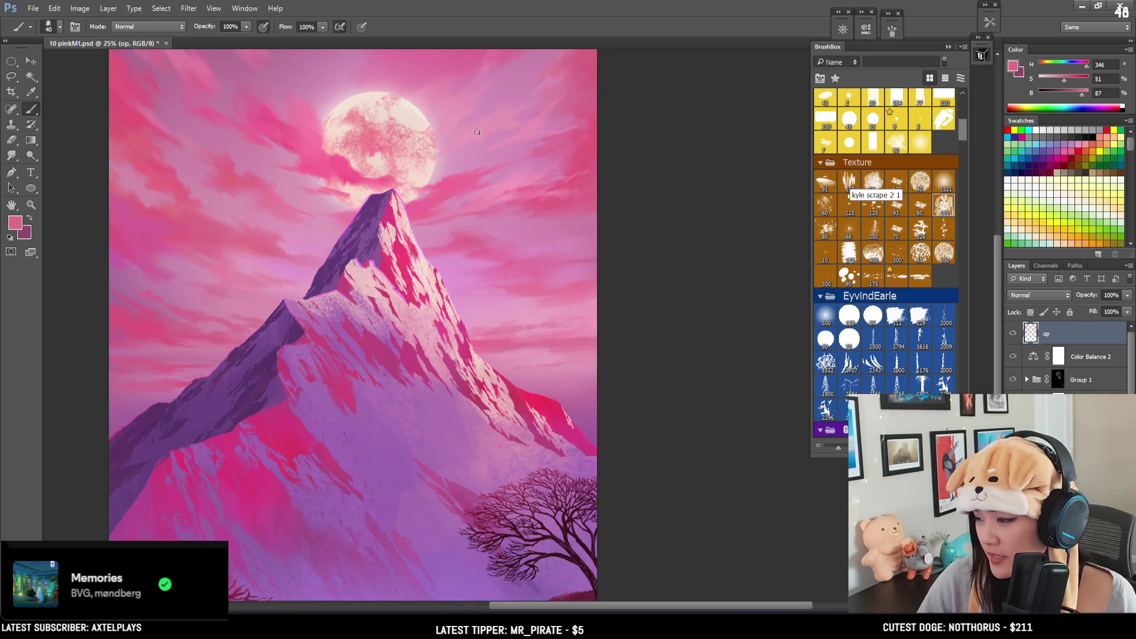
# Step: Sample a brighter then lighter sky pink, resize the brush, and zoom out to the full painting
pyautogui.keyDown('alt'); pyautogui.click(469, 176); pyautogui.keyUp('alt')
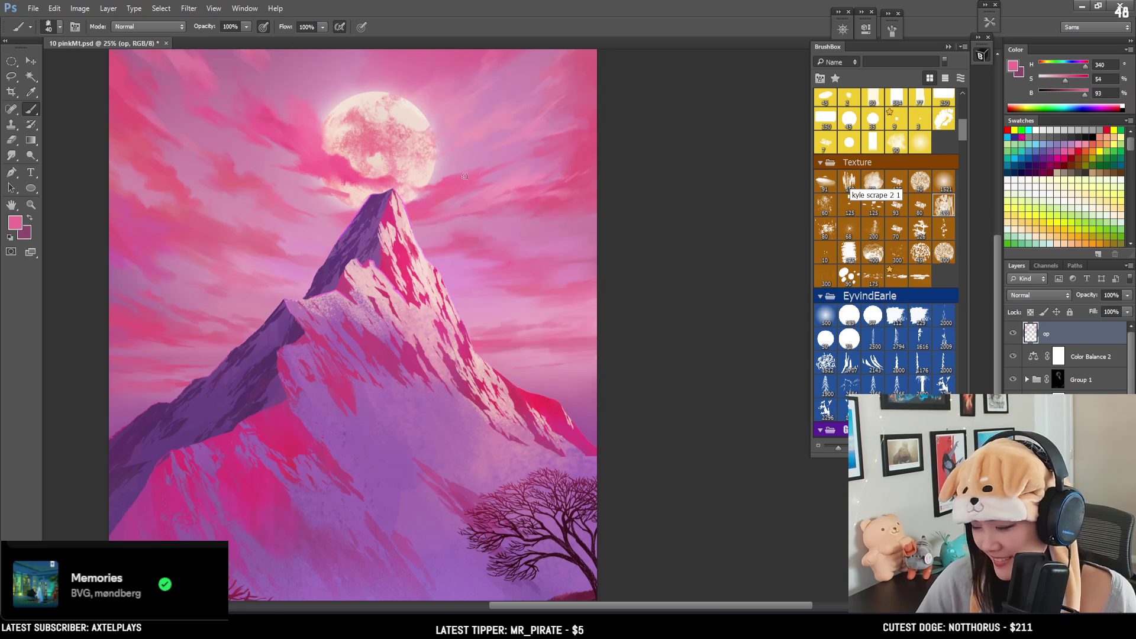
pyautogui.keyDown('alt'); pyautogui.click(503, 183); pyautogui.keyUp('alt')
pyautogui.press('[')
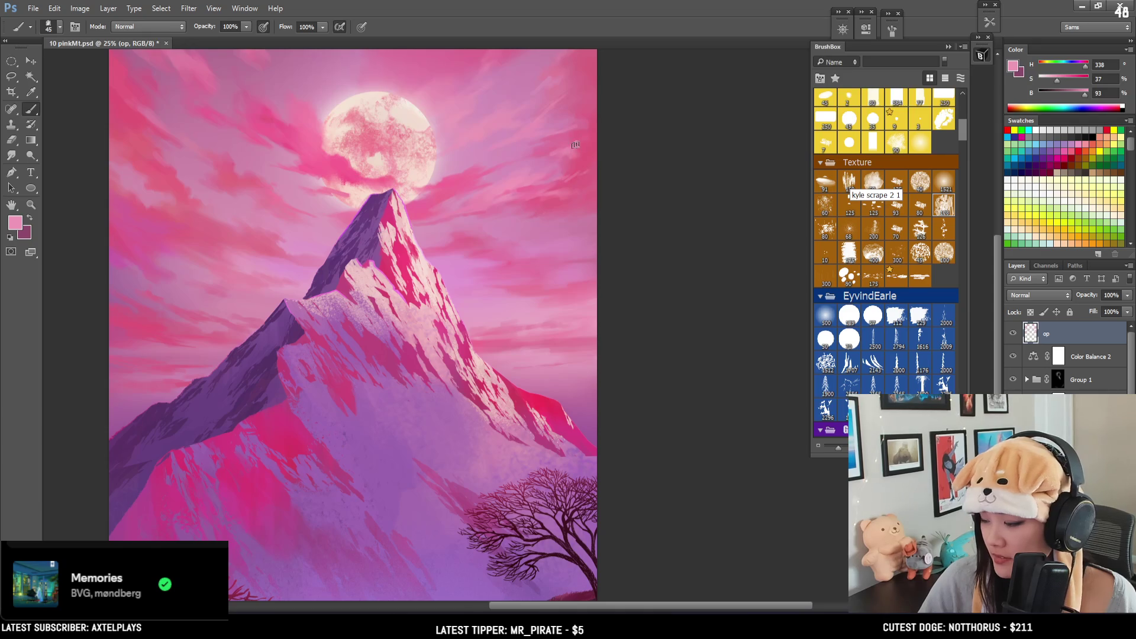
pyautogui.press(']')
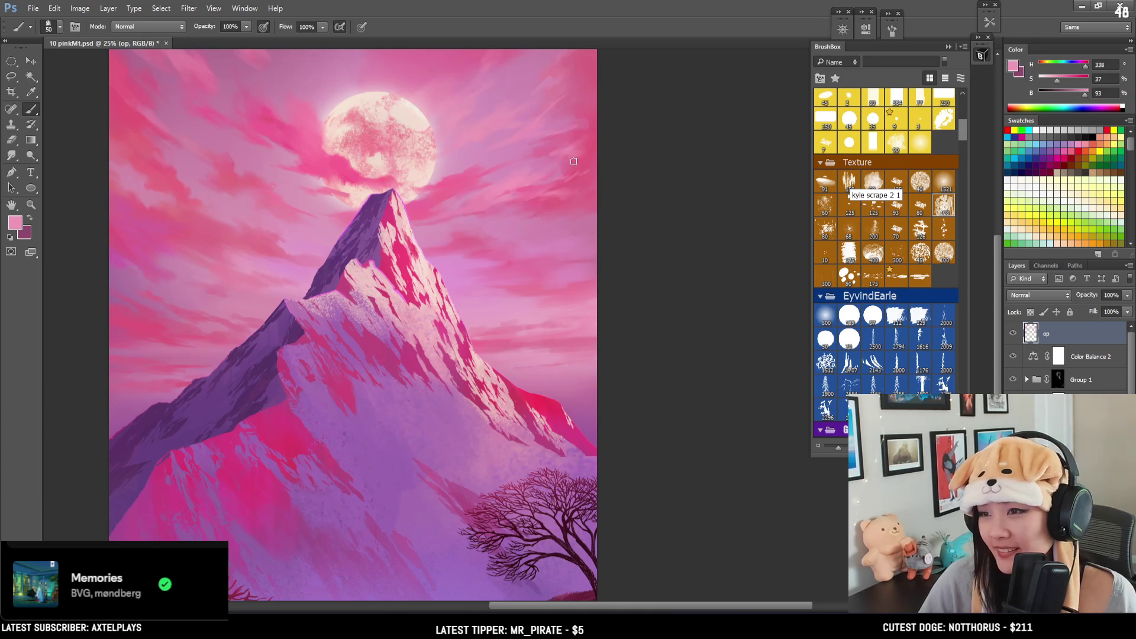
pyautogui.hotkey('ctrl', '-')
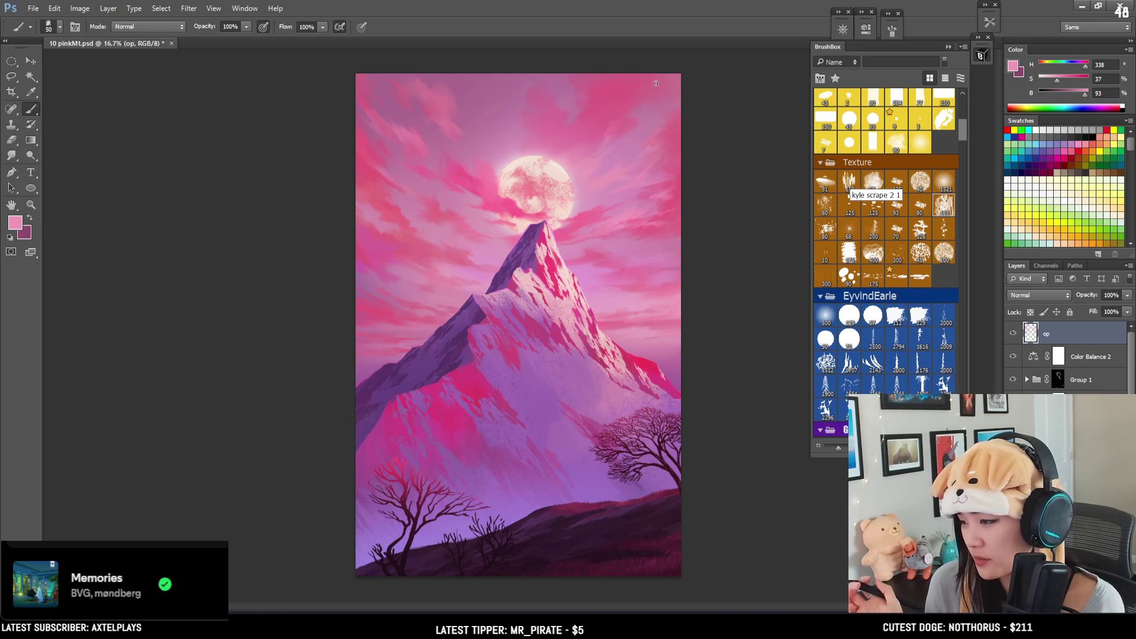
# Step: Zoom in on the sky, sample pinks from the sky and left clouds, and enlarge the brush
pyautogui.hotkey('ctrl', '+')
pyautogui.moveTo(473, 54)
pyautogui.mouseDown()
pyautogui.moveTo(397, 66)
pyautogui.moveTo(270, 155)
pyautogui.moveTo(281, 182)
pyautogui.mouseUp()
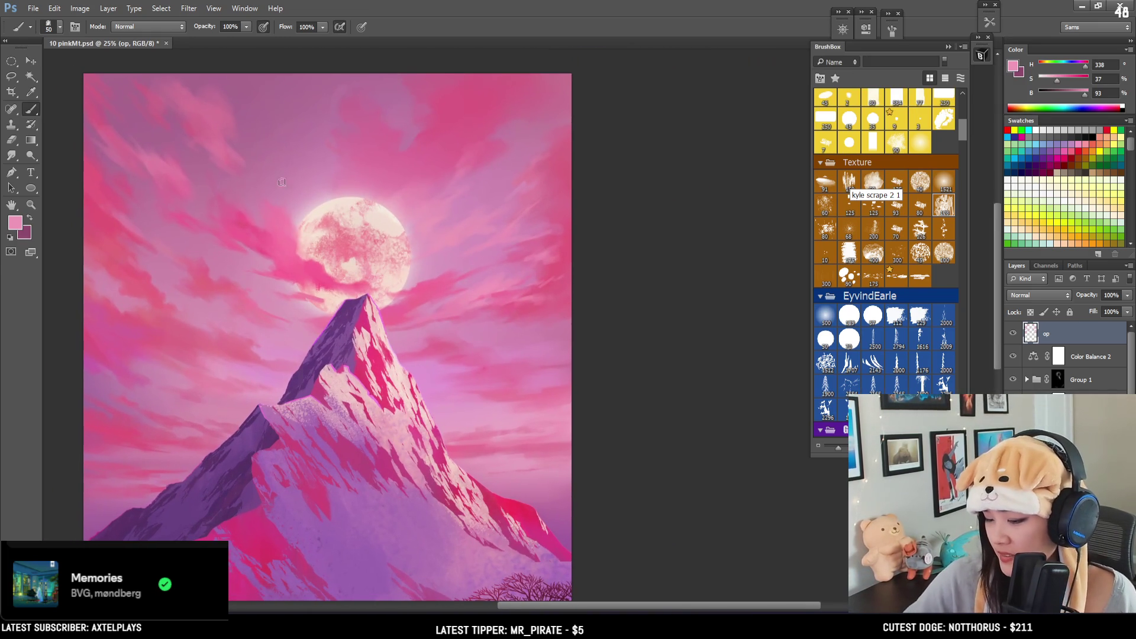
pyautogui.keyDown('alt'); pyautogui.click(158, 161); pyautogui.keyUp('alt')
pyautogui.press('[')
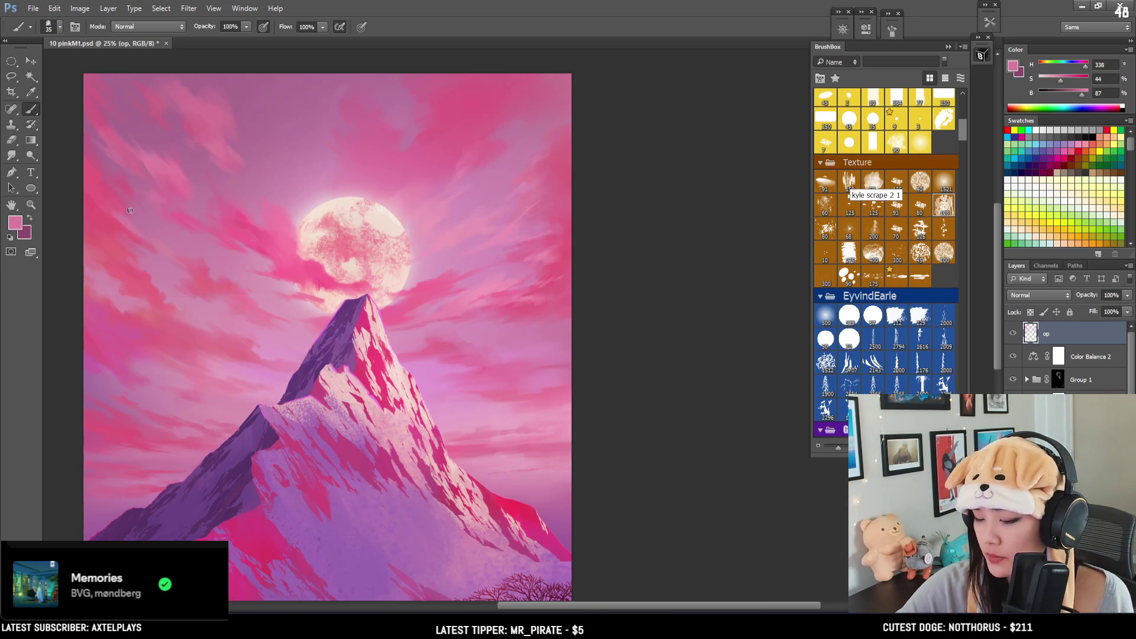
pyautogui.keyDown('alt'); pyautogui.click(106, 212); pyautogui.keyUp('alt')
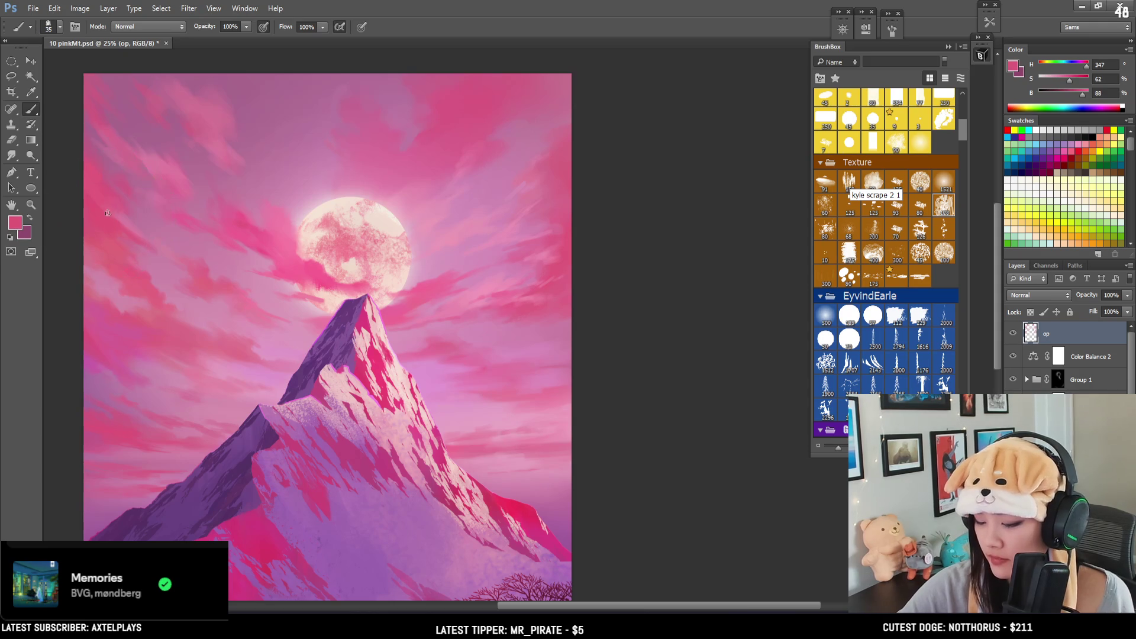
pyautogui.keyDown('alt'); pyautogui.click(220, 155); pyautogui.keyUp('alt')
pyautogui.press('[')
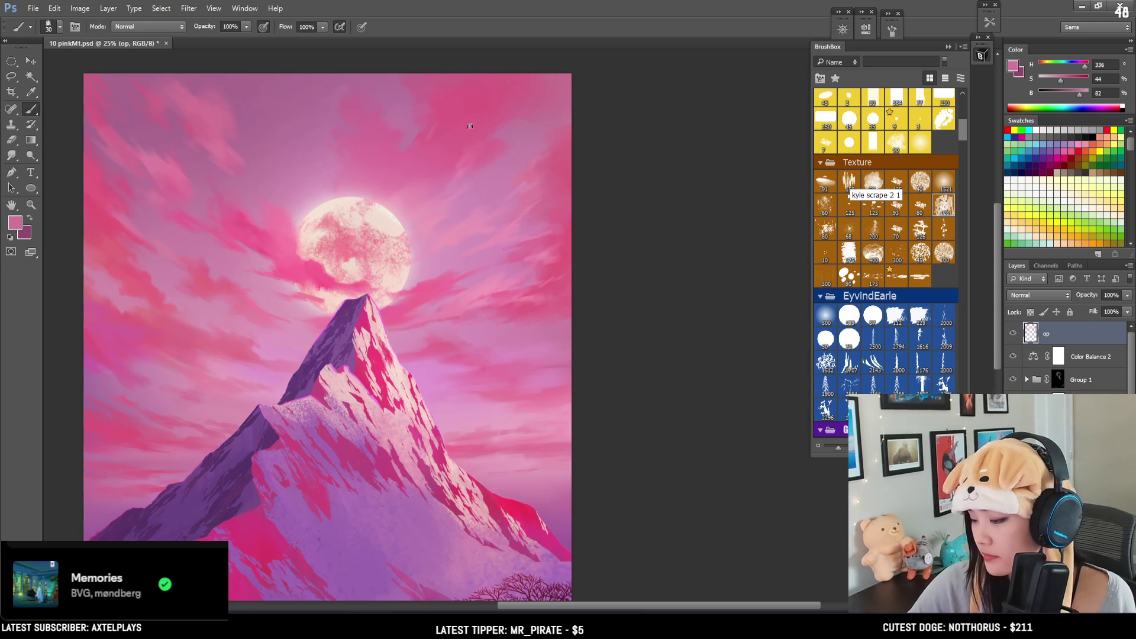
pyautogui.press(']')
pyautogui.press(']')
pyautogui.press(']')
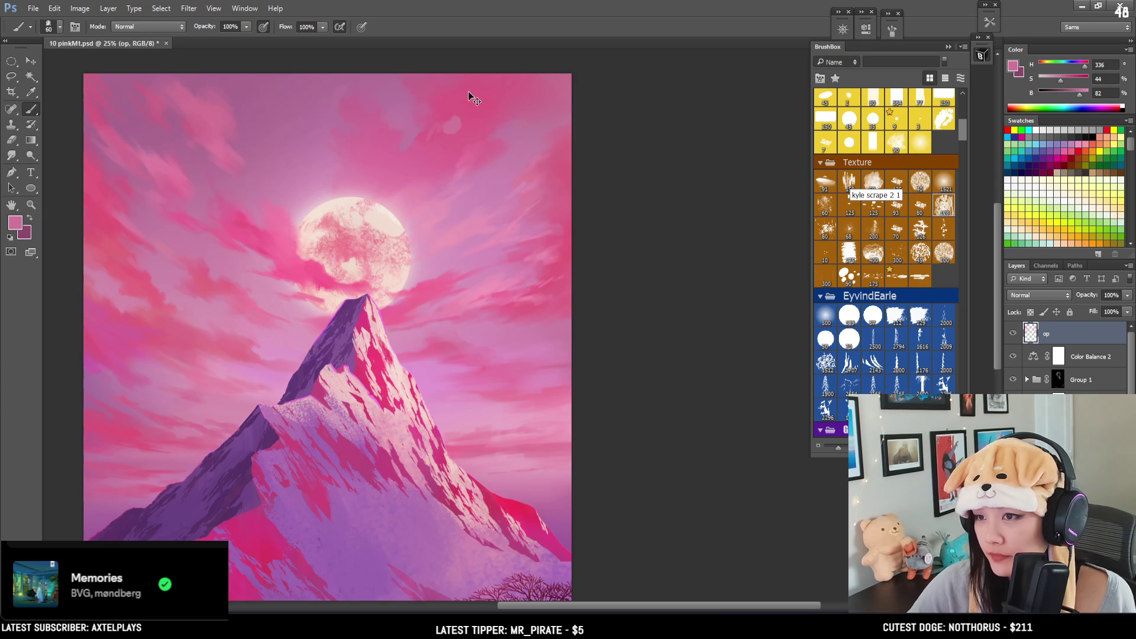
pyautogui.press(']')
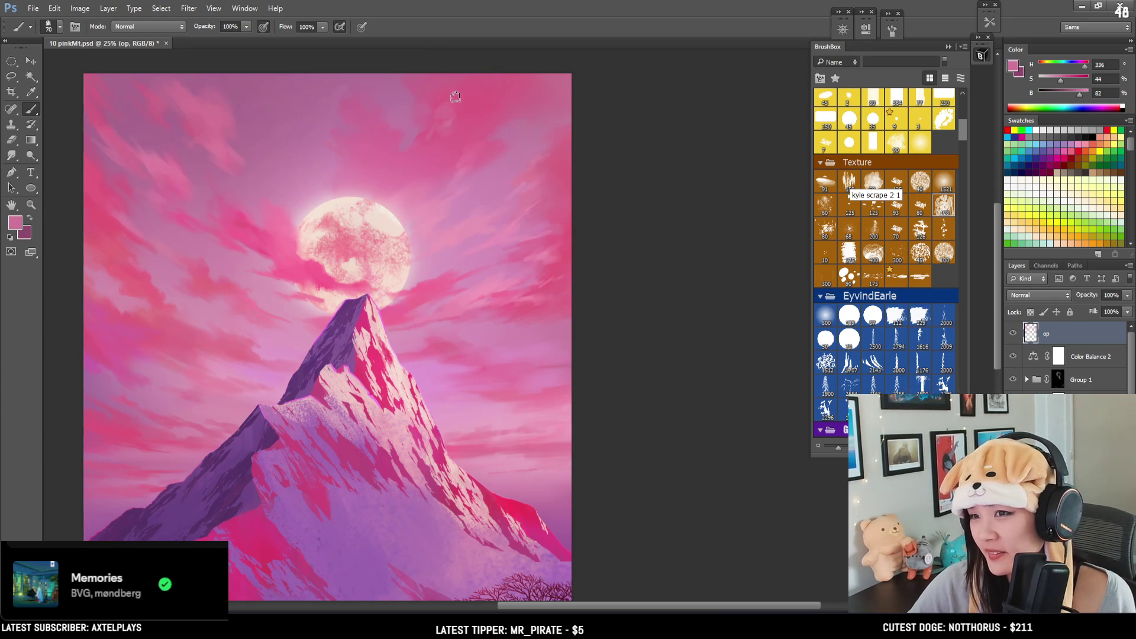
pyautogui.press(']')
pyautogui.press(']')
pyautogui.moveTo(482, 144)
pyautogui.mouseDown()
pyautogui.moveTo(525, 114)
pyautogui.moveTo(511, 152)
pyautogui.mouseUp()
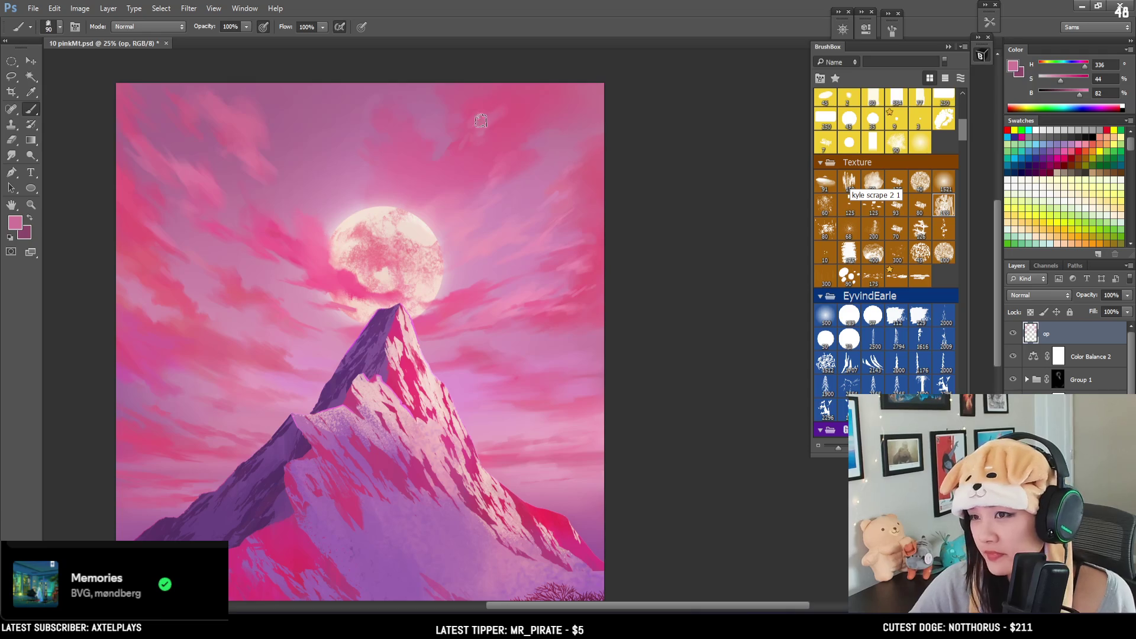
pyautogui.press(']')
pyautogui.press(']')
# Step: Dab lighter pink into the upper-right clouds using resampled duskier and warmer cloud pinks
pyautogui.keyDown('alt'); pyautogui.click(528, 125); pyautogui.keyUp('alt')
pyautogui.keyDown('alt'); pyautogui.click(543, 142); pyautogui.keyUp('alt')
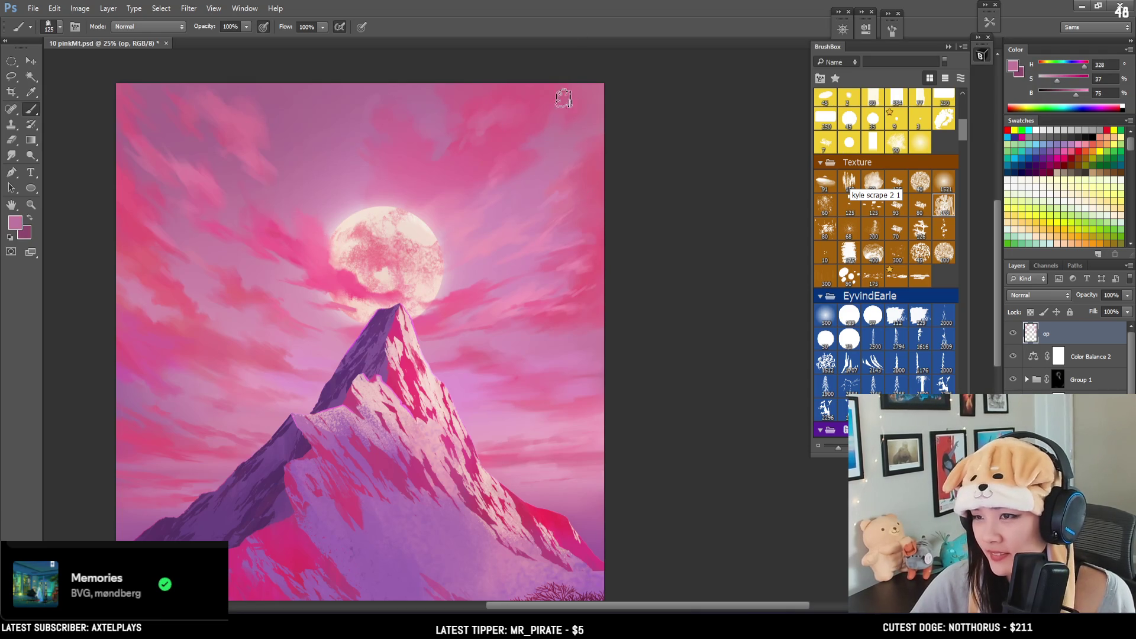
pyautogui.moveTo(554, 120); pyautogui.dragTo(537, 128)
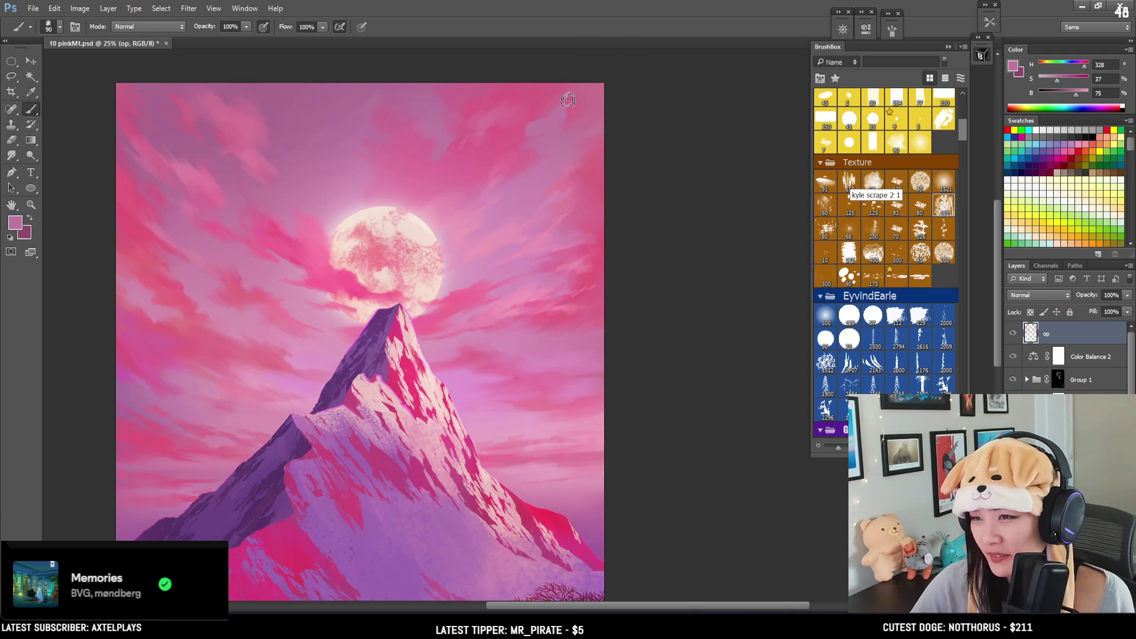
pyautogui.keyDown('alt'); pyautogui.click(550, 98); pyautogui.keyUp('alt')
pyautogui.keyDown('alt'); pyautogui.click(548, 109); pyautogui.keyUp('alt')
pyautogui.press(']')
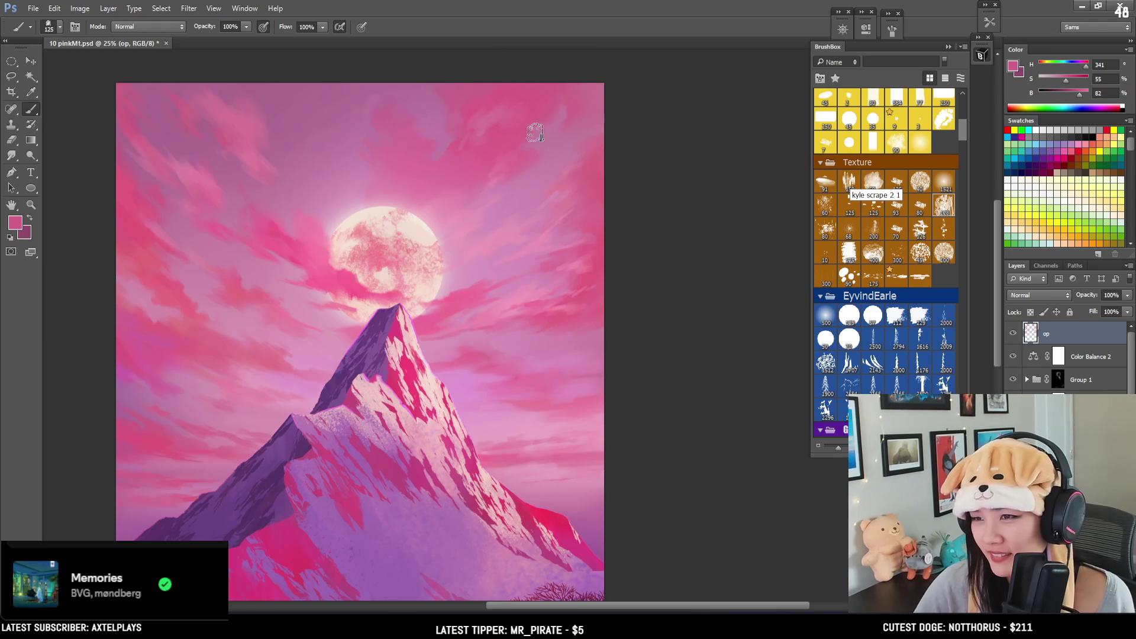
pyautogui.keyDown('alt'); pyautogui.click(562, 107); pyautogui.keyUp('alt')
pyautogui.press('[')
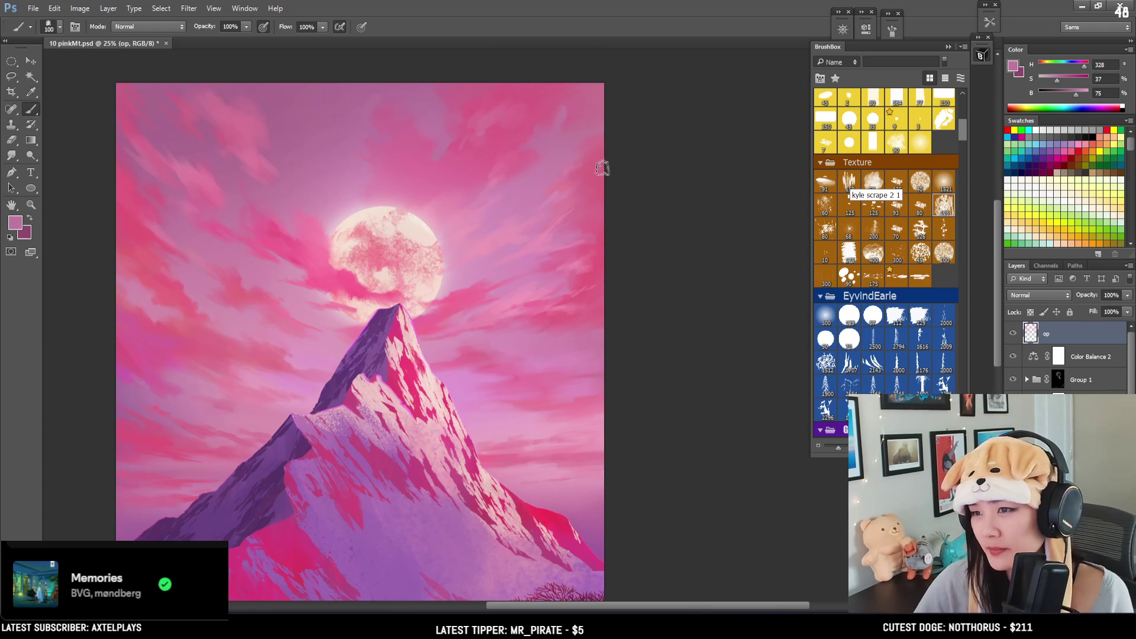
pyautogui.hotkey('ctrl', '-')
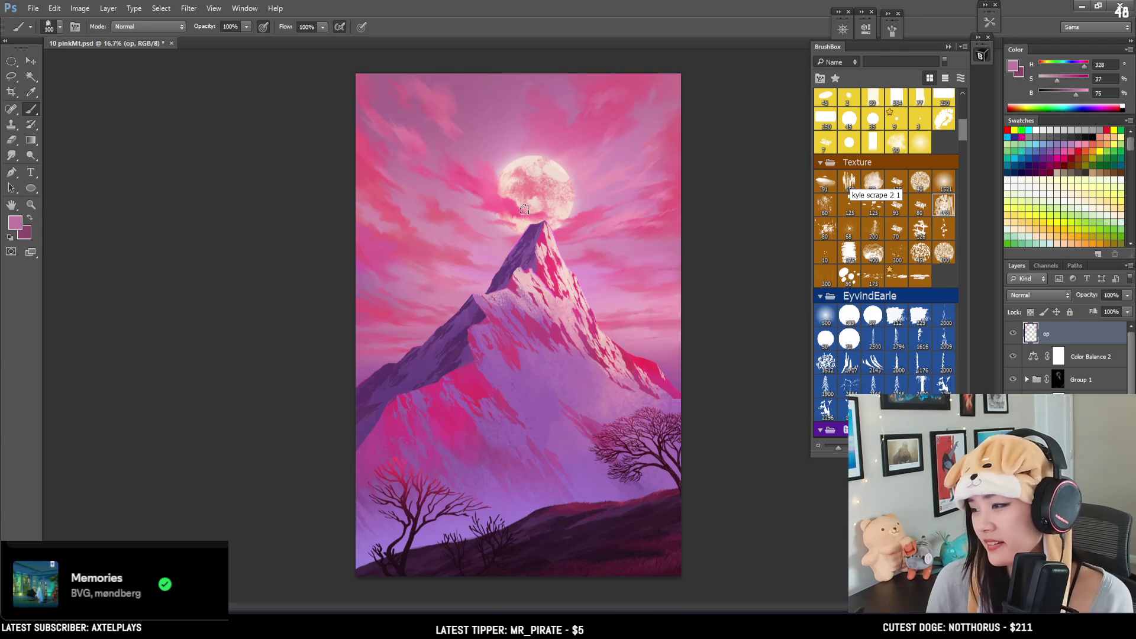
# Step: Zoom in on the mountain peak and sky, sampling magenta and pale pinks while shrinking the brush
pyautogui.hotkey('ctrl', '+')
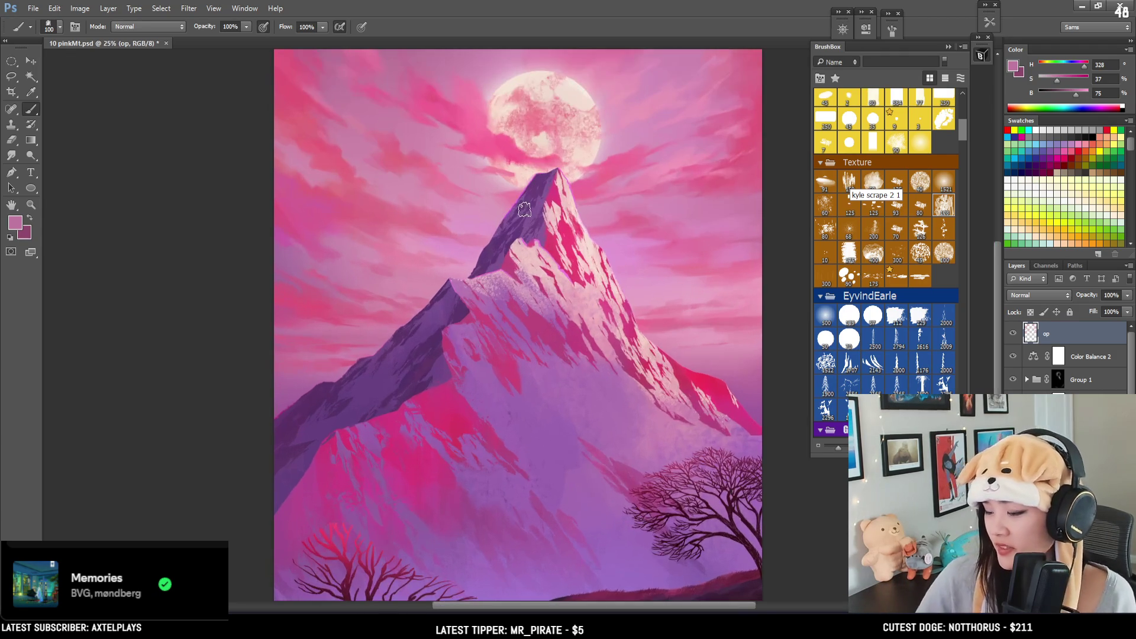
pyautogui.moveTo(274, 287); pyautogui.dragTo(203, 337)
pyautogui.keyDown('alt'); pyautogui.click(164, 345); pyautogui.keyUp('alt')
pyautogui.press('[')
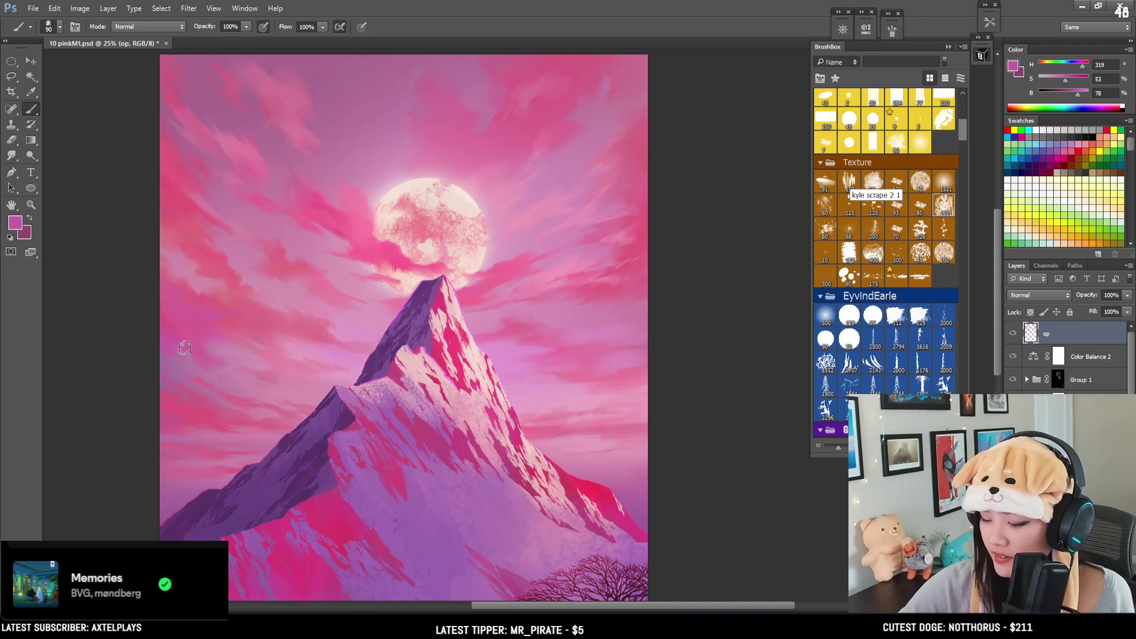
pyautogui.press('[')
pyautogui.press('[')
pyautogui.press('[')
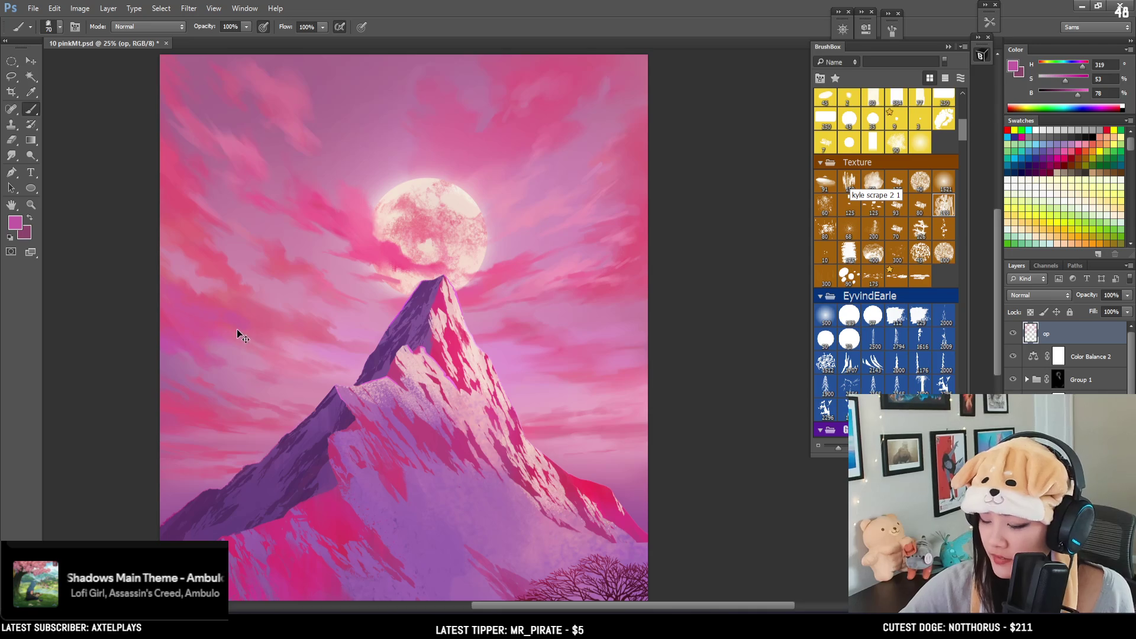
pyautogui.press('[')
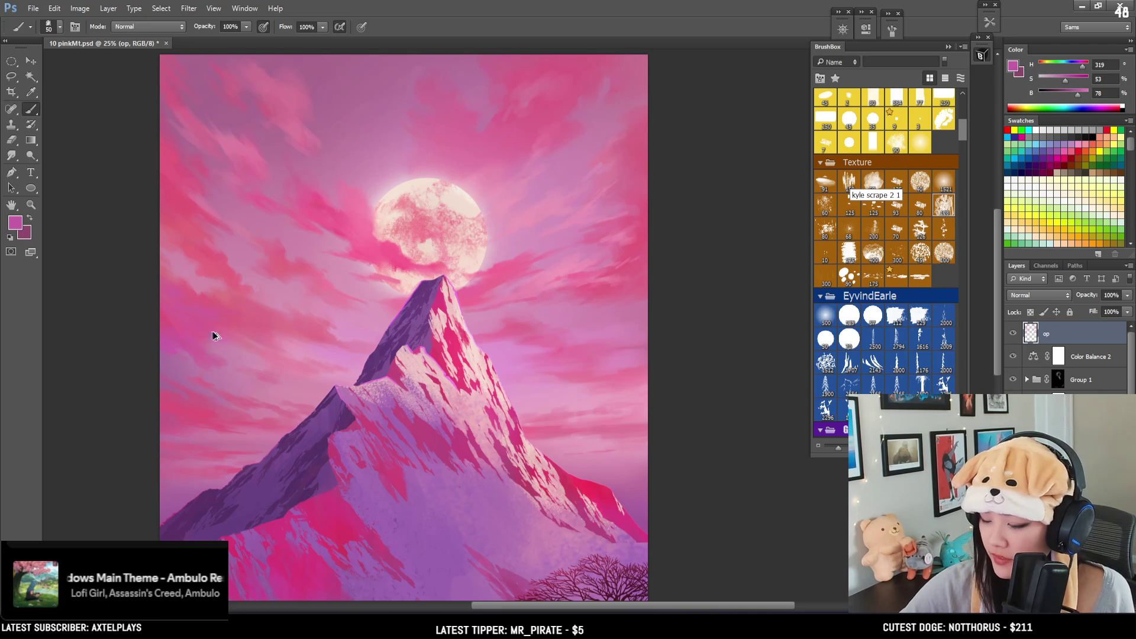
pyautogui.keyDown('alt'); pyautogui.click(177, 339); pyautogui.keyUp('alt')
pyautogui.press('[')
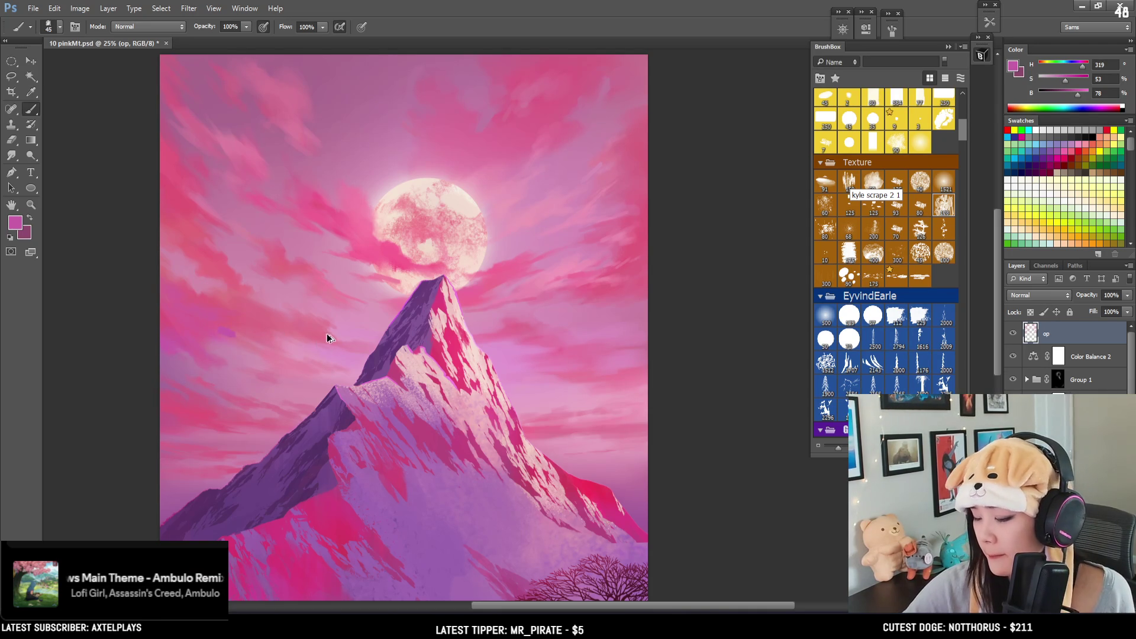
pyautogui.keyDown('alt'); pyautogui.click(296, 340); pyautogui.keyUp('alt')
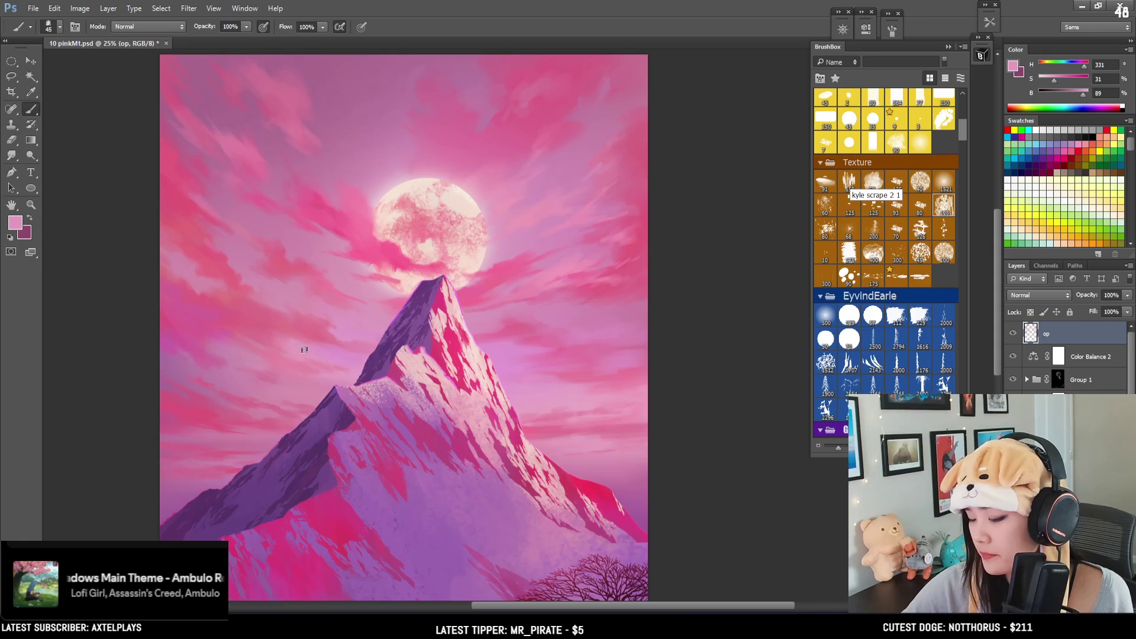
pyautogui.keyDown('alt'); pyautogui.click(276, 325); pyautogui.keyUp('alt')
# Step: Pan across the painting, compare several sky pinks, and settle on a pale pink before zooming out
pyautogui.press('[')
pyautogui.moveTo(281, 335)
pyautogui.mouseDown()
pyautogui.moveTo(254, 319)
pyautogui.moveTo(262, 172)
pyautogui.moveTo(239, 203)
pyautogui.moveTo(264, 167)
pyautogui.moveTo(282, 245)
pyautogui.moveTo(274, 197)
pyautogui.moveTo(289, 190)
pyautogui.moveTo(305, 193)
pyautogui.moveTo(301, 218)
pyautogui.moveTo(314, 203)
pyautogui.moveTo(322, 236)
pyautogui.moveTo(300, 191)
pyautogui.mouseUp()
pyautogui.keyDown('alt'); pyautogui.click(296, 218); pyautogui.keyUp('alt')
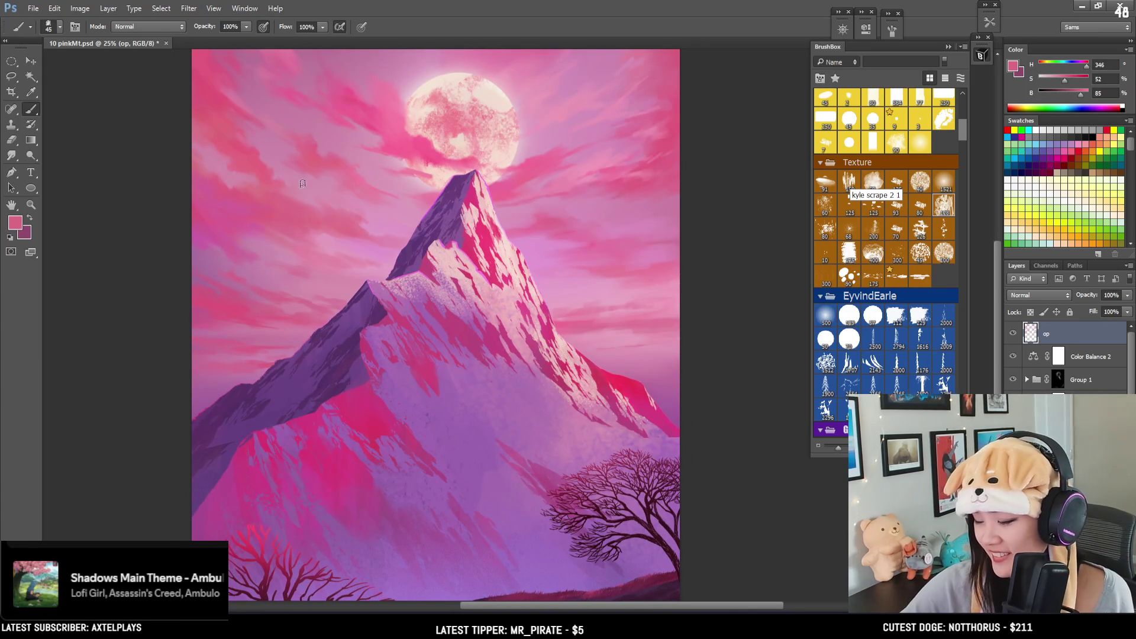
pyautogui.keyDown('alt'); pyautogui.click(281, 190); pyautogui.keyUp('alt')
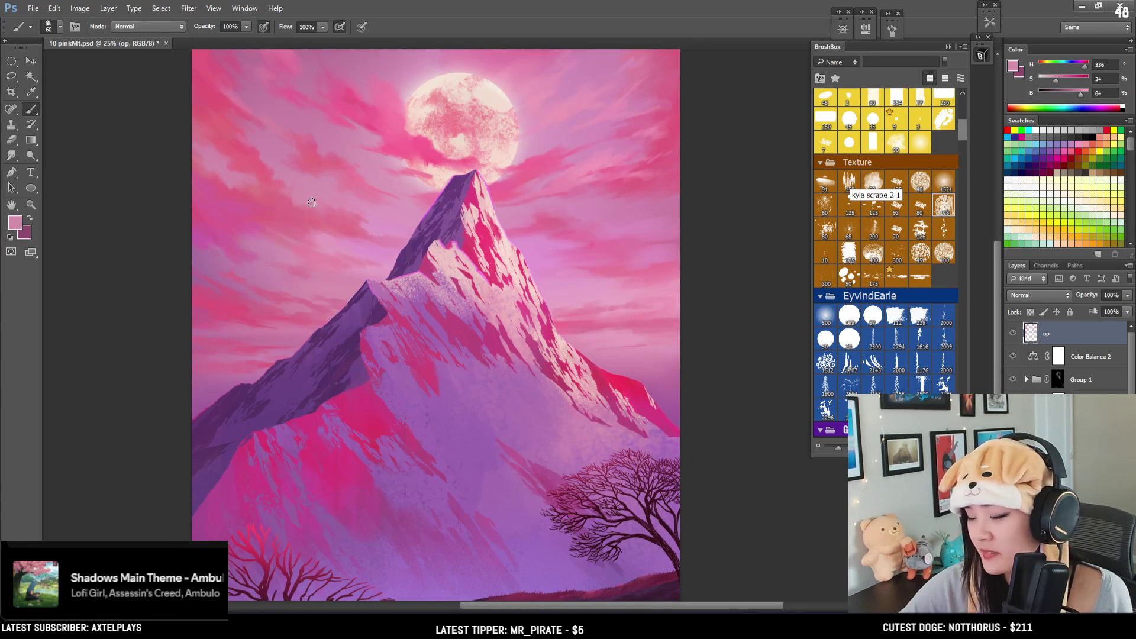
pyautogui.moveTo(319, 207)
pyautogui.mouseDown()
pyautogui.moveTo(287, 152)
pyautogui.moveTo(302, 178)
pyautogui.mouseUp()
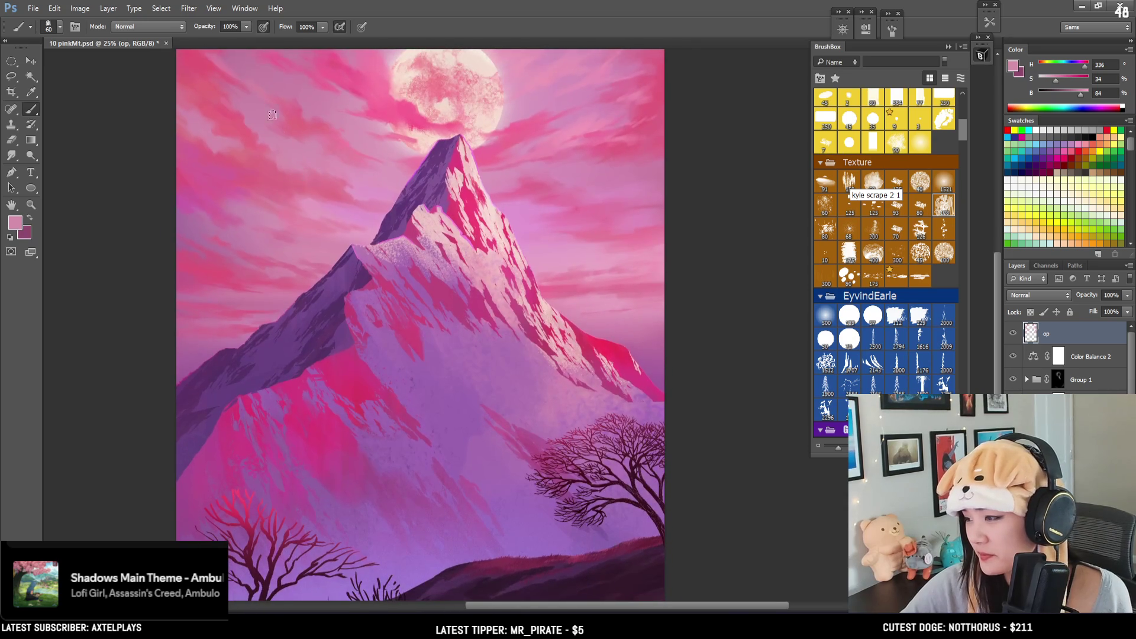
pyautogui.keyDown('alt'); pyautogui.click(288, 157); pyautogui.keyUp('alt')
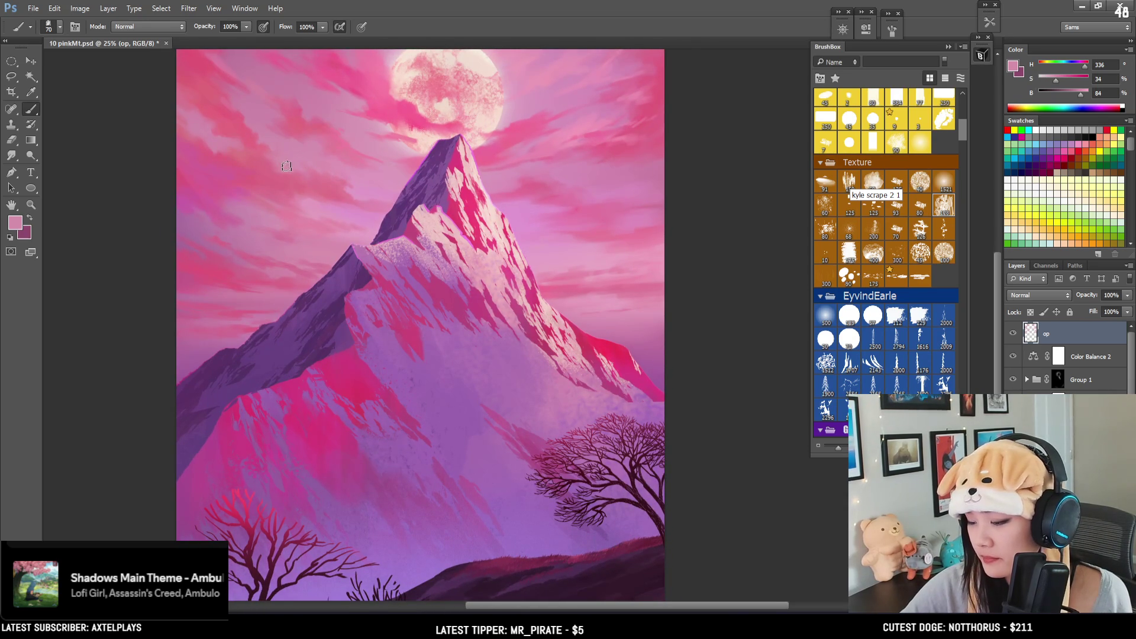
pyautogui.keyDown('alt'); pyautogui.click(274, 158); pyautogui.keyUp('alt')
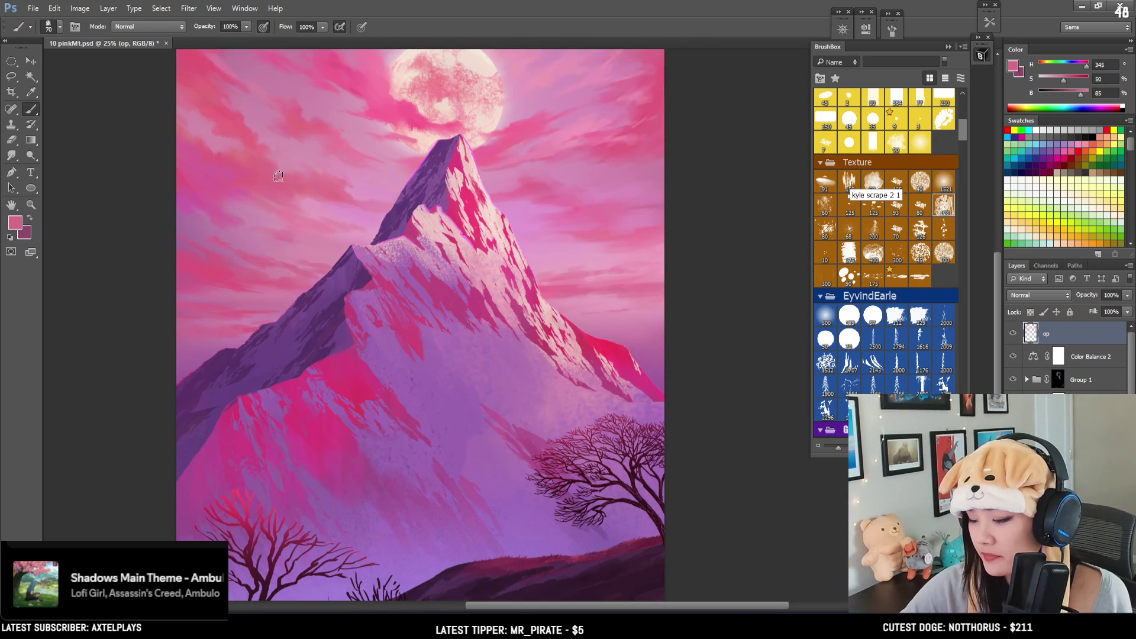
pyautogui.moveTo(294, 176)
pyautogui.mouseDown()
pyautogui.moveTo(218, 190)
pyautogui.moveTo(243, 213)
pyautogui.mouseUp()
pyautogui.keyDown('alt'); pyautogui.click(524, 299); pyautogui.keyUp('alt')
pyautogui.press('[')
pyautogui.press('[')
pyautogui.moveTo(579, 276); pyautogui.dragTo(655, 240)
pyautogui.keyDown('alt'); pyautogui.click(542, 258); pyautogui.keyUp('alt')
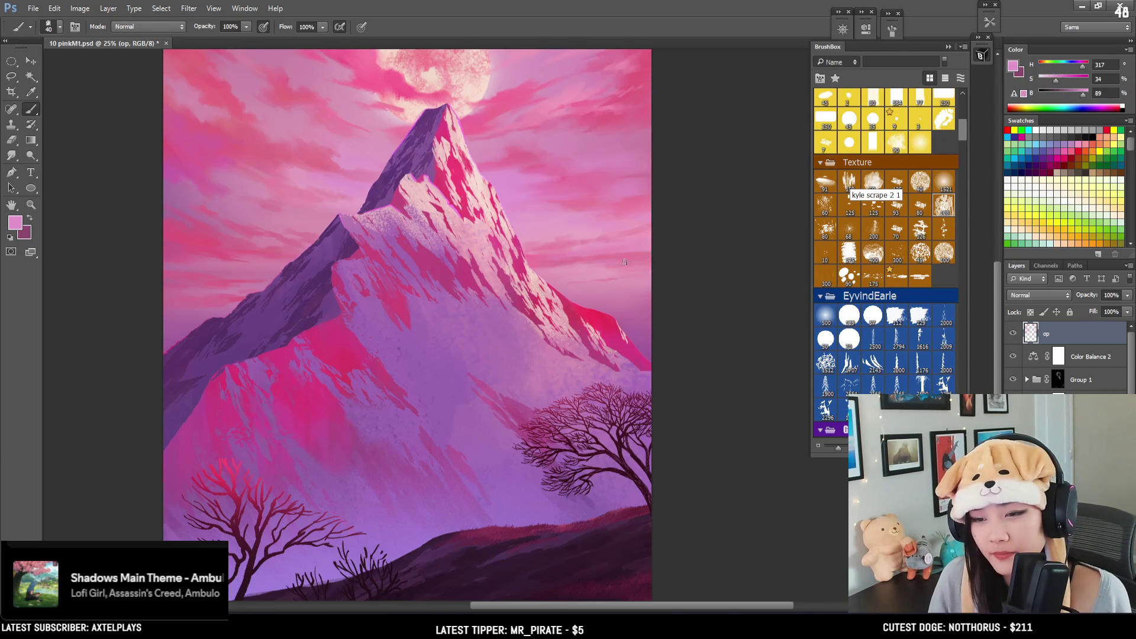
pyautogui.moveTo(615, 271); pyautogui.dragTo(573, 298)
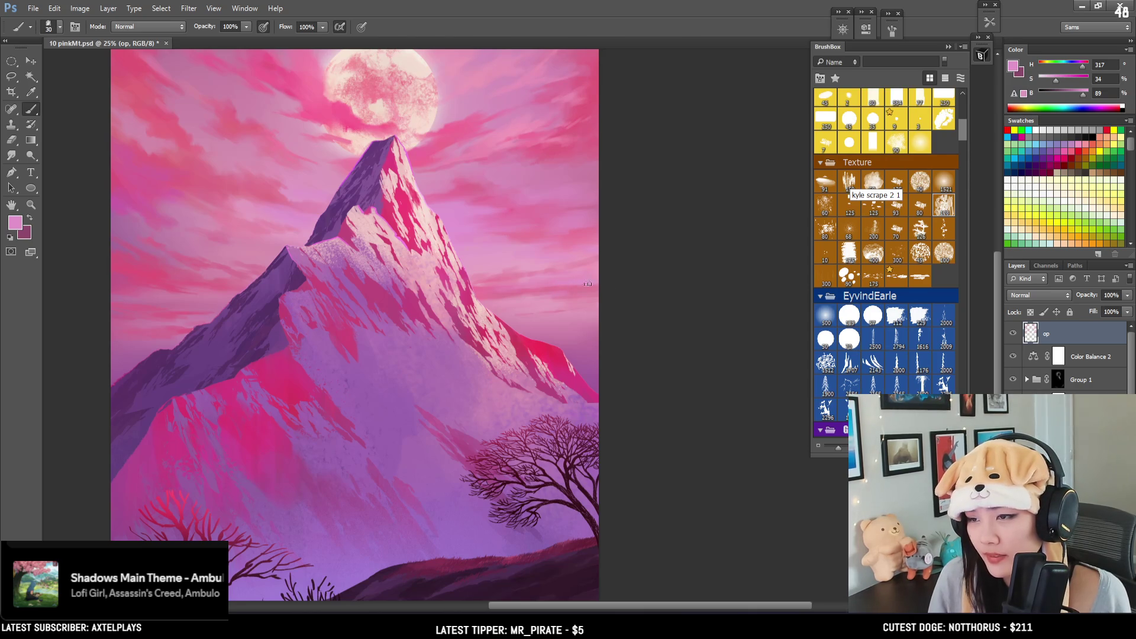
pyautogui.keyDown('alt'); pyautogui.click(576, 278); pyautogui.keyUp('alt')
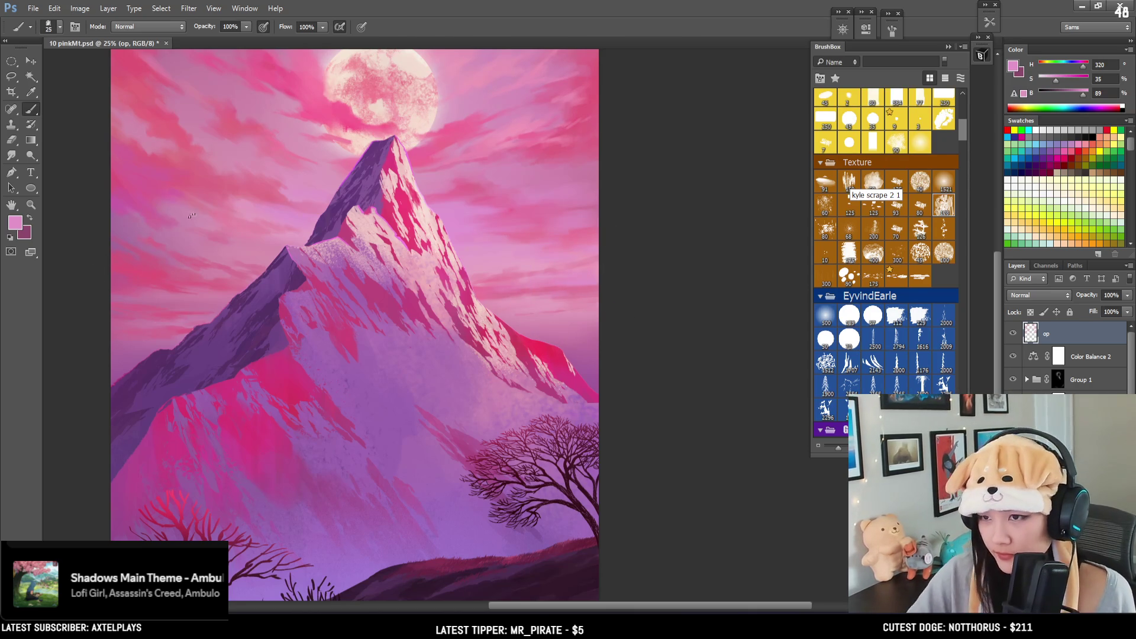
pyautogui.hotkey('ctrl', '-')
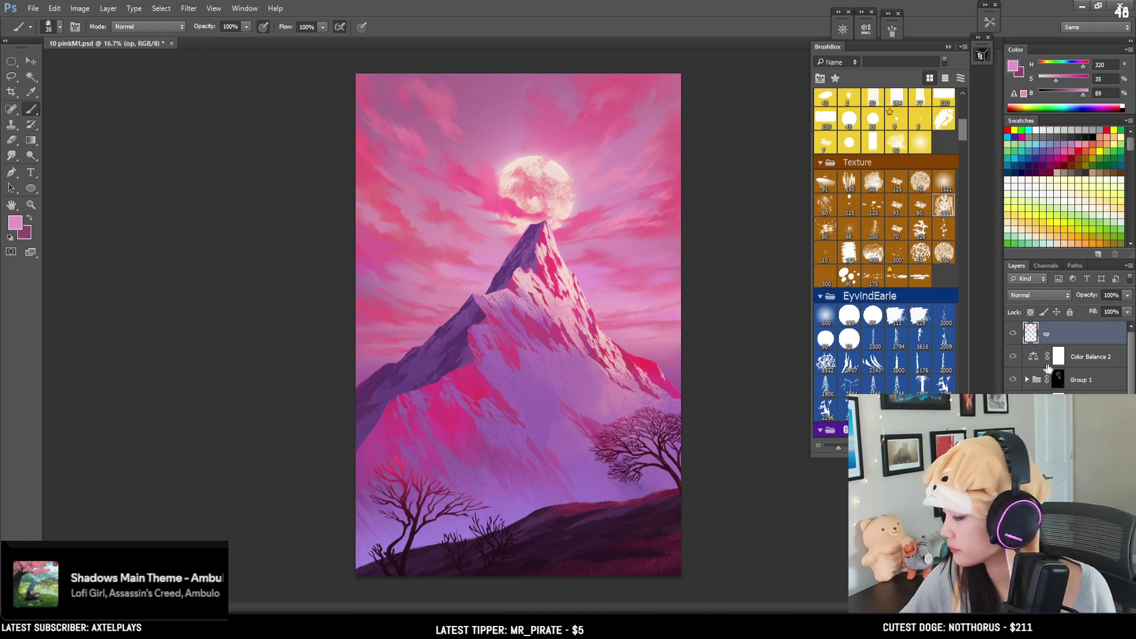
# Step: Duplicate the tree layer, expand the tree selection by 2 pixels, fill it with deeper pink, then deselect
pyautogui.keyDown('ctrl'); pyautogui.click(633, 449); pyautogui.keyUp('ctrl')
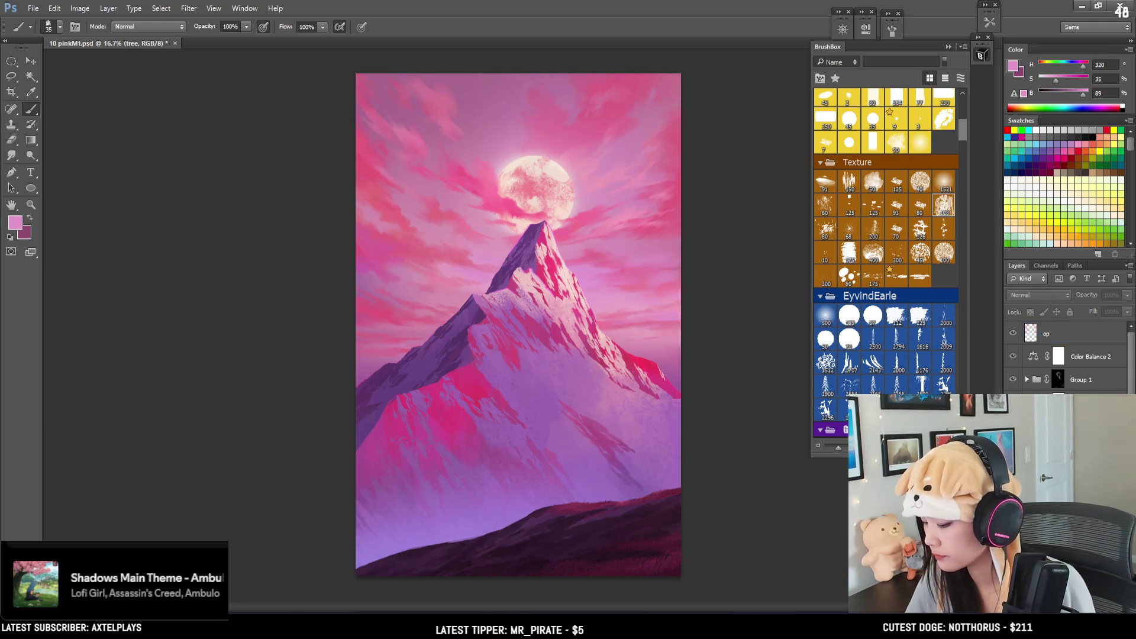
pyautogui.hotkey('ctrl', 'j')
pyautogui.keyDown('ctrl'); pyautogui.click(1058, 426); pyautogui.keyUp('ctrl')
pyautogui.click(200, 8)
pyautogui.moveTo(187, 140)
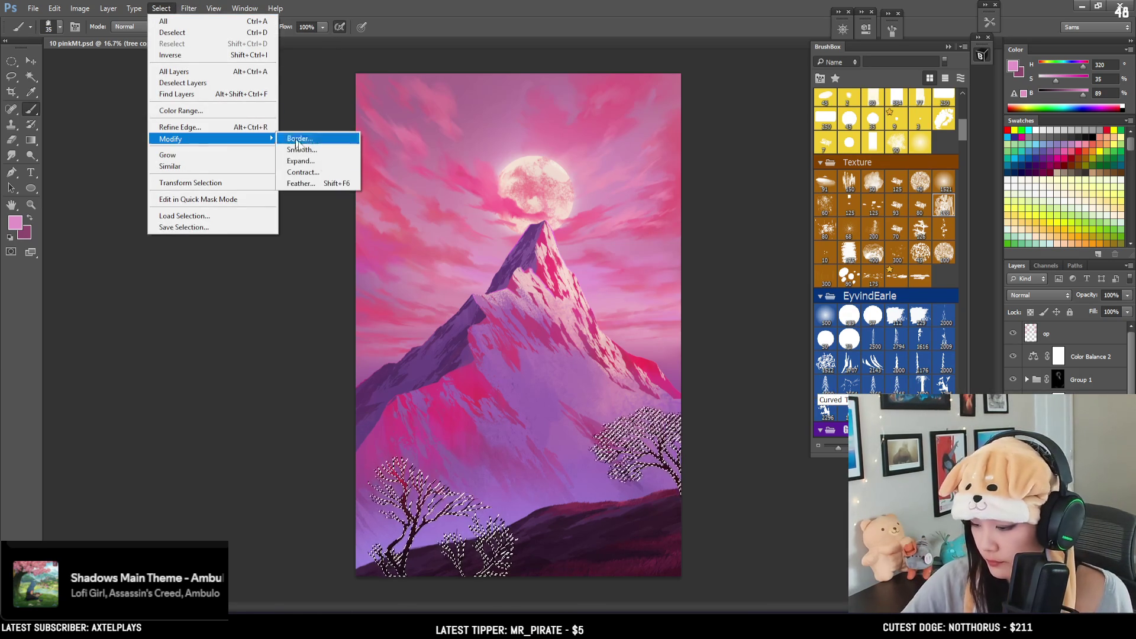
pyautogui.click(314, 162)
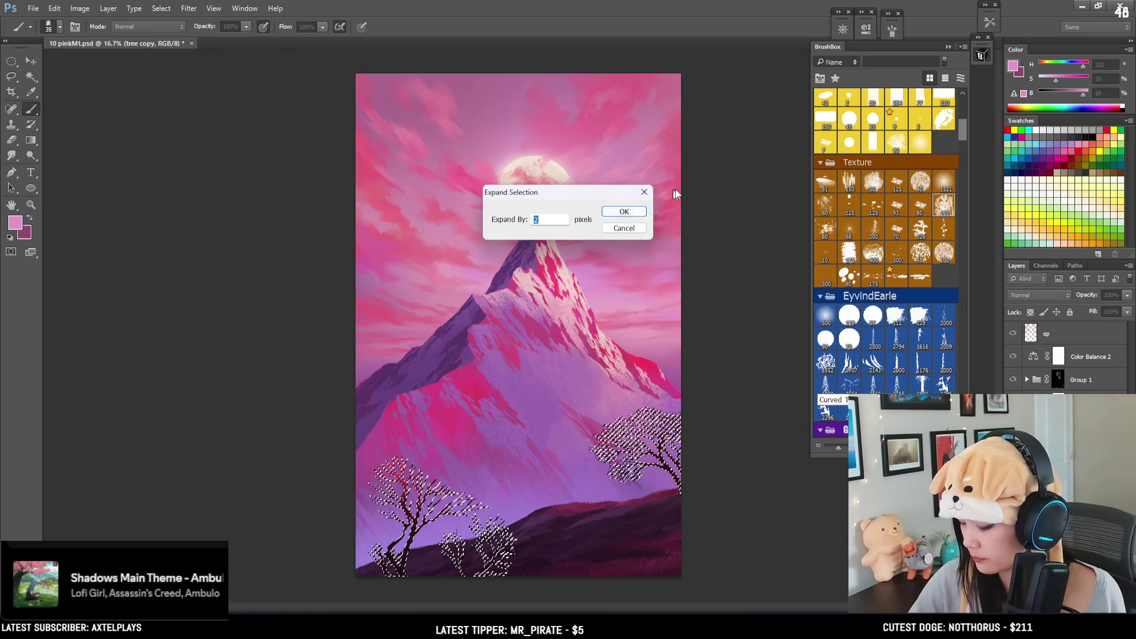
pyautogui.press('Return')
pyautogui.keyDown('alt'); pyautogui.moveTo(556, 178); pyautogui.dragTo(542, 273); pyautogui.keyUp('alt')
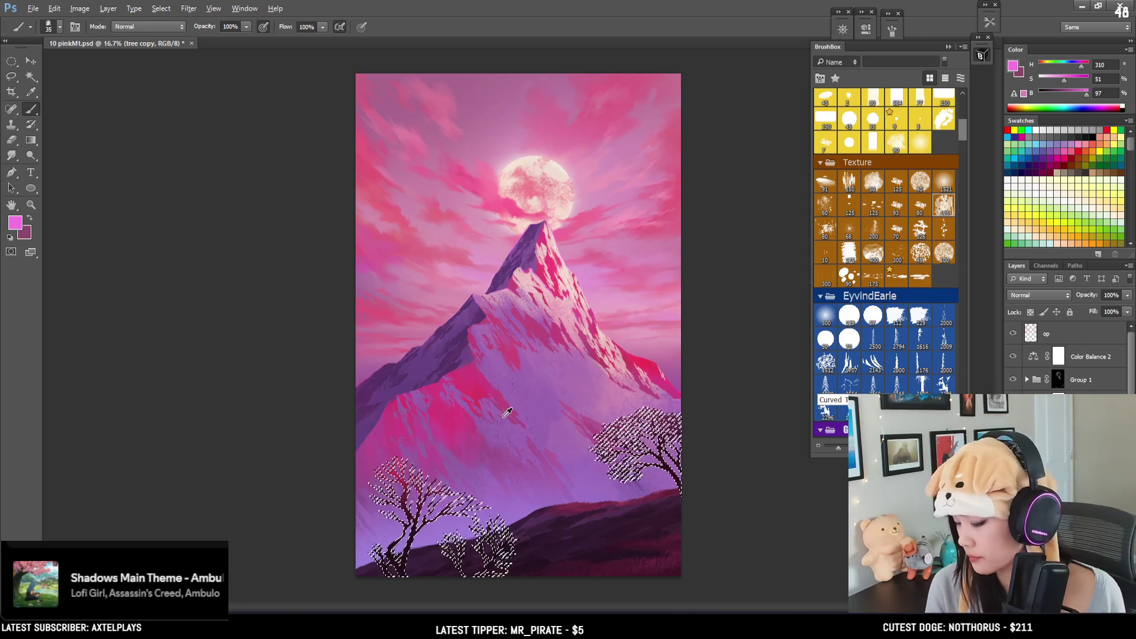
pyautogui.hotkey('ctrl', 'd')
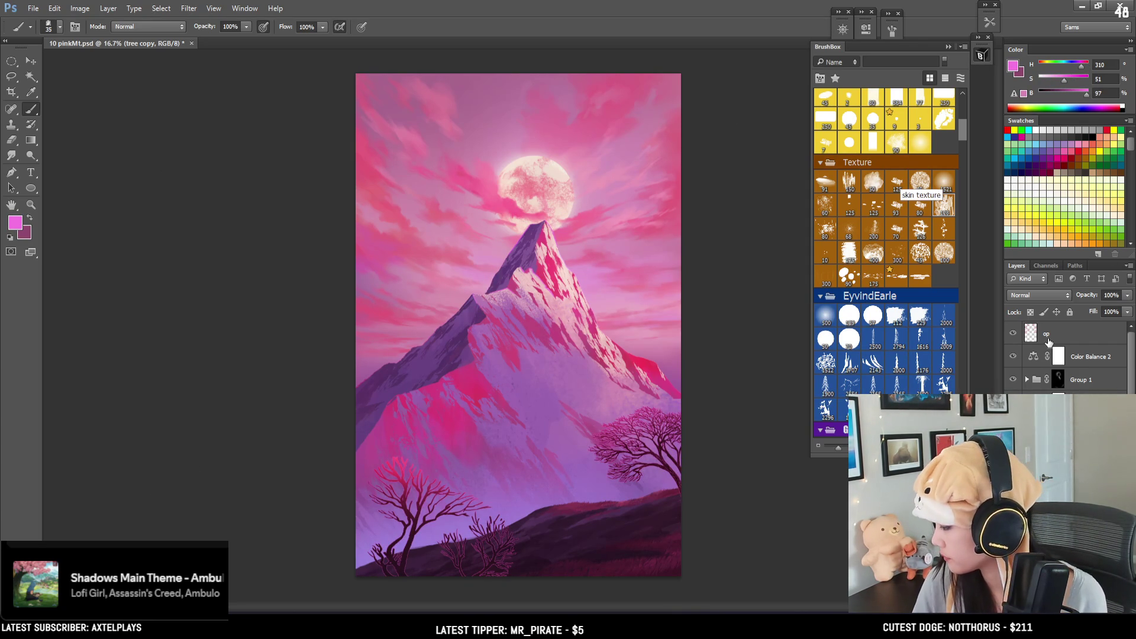
# Step: With a very large soft brush, paint light pink sampled from the peak onto the face beside it
pyautogui.click(827, 317)
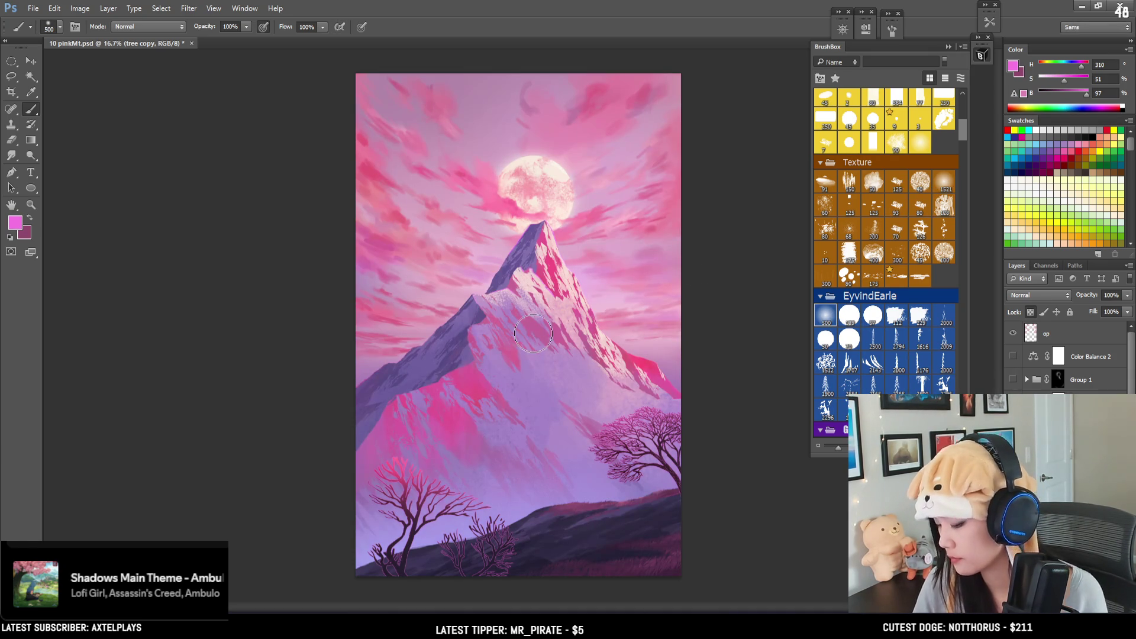
pyautogui.scroll(1, 534, 337)
pyautogui.scroll(1, 534, 337)
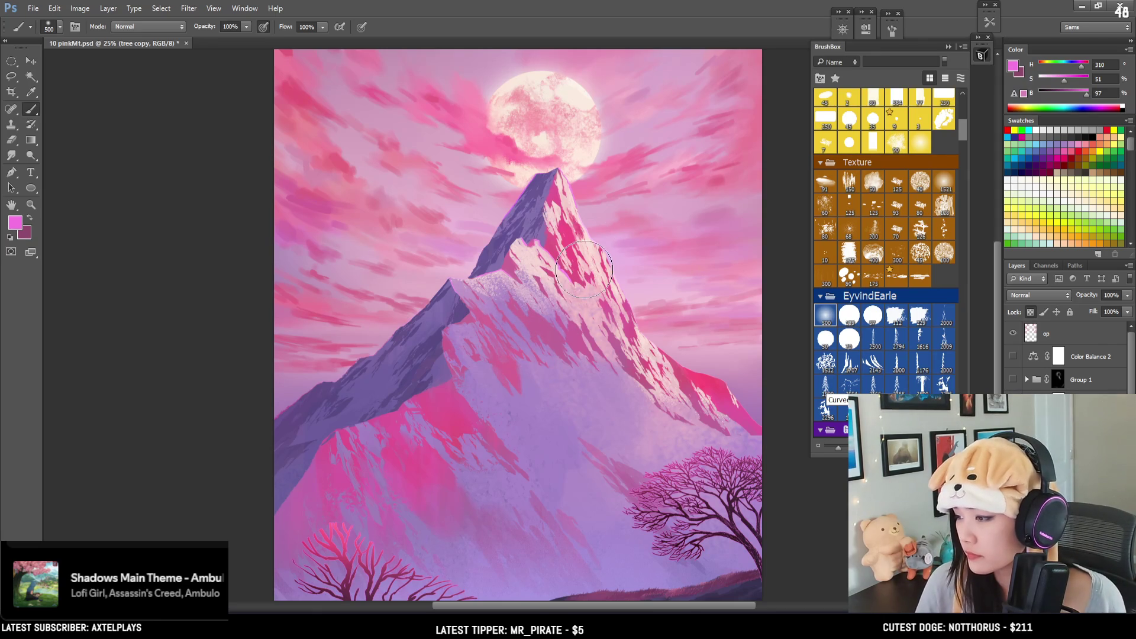
pyautogui.keyDown('alt'); pyautogui.click(564, 195); pyautogui.keyUp('alt')
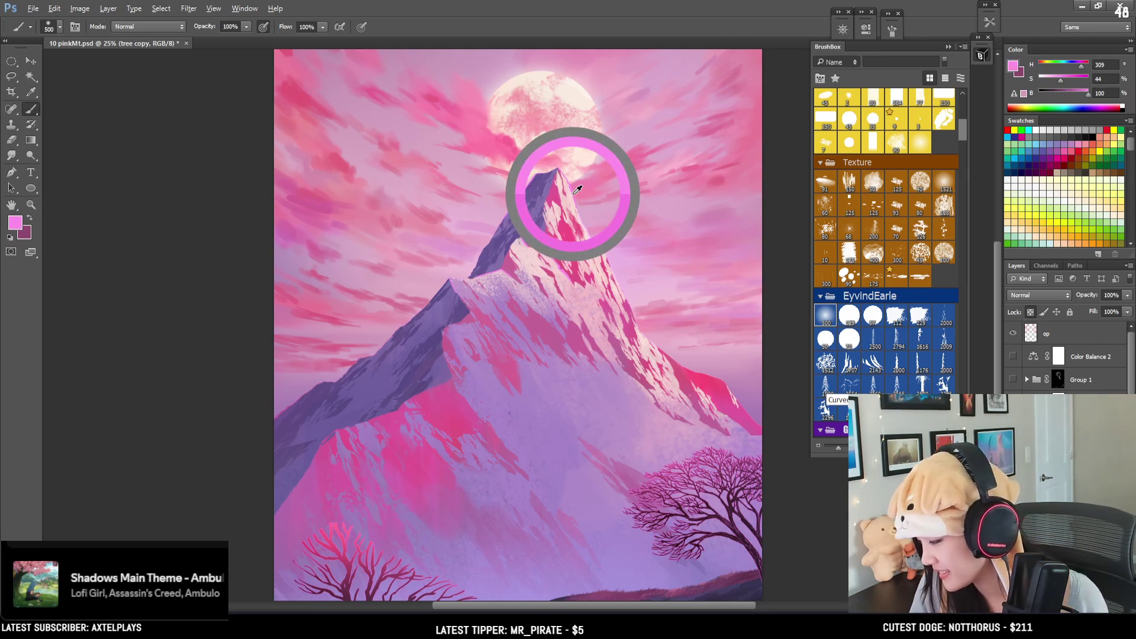
pyautogui.moveTo(577, 187); pyautogui.dragTo(572, 189)
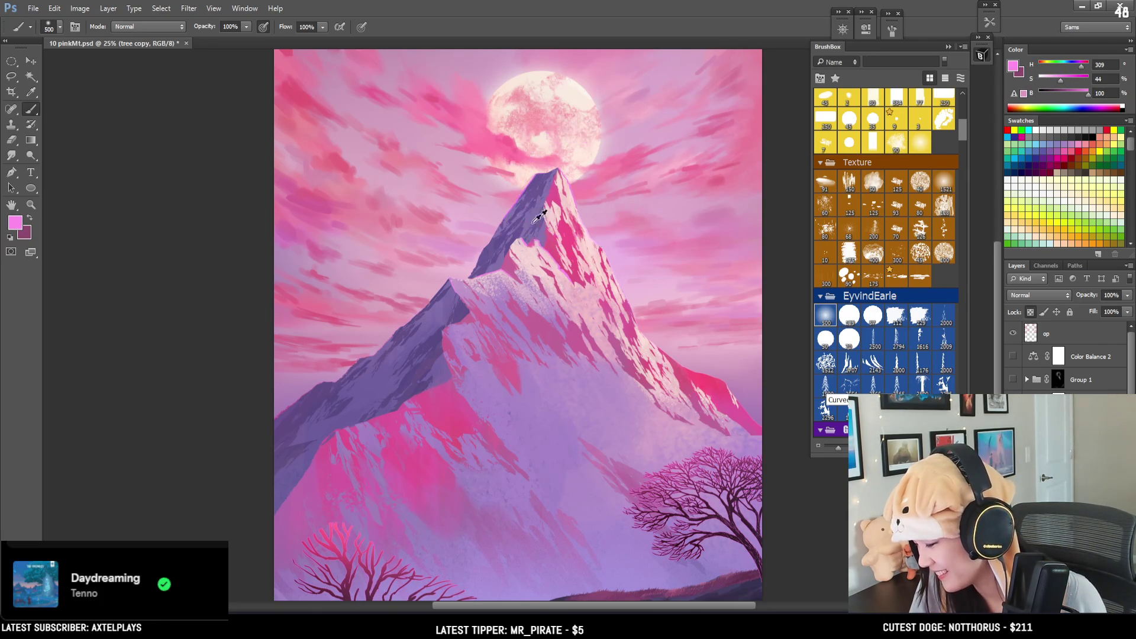
pyautogui.keyDown('alt'); pyautogui.scroll(2, 494, 265); pyautogui.keyUp('alt')
pyautogui.moveTo(521, 237); pyautogui.dragTo(563, 155)
# Step: Saturate the slope pink and add a pink glow around the lower-left tree, brush sizes 800 then 250
pyautogui.moveTo(1061, 84); pyautogui.dragTo(1101, 99)
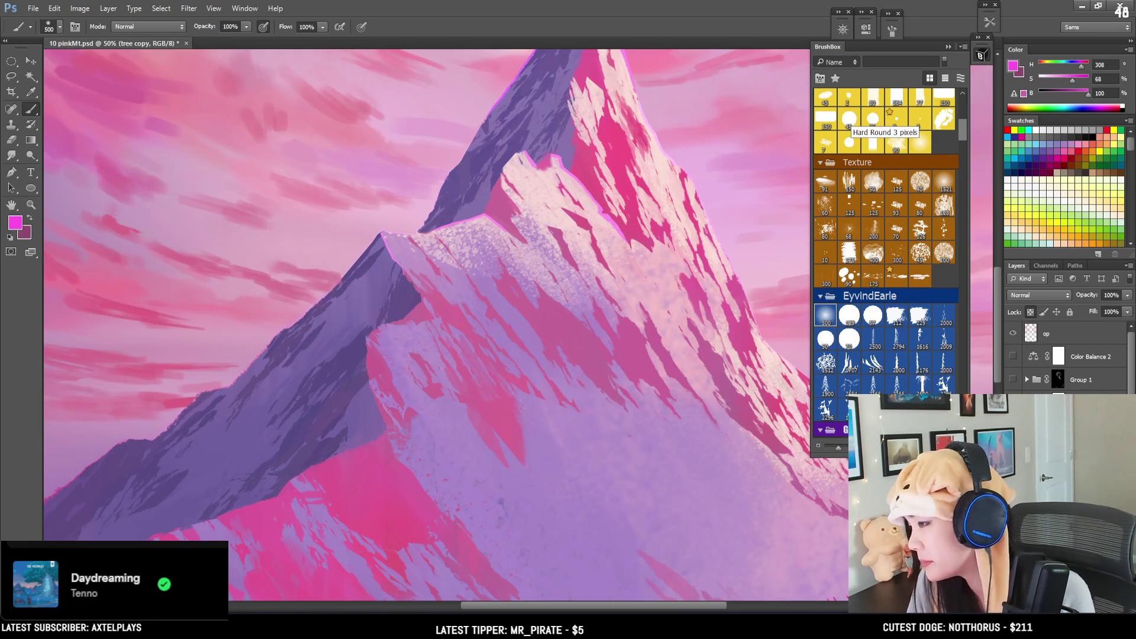
pyautogui.scroll(-2, 527, 398)
pyautogui.moveTo(473, 374); pyautogui.dragTo(490, 328)
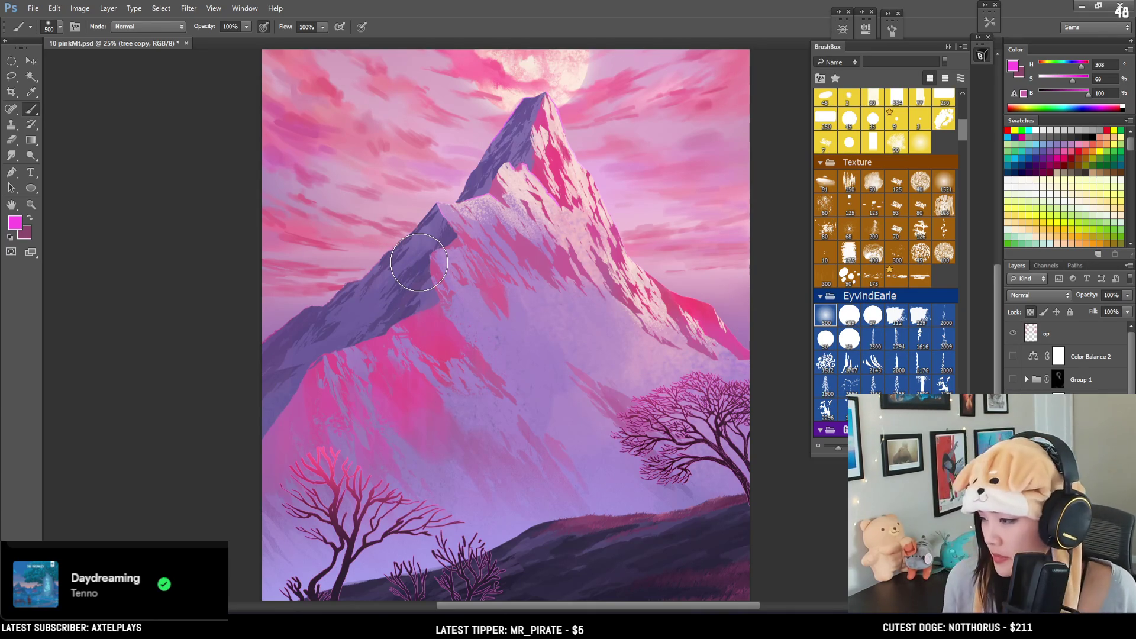
pyautogui.press(']')
pyautogui.press(']')
pyautogui.press(']')
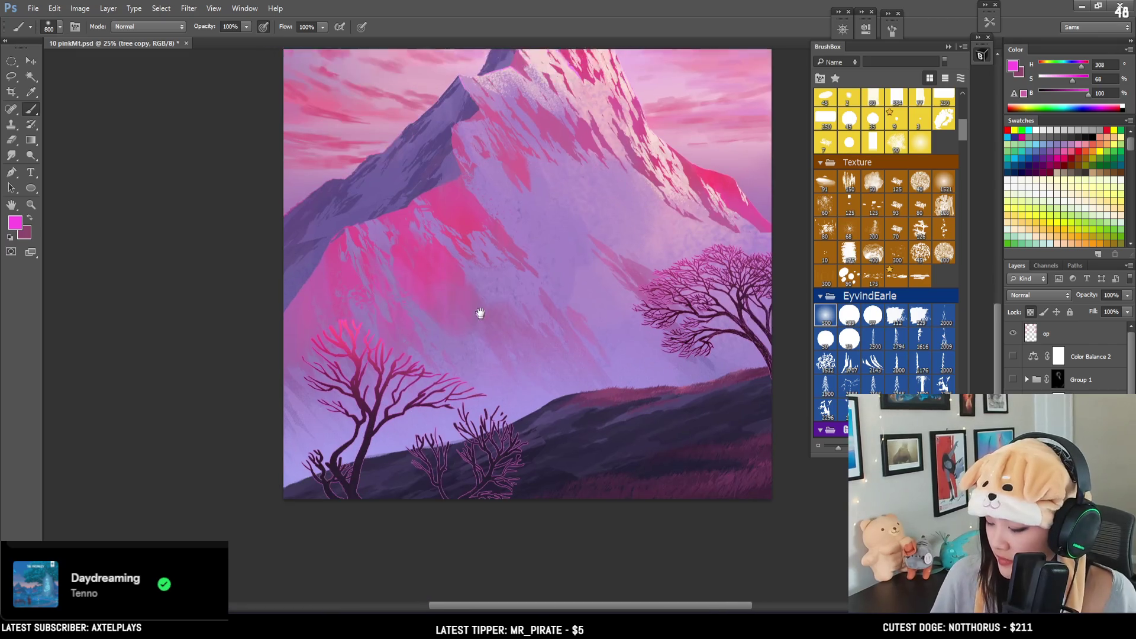
pyautogui.moveTo(456, 450); pyautogui.dragTo(478, 295)
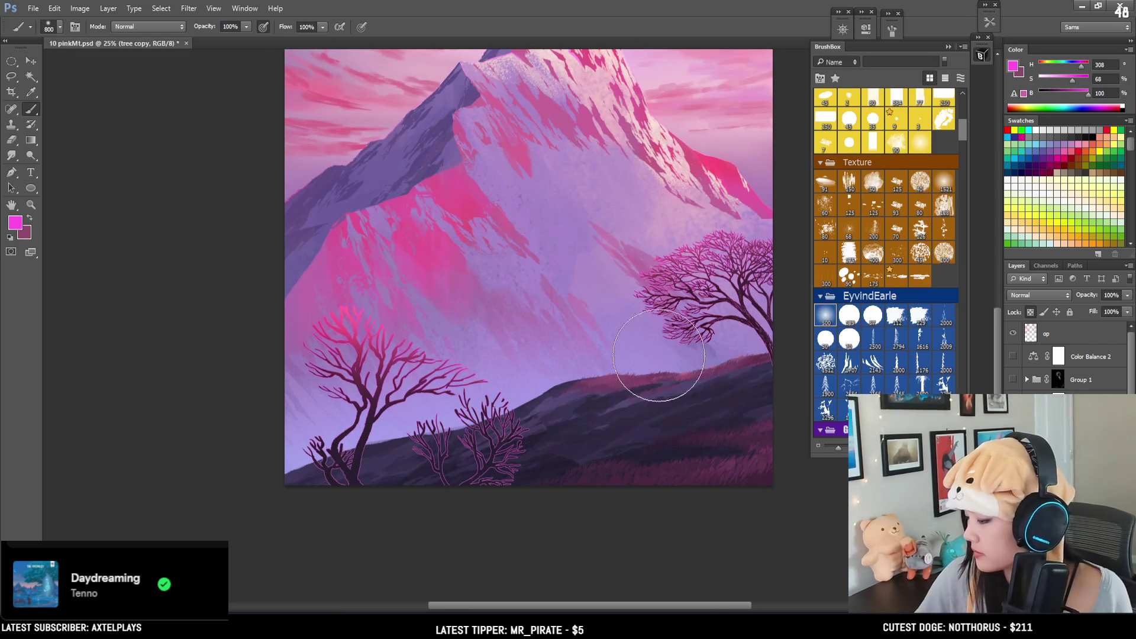
pyautogui.keyDown('alt'); pyautogui.click(405, 223); pyautogui.keyUp('alt')
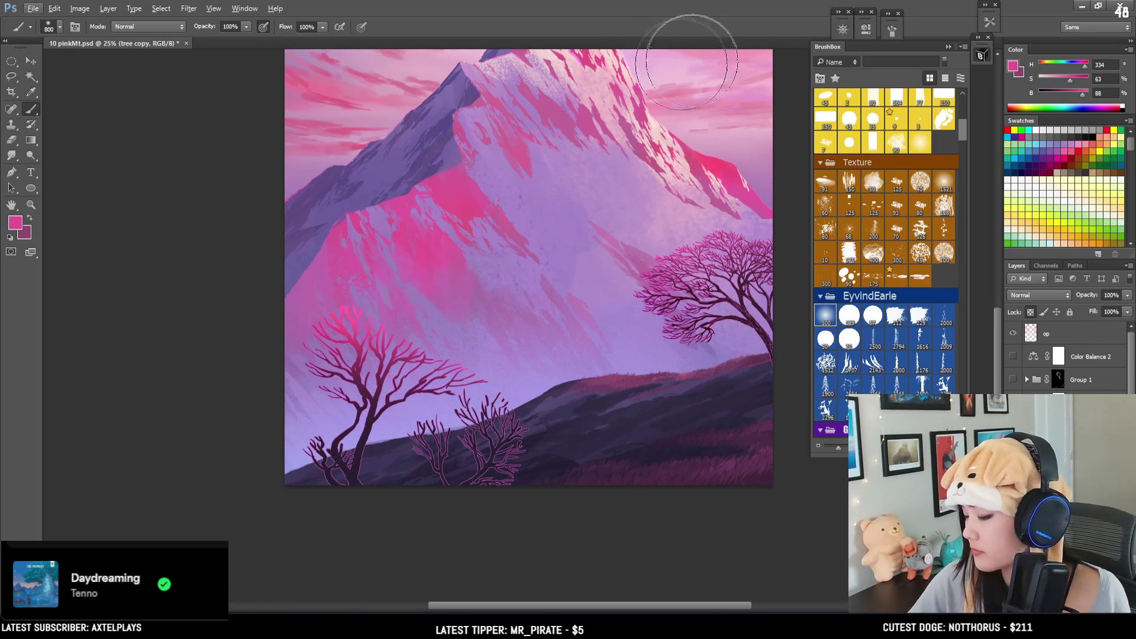
pyautogui.moveTo(1069, 80); pyautogui.dragTo(1078, 80)
pyautogui.click(1087, 94)
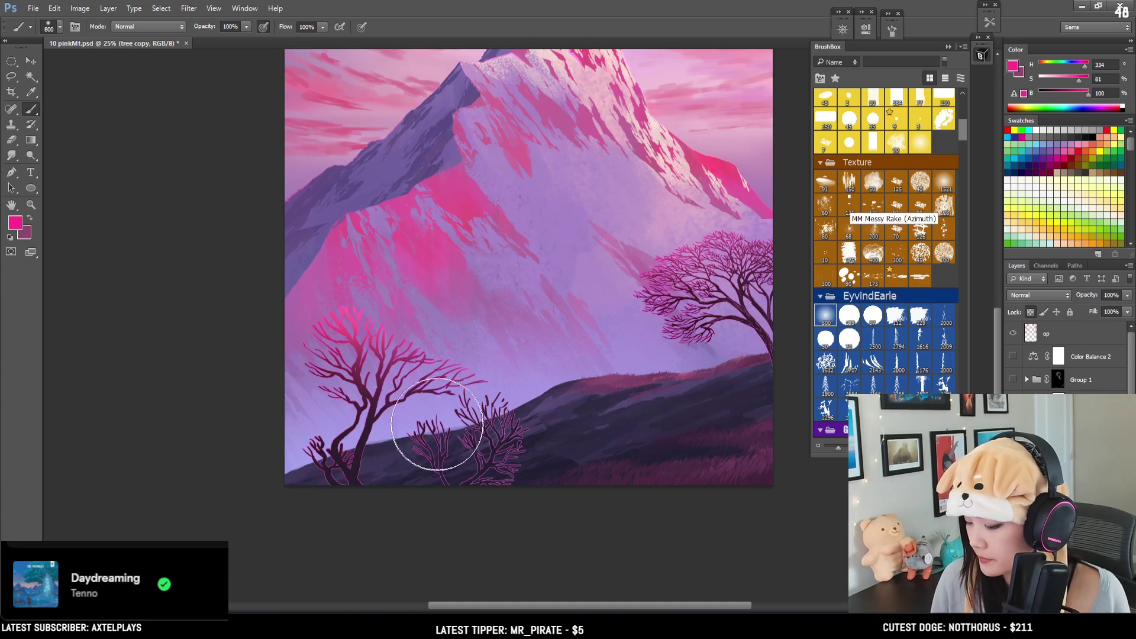
pyautogui.press('[')
pyautogui.press('[')
pyautogui.press('[')
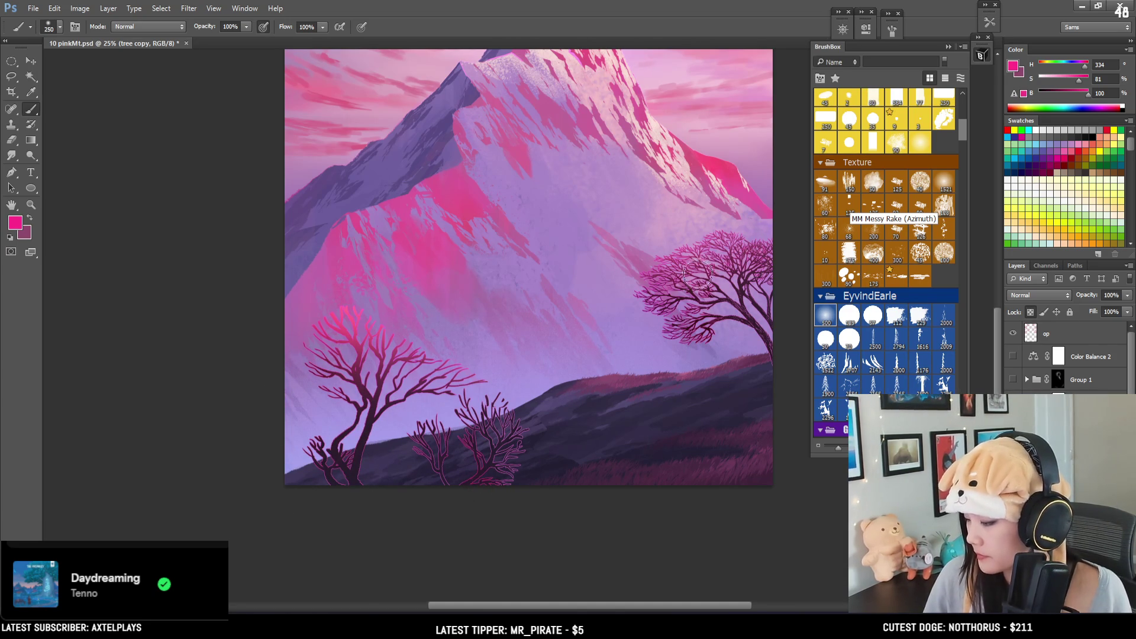
pyautogui.hotkey('ctrl', '-')
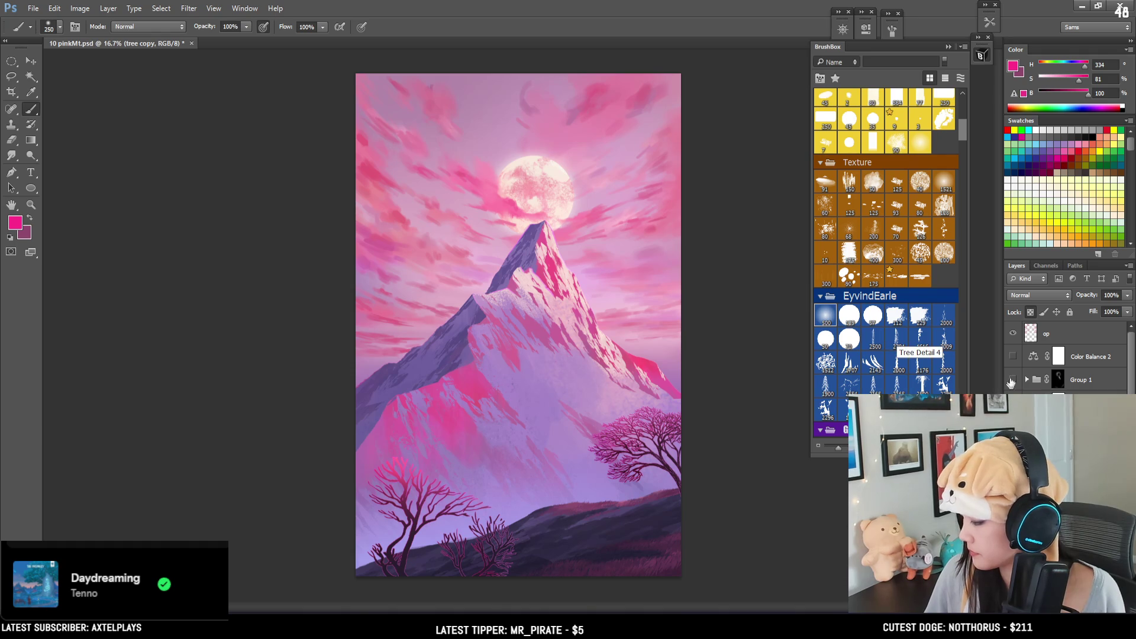
# Step: Re-enable the Color Balance 2 layer, darken the magenta, and enlarge the brush to 1000
pyautogui.click(1012, 402)
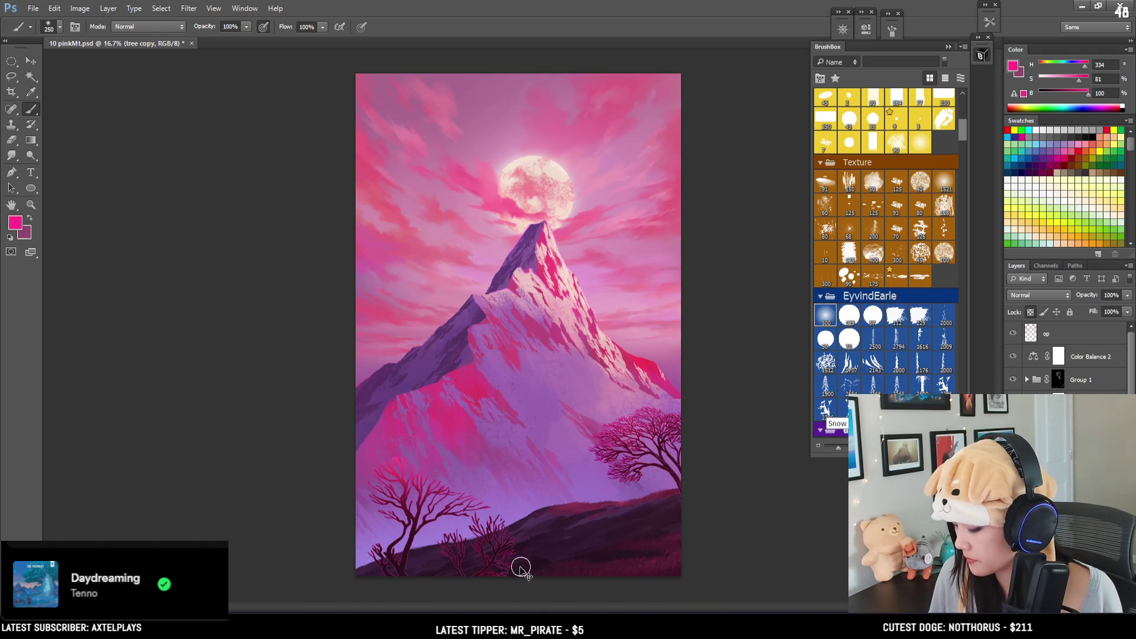
pyautogui.press(']')
pyautogui.press(']')
pyautogui.press(']')
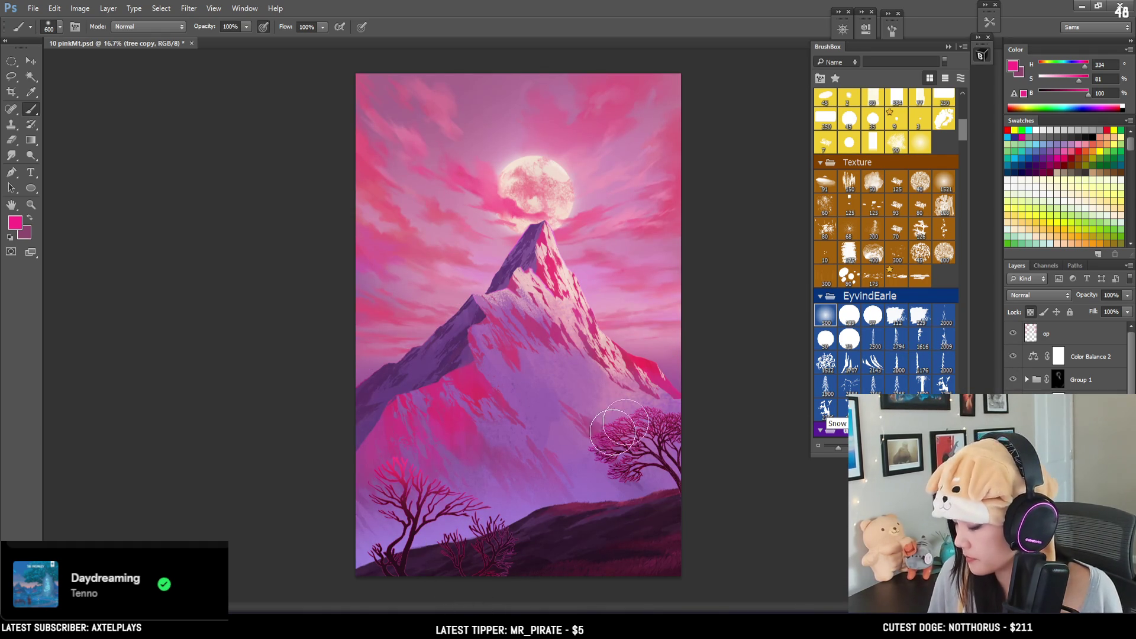
pyautogui.click(1077, 94)
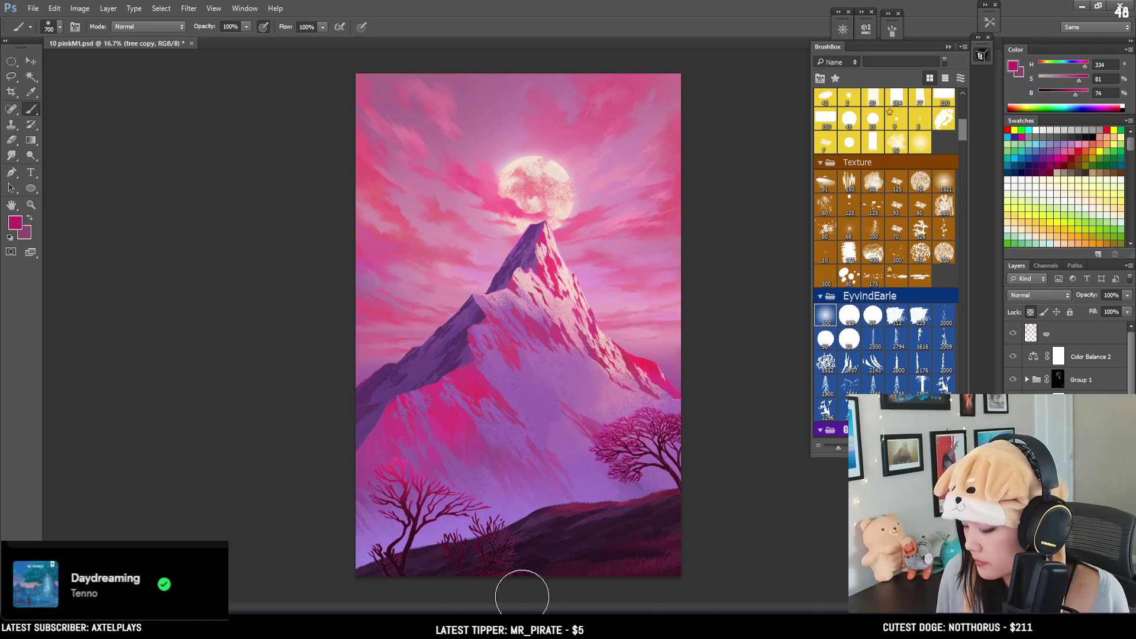
pyautogui.press(']')
pyautogui.moveTo(1069, 100); pyautogui.dragTo(1067, 99)
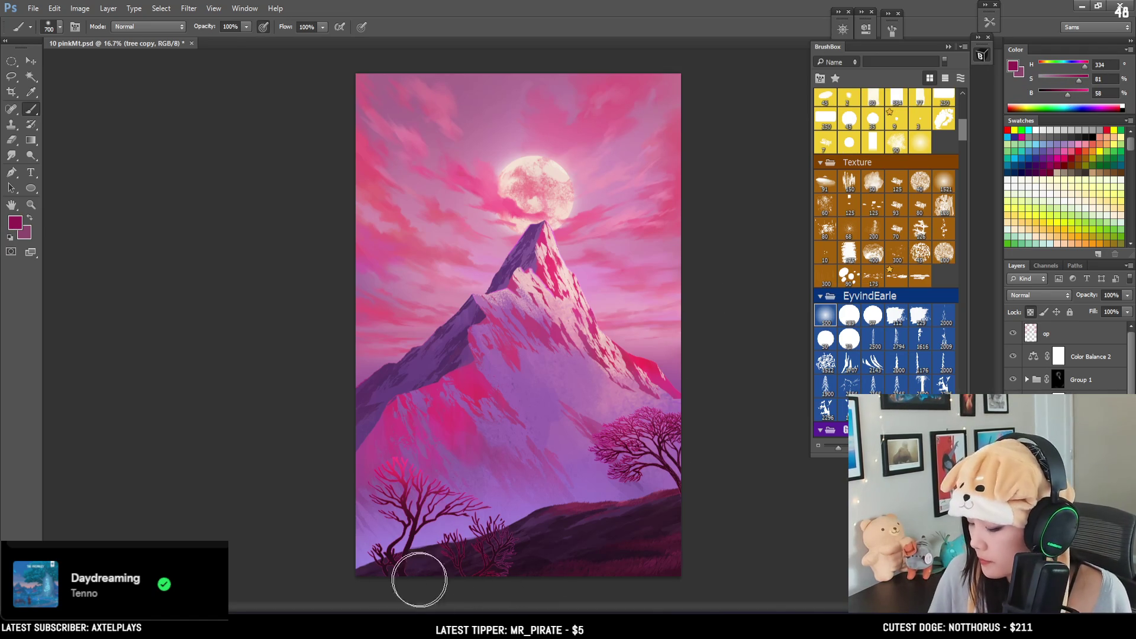
pyautogui.press(']')
pyautogui.press(']')
pyautogui.press(']')
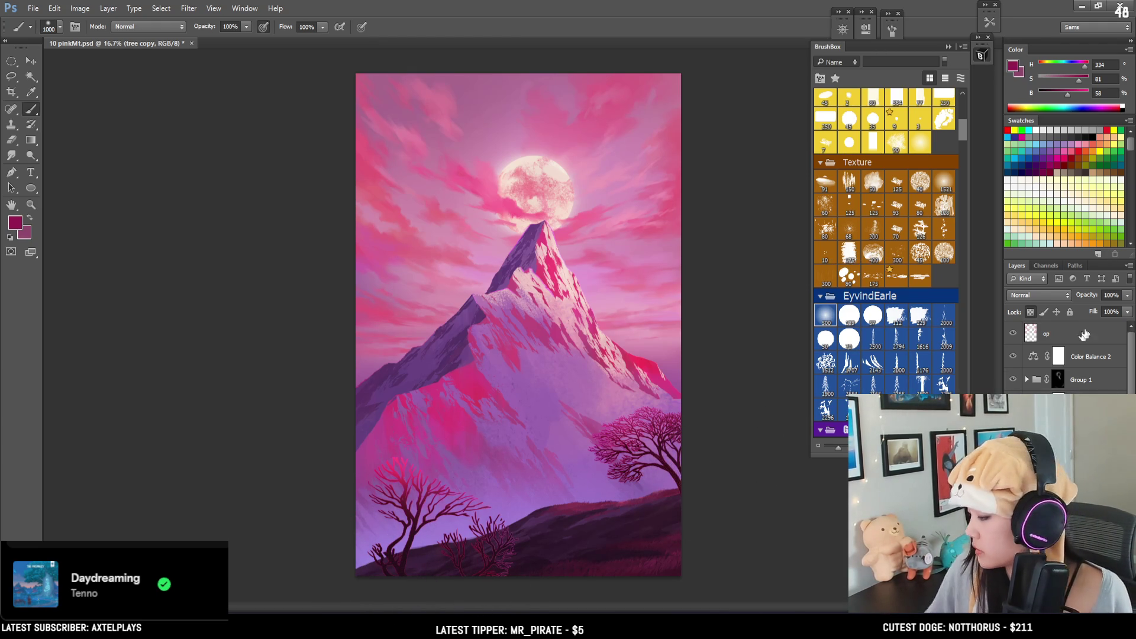
# Step: Toggle the op layer's visibility several times to compare the painting with and without it
pyautogui.click(1013, 335)
pyautogui.click(1013, 334)
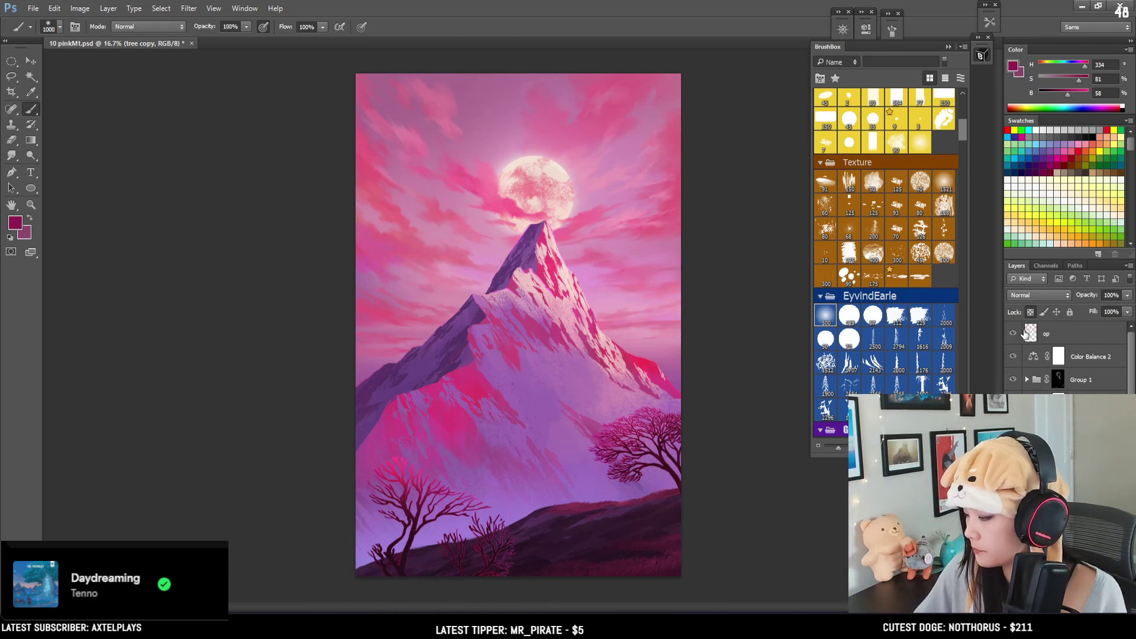
pyautogui.click(1013, 334)
pyautogui.click(1012, 334)
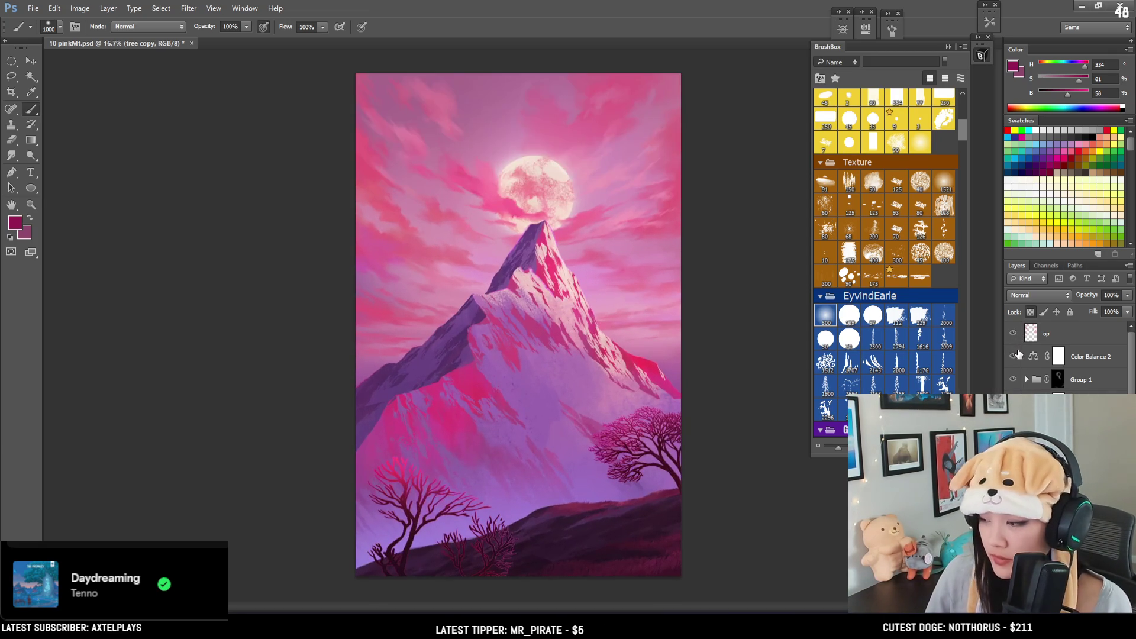
pyautogui.click(1012, 335)
pyautogui.click(1011, 336)
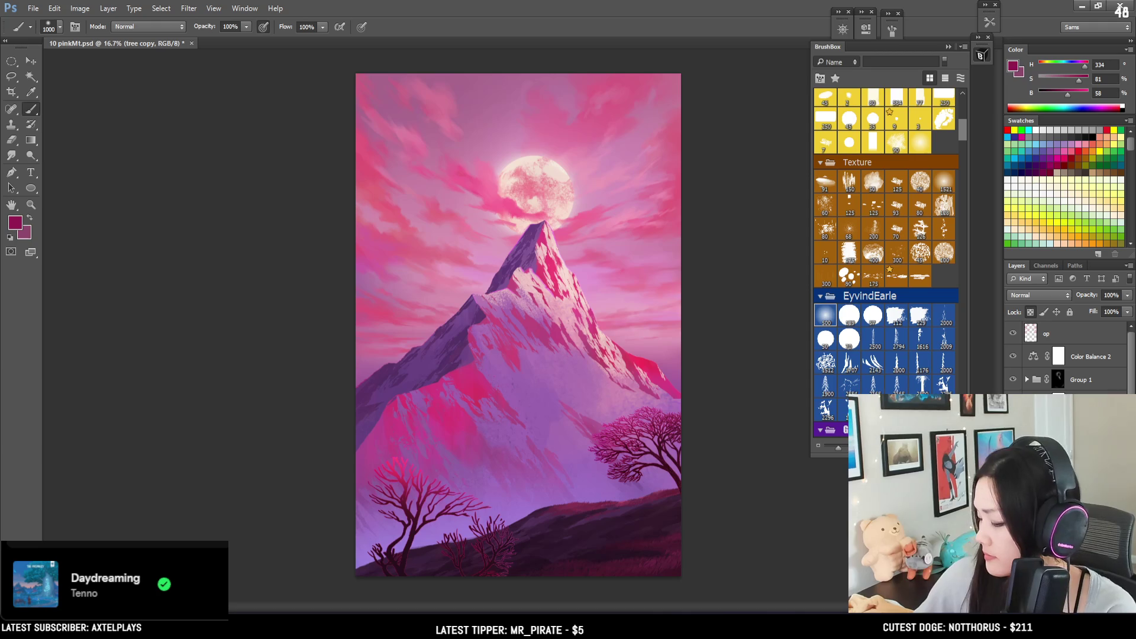
# Step: Swap colours and try green and red-orange hues while shrinking the brush to 600
pyautogui.scroll(1, 549, 235)
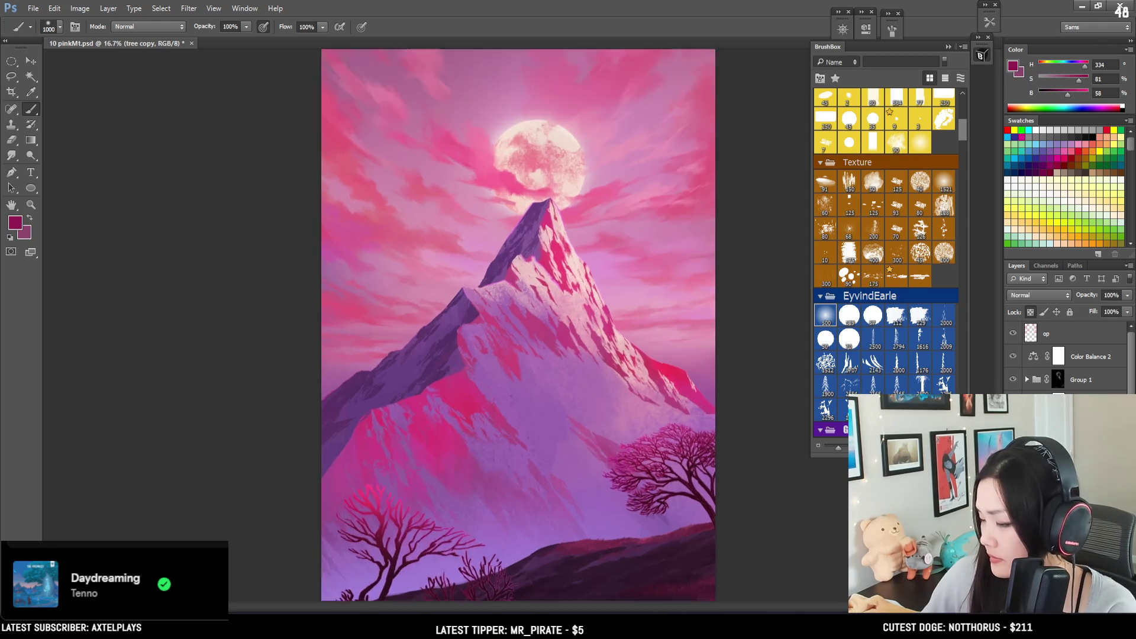
pyautogui.moveTo(398, 444)
pyautogui.mouseDown()
pyautogui.moveTo(332, 320)
pyautogui.moveTo(358, 339)
pyautogui.moveTo(370, 308)
pyautogui.mouseUp()
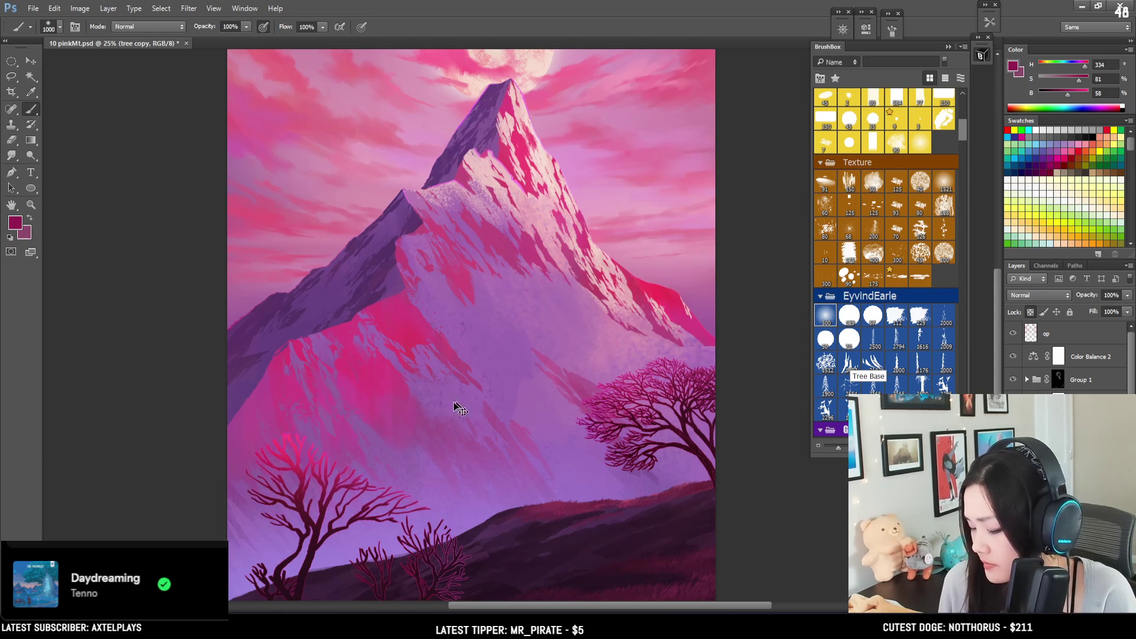
pyautogui.press('x')
pyautogui.moveTo(1075, 72); pyautogui.dragTo(1043, 70)
pyautogui.press('[')
pyautogui.press('[')
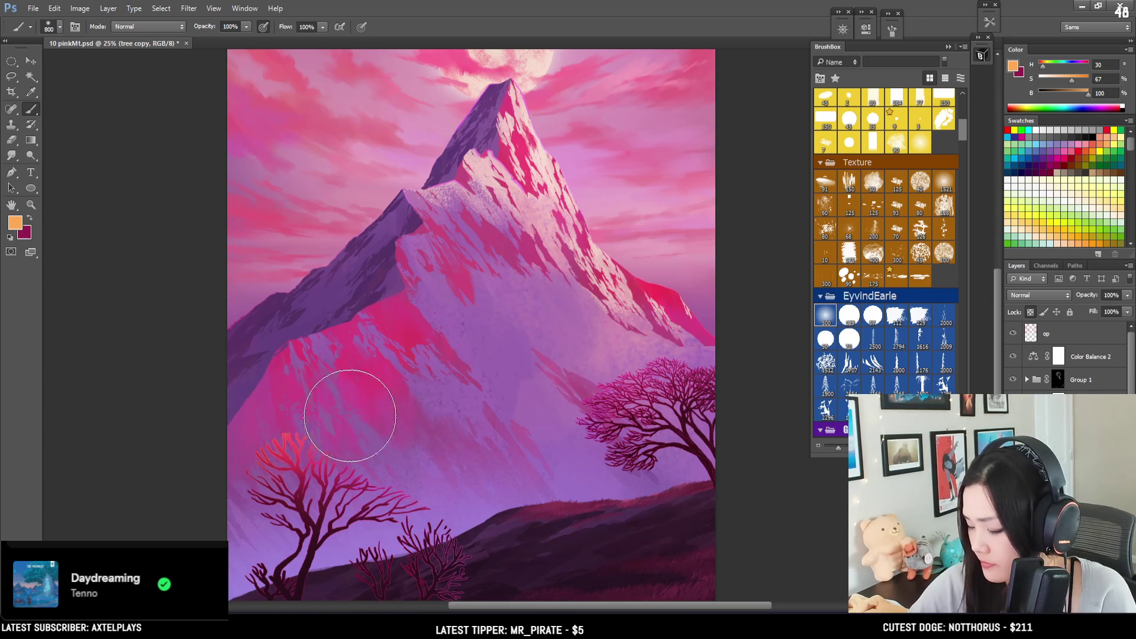
pyautogui.moveTo(1044, 71); pyautogui.dragTo(1044, 71)
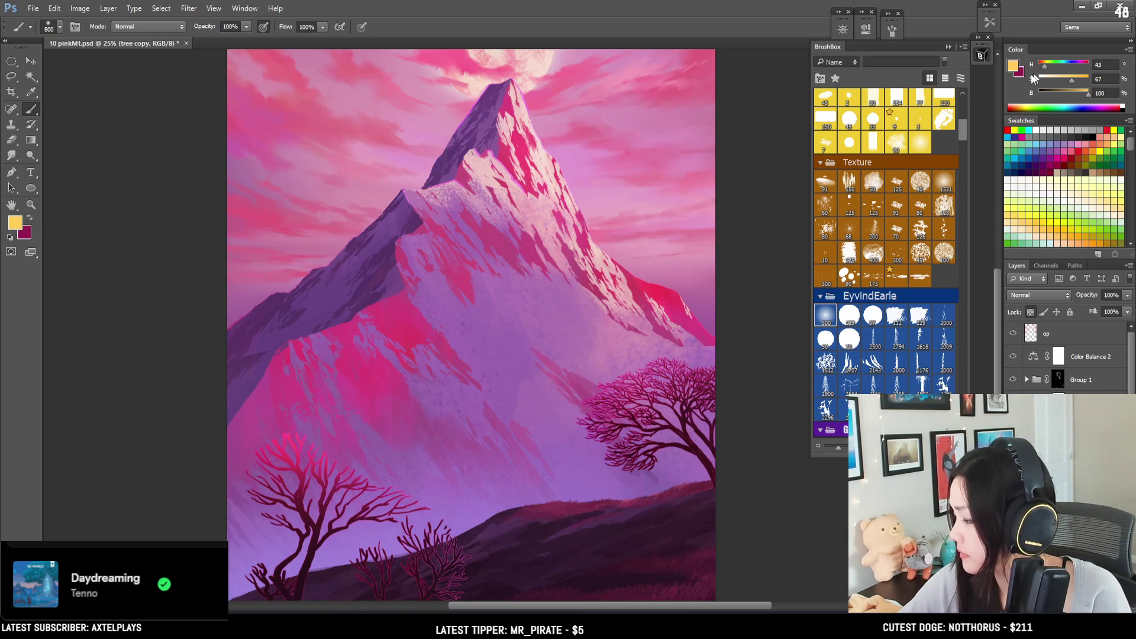
pyautogui.press('[')
pyautogui.press('[')
pyautogui.press('[')
pyautogui.press('[')
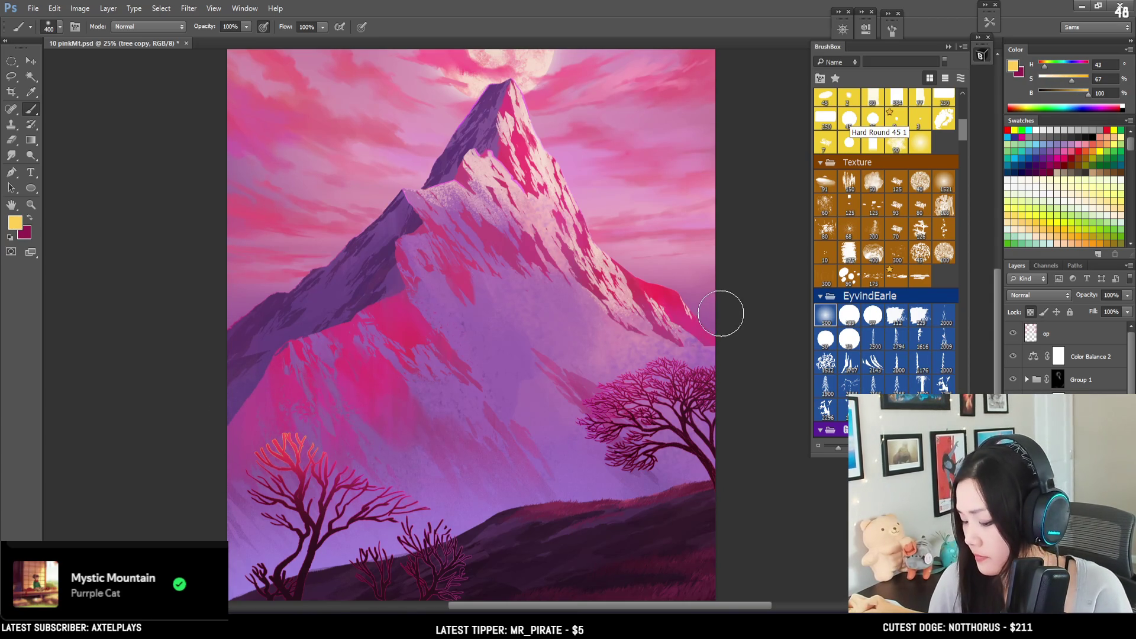
pyautogui.hotkey('ctrl', '-')
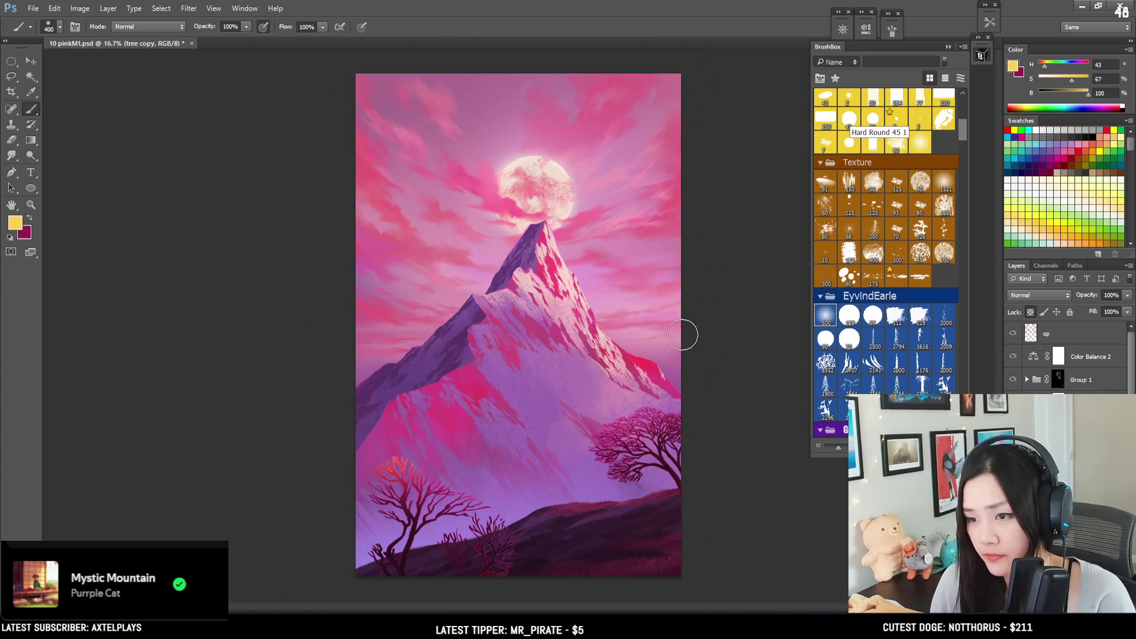
# Step: Sample pink from the mountain slope, brighten it to B 100, and enlarge the brush
pyautogui.press('x')
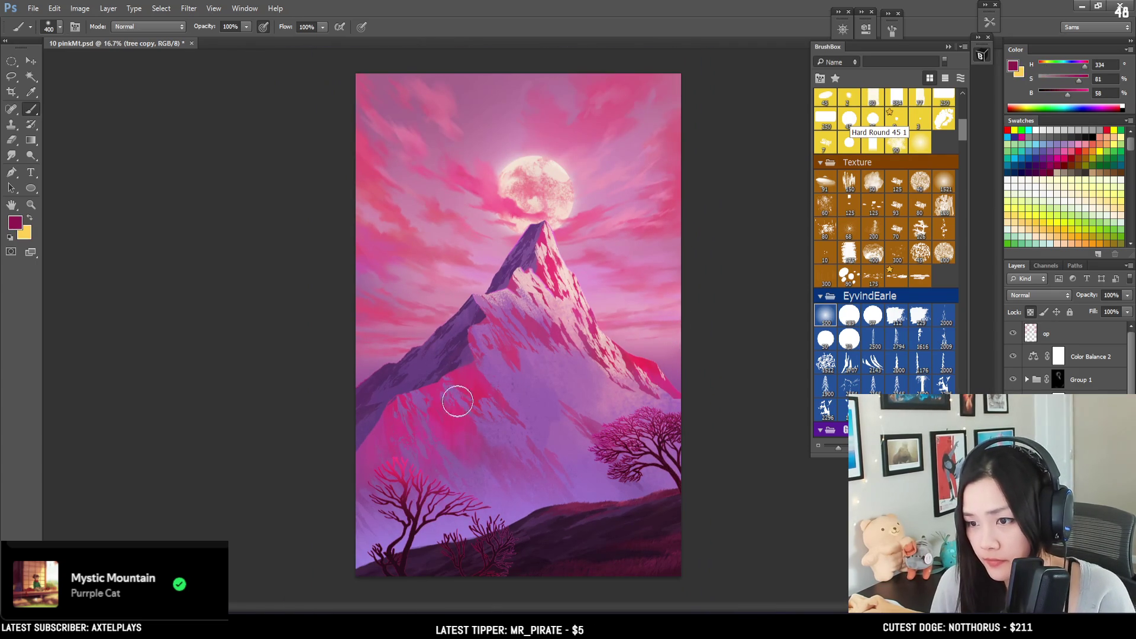
pyautogui.keyDown('alt'); pyautogui.click(465, 379); pyautogui.keyUp('alt')
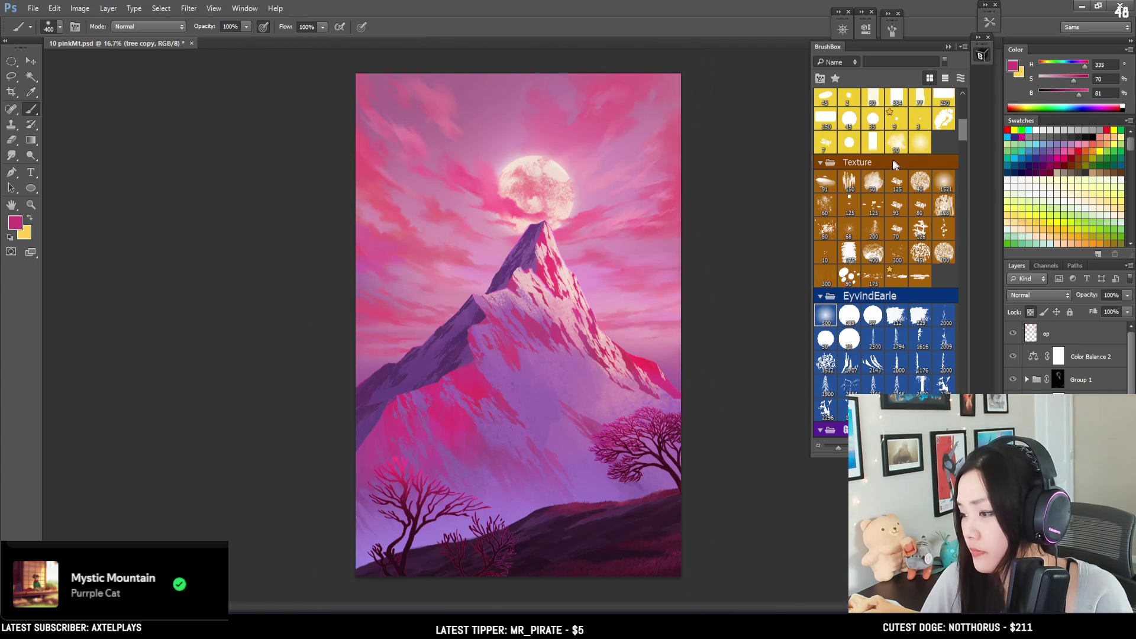
pyautogui.moveTo(1079, 95); pyautogui.dragTo(1090, 94)
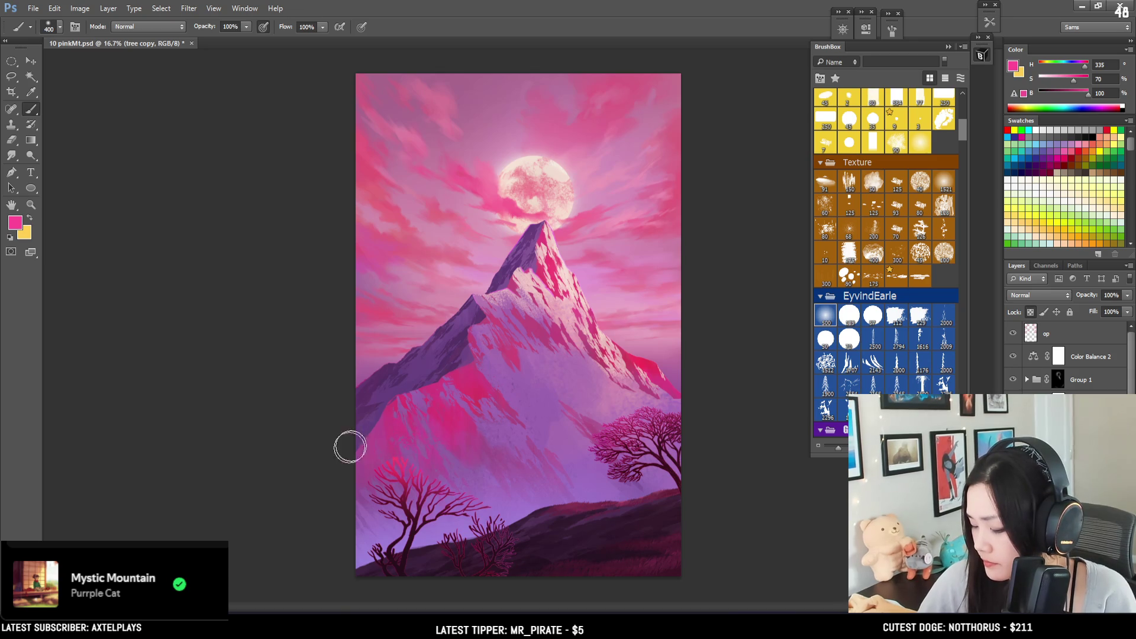
pyautogui.press(']')
pyautogui.press(']')
pyautogui.press(']')
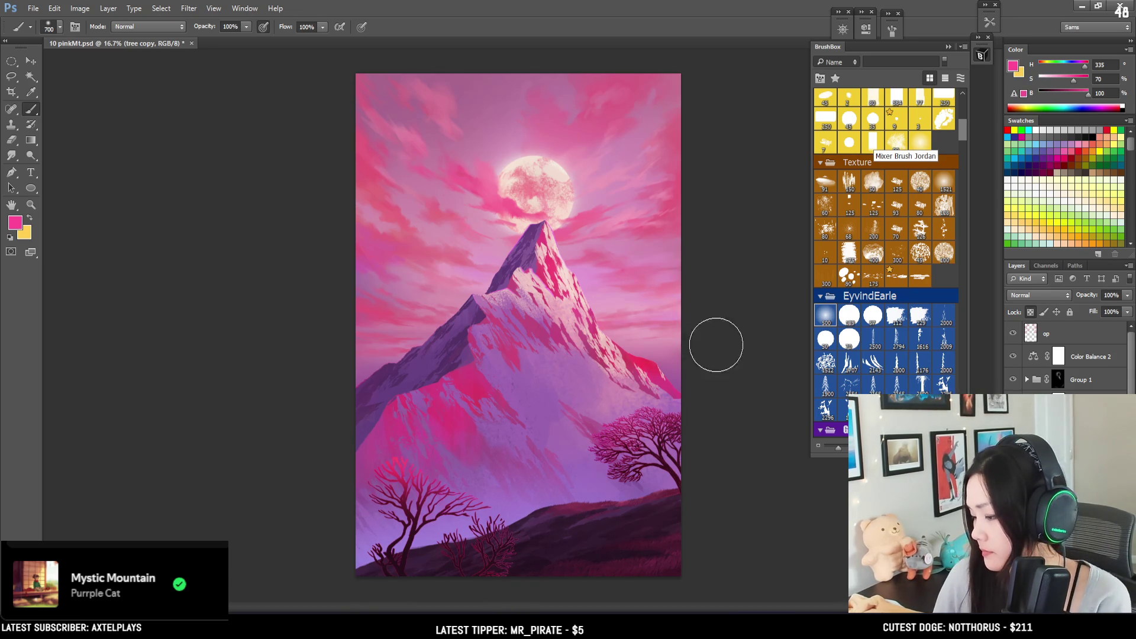
pyautogui.hotkey('ctrl', '+')
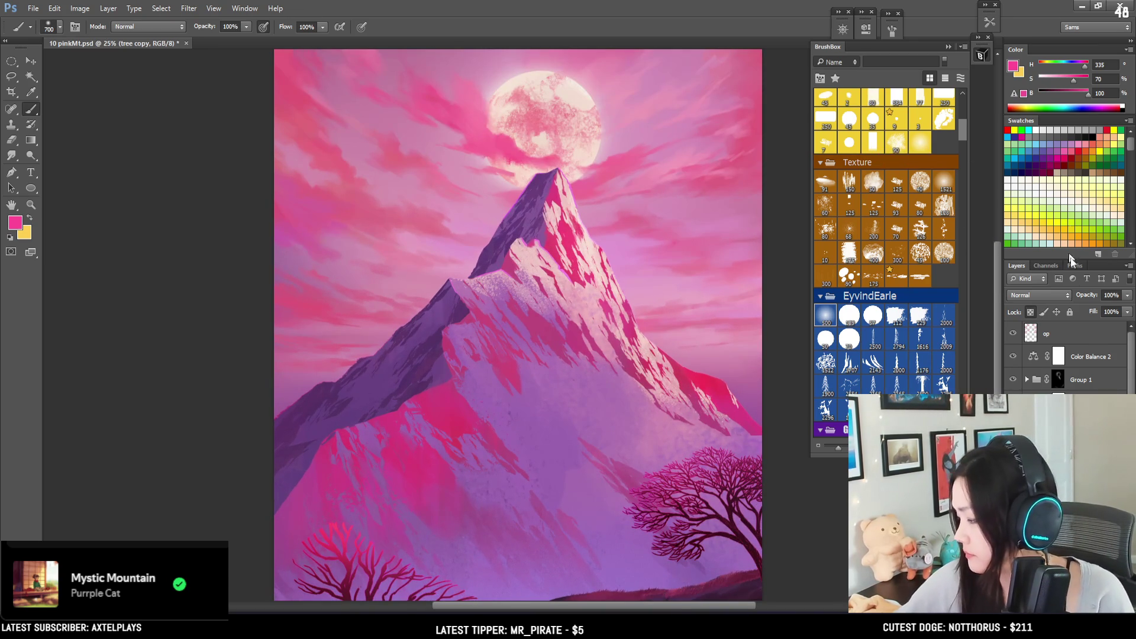
pyautogui.click(1044, 336)
# Step: Try two pink strokes down the mountain with a smaller textured brush, undoing both
pyautogui.moveTo(963, 133); pyautogui.dragTo(964, 119)
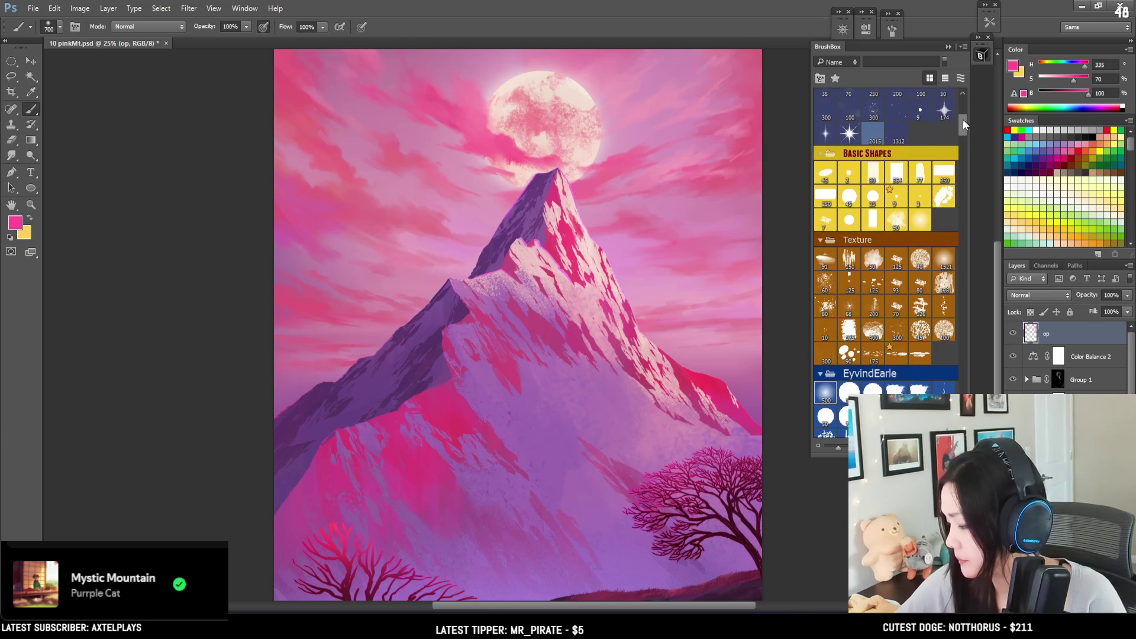
pyautogui.click(849, 392)
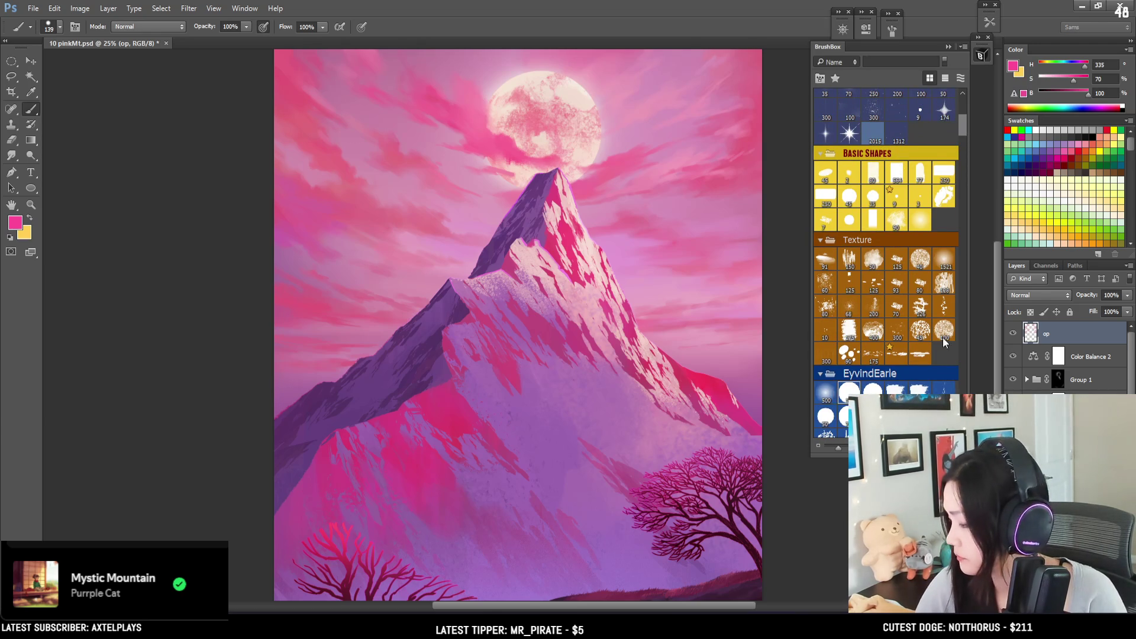
pyautogui.moveTo(476, 318); pyautogui.dragTo(449, 463)
pyautogui.hotkey('ctrl', 'z')
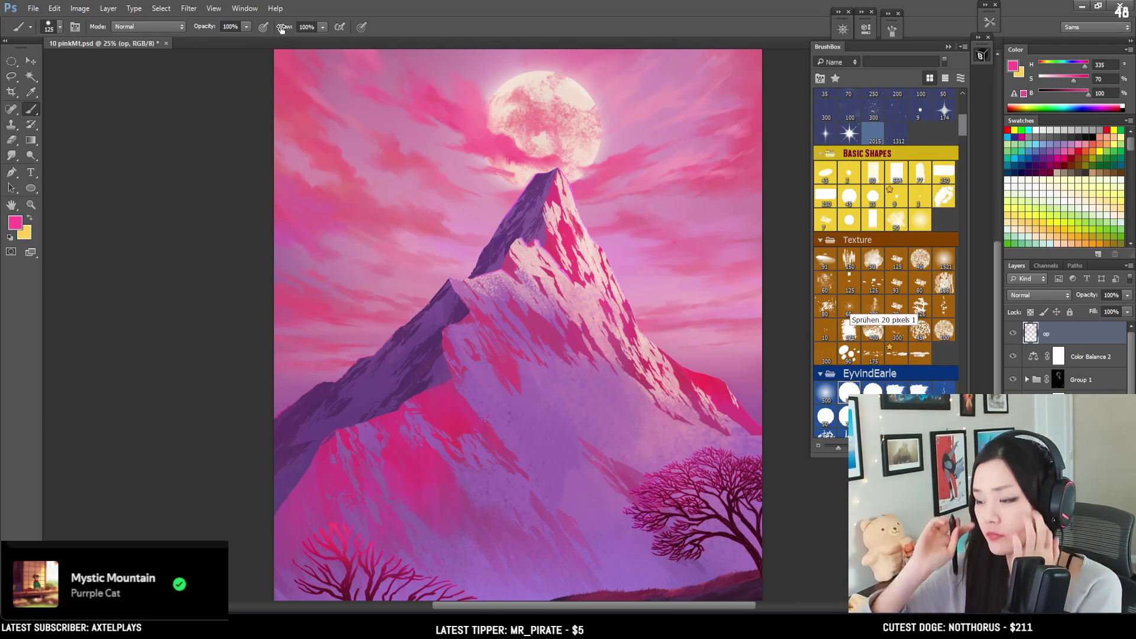
pyautogui.moveTo(419, 392); pyautogui.dragTo(362, 501)
pyautogui.hotkey('ctrl', 'z')
pyautogui.press('[')
pyautogui.press('[')
pyautogui.press('[')
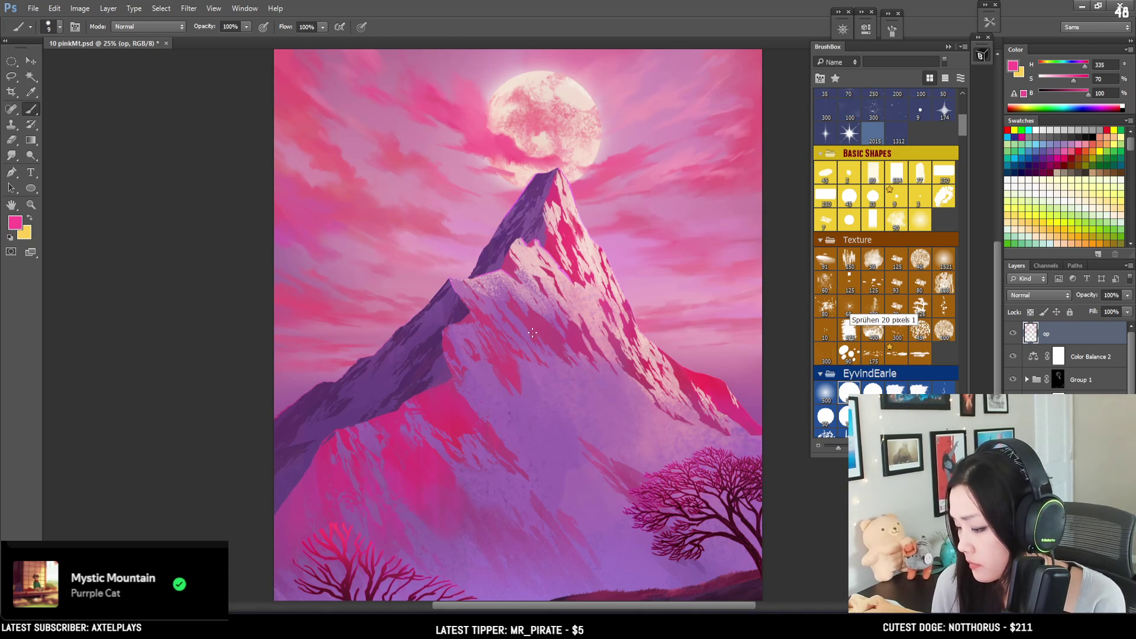
# Step: Paint brightened ridge purple over the magenta rim and add short lilac strokes along the left ridge edge
pyautogui.hotkey('ctrl', '+')
pyautogui.keyDown('alt'); pyautogui.click(374, 237); pyautogui.keyUp('alt')
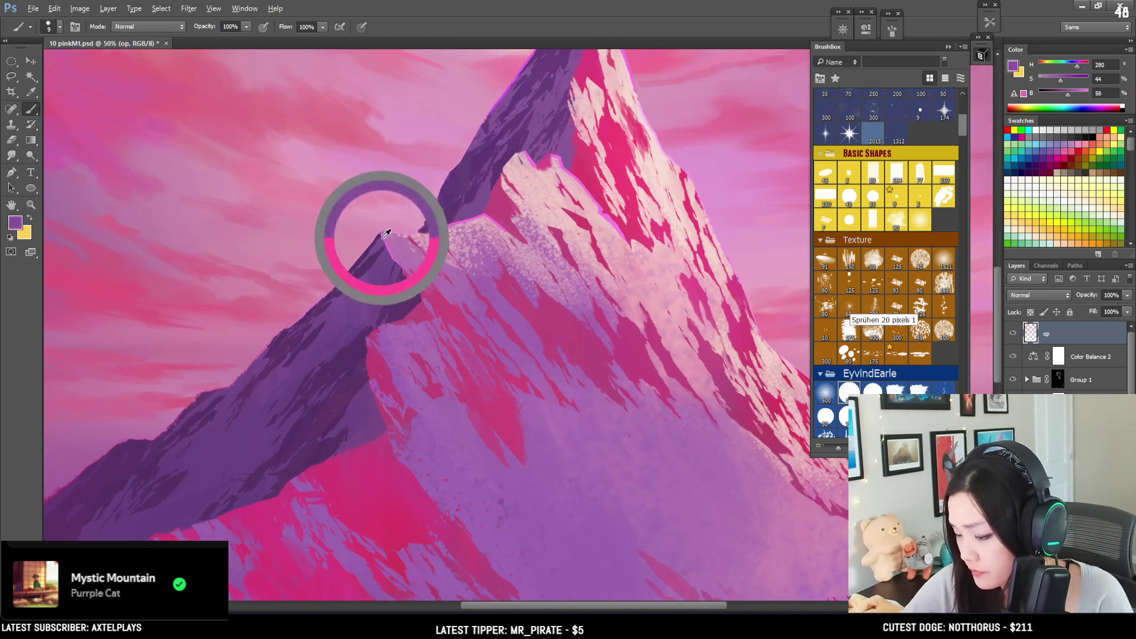
pyautogui.moveTo(1081, 95); pyautogui.dragTo(1075, 71)
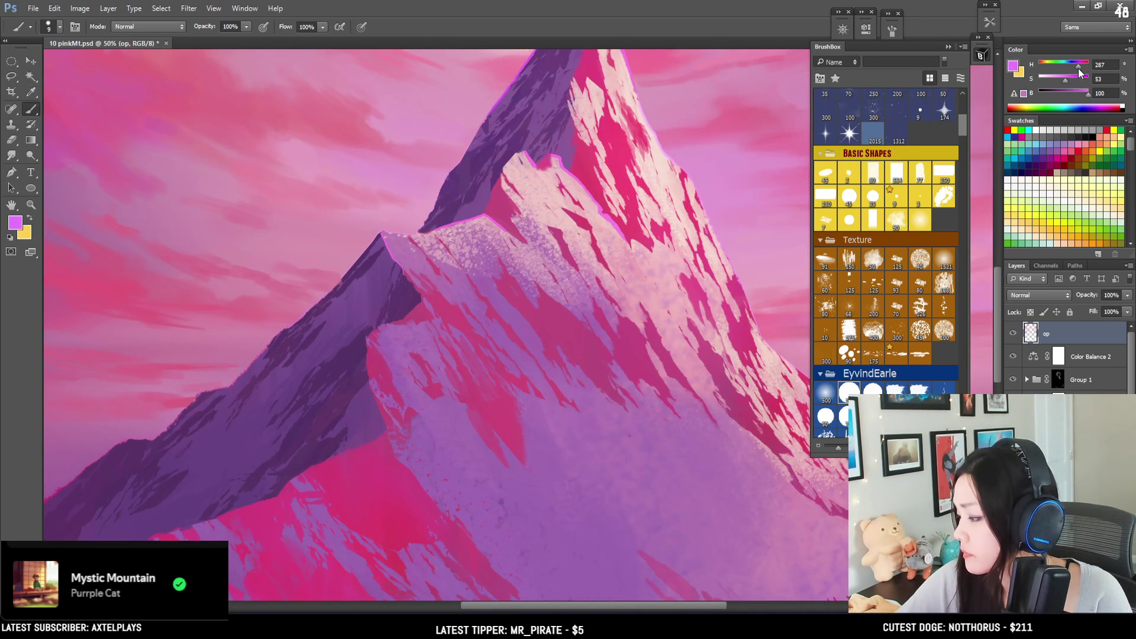
pyautogui.press('[')
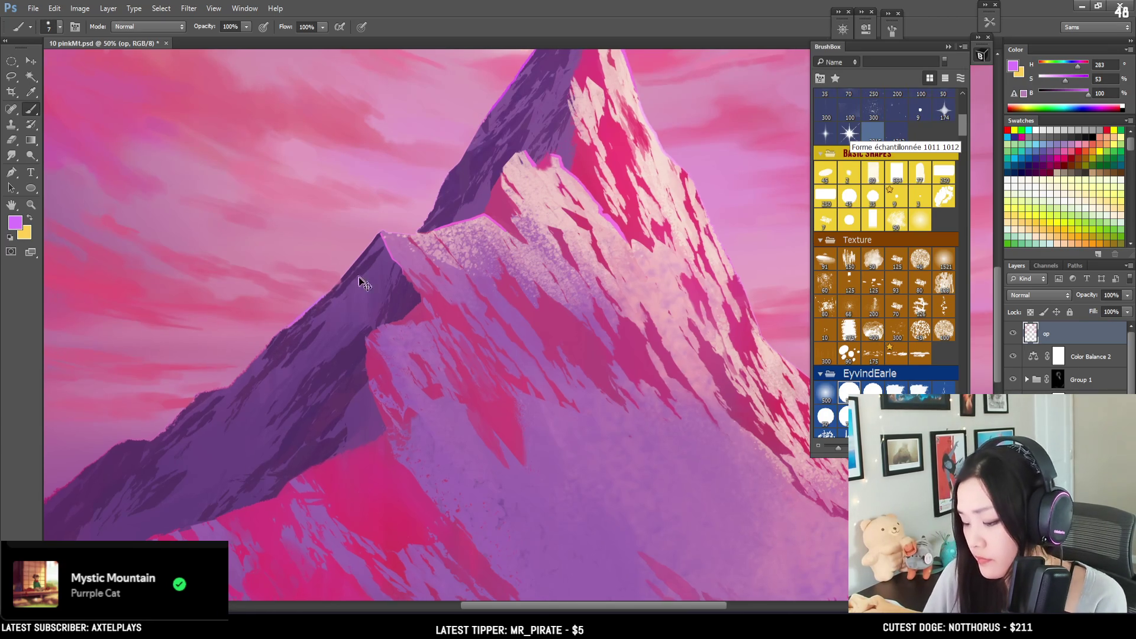
pyautogui.scroll(2, 358, 246)
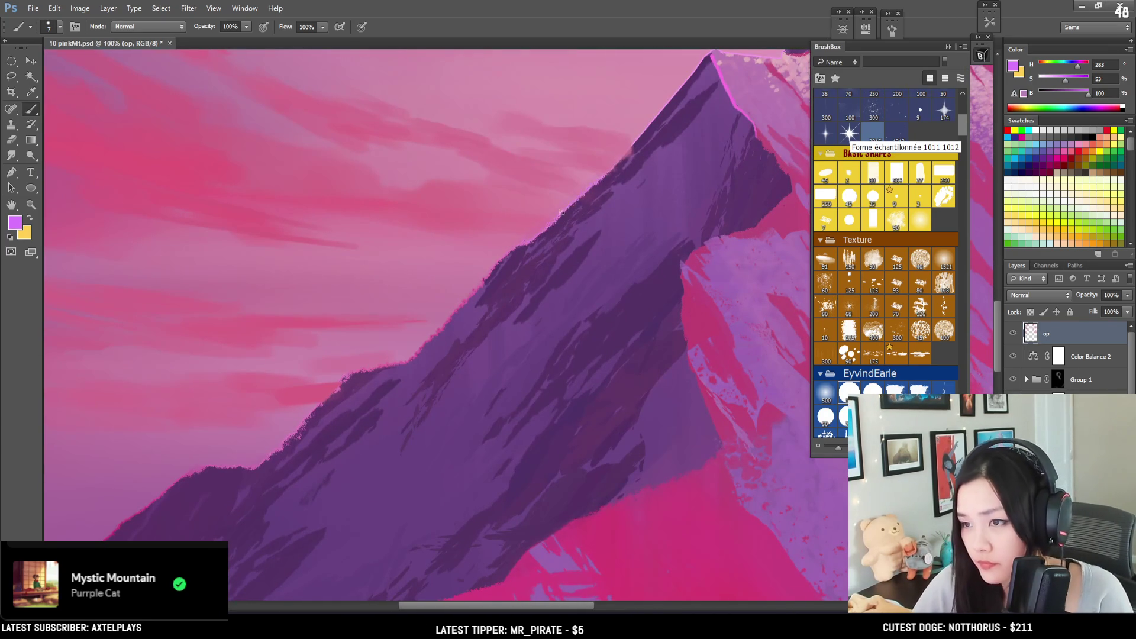
pyautogui.moveTo(529, 238); pyautogui.dragTo(583, 193)
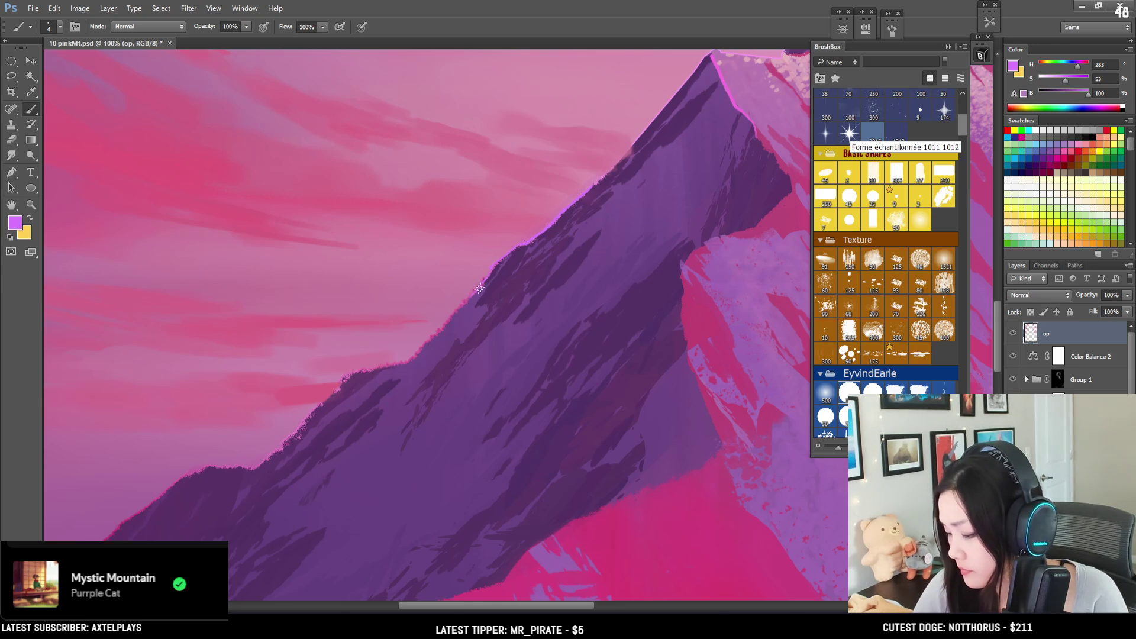
pyautogui.moveTo(330, 409)
pyautogui.mouseDown()
pyautogui.moveTo(342, 379)
pyautogui.moveTo(322, 404)
pyautogui.moveTo(334, 388)
pyautogui.mouseUp()
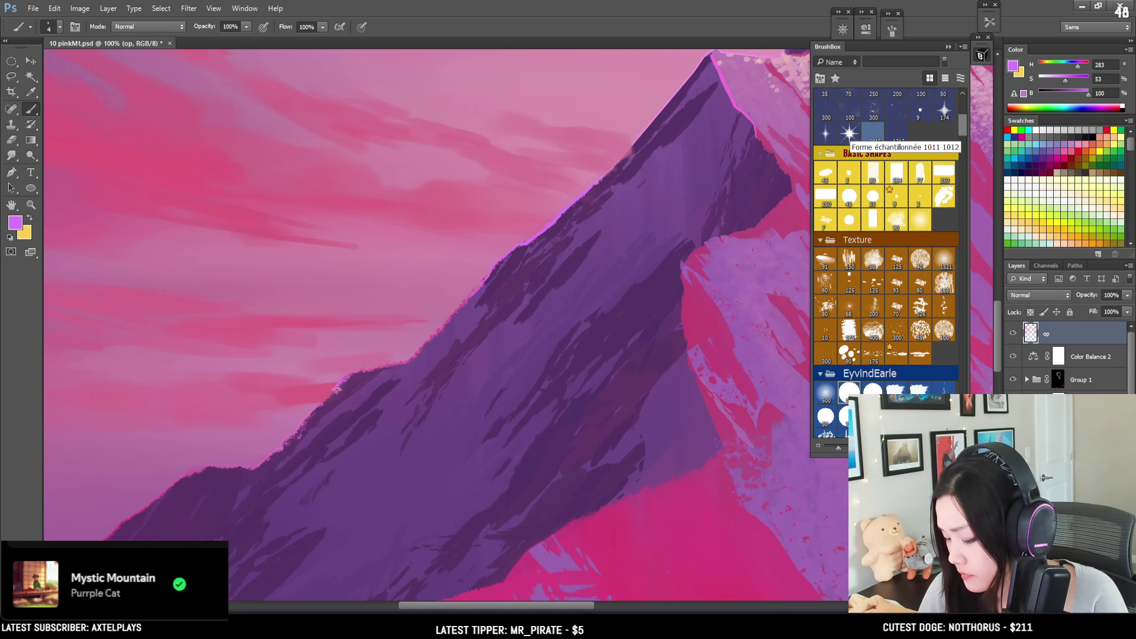
pyautogui.moveTo(299, 437); pyautogui.dragTo(380, 375)
pyautogui.hotkey('ctrl', 'z')
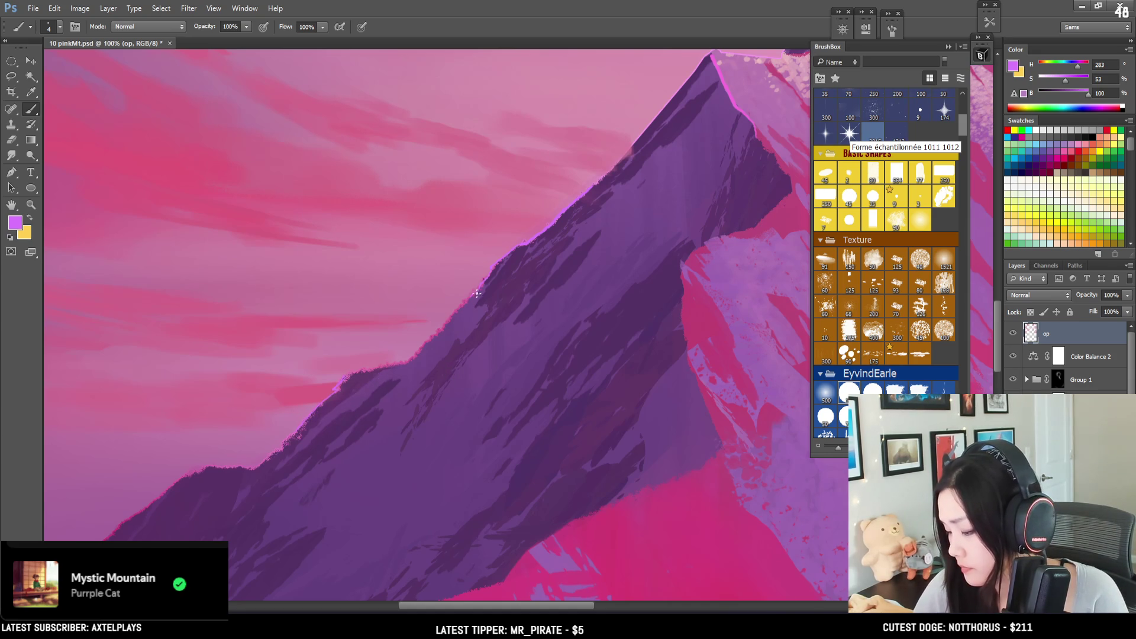
pyautogui.keyDown('alt'); pyautogui.click(473, 294); pyautogui.keyUp('alt')
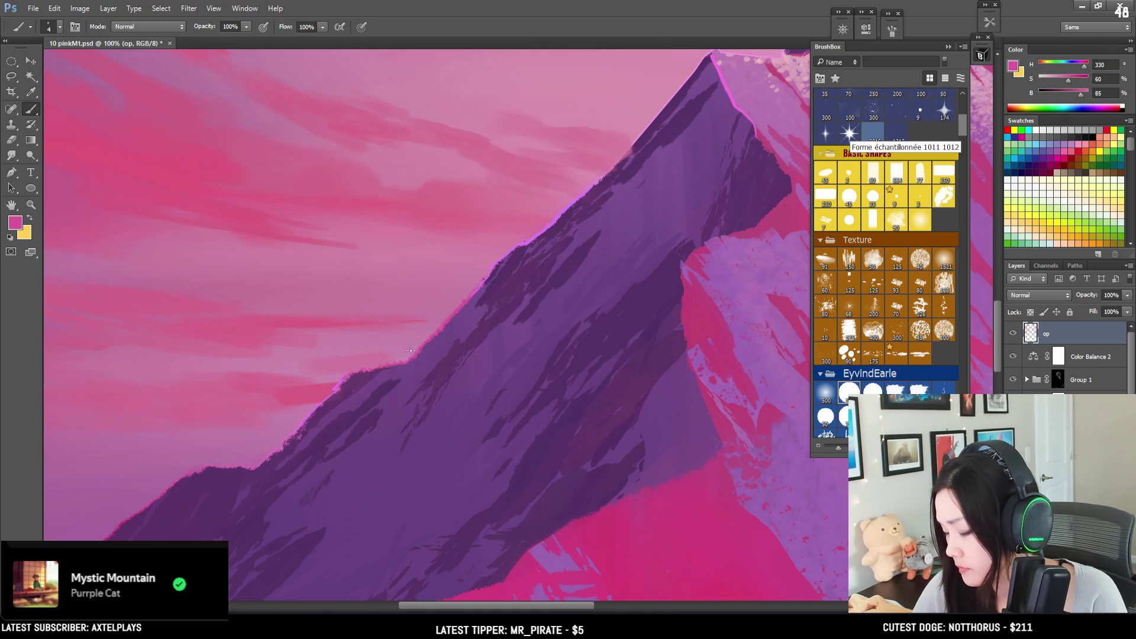
pyautogui.scroll(-2, 494, 272)
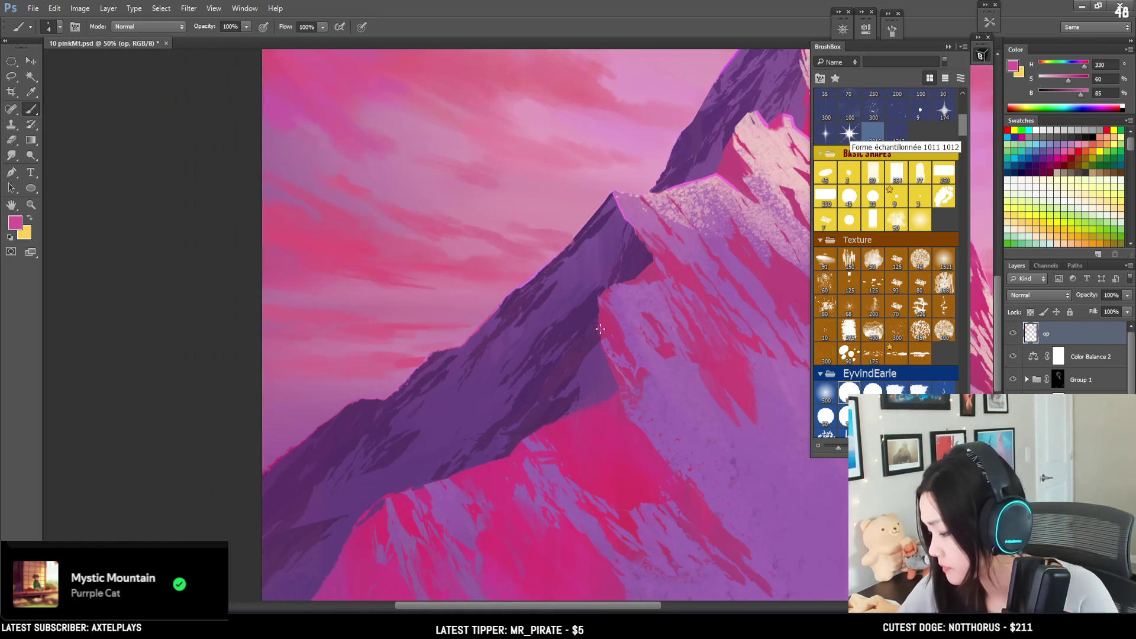
# Step: Paint a bright magenta rim (B 100, hue about 304) along the central ridge line
pyautogui.keyDown('alt'); pyautogui.click(479, 474); pyautogui.keyUp('alt')
pyautogui.click(1086, 93)
pyautogui.moveTo(1084, 67); pyautogui.dragTo(1080, 71)
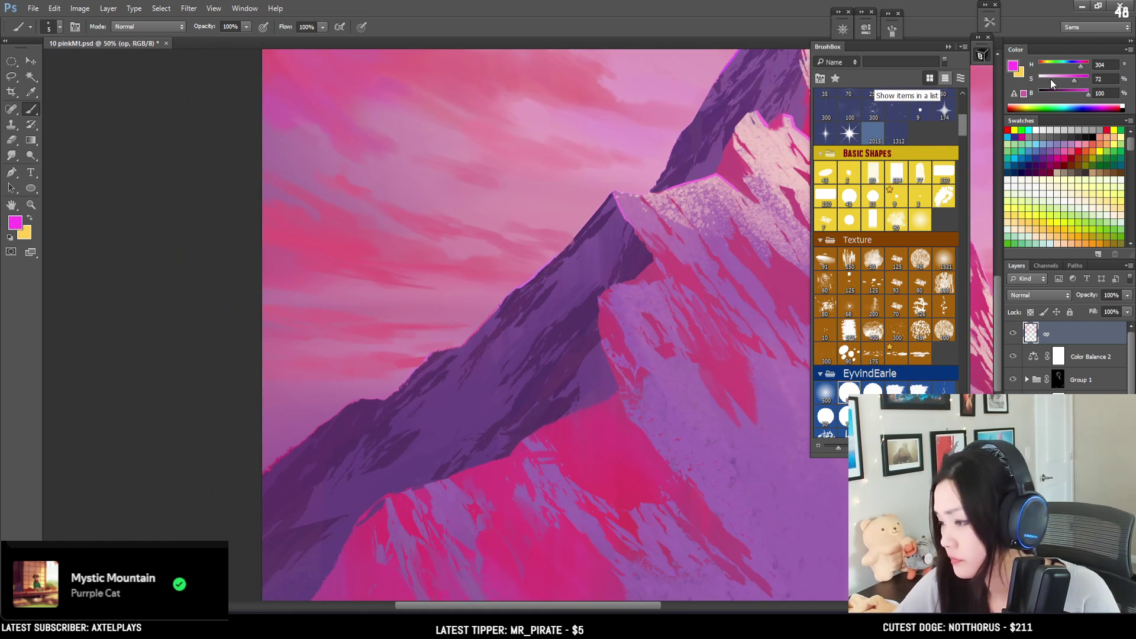
pyautogui.press(']')
pyautogui.press(']')
pyautogui.press(']')
pyautogui.moveTo(507, 367); pyautogui.dragTo(420, 317)
pyautogui.moveTo(461, 391); pyautogui.dragTo(500, 368)
pyautogui.press('[')
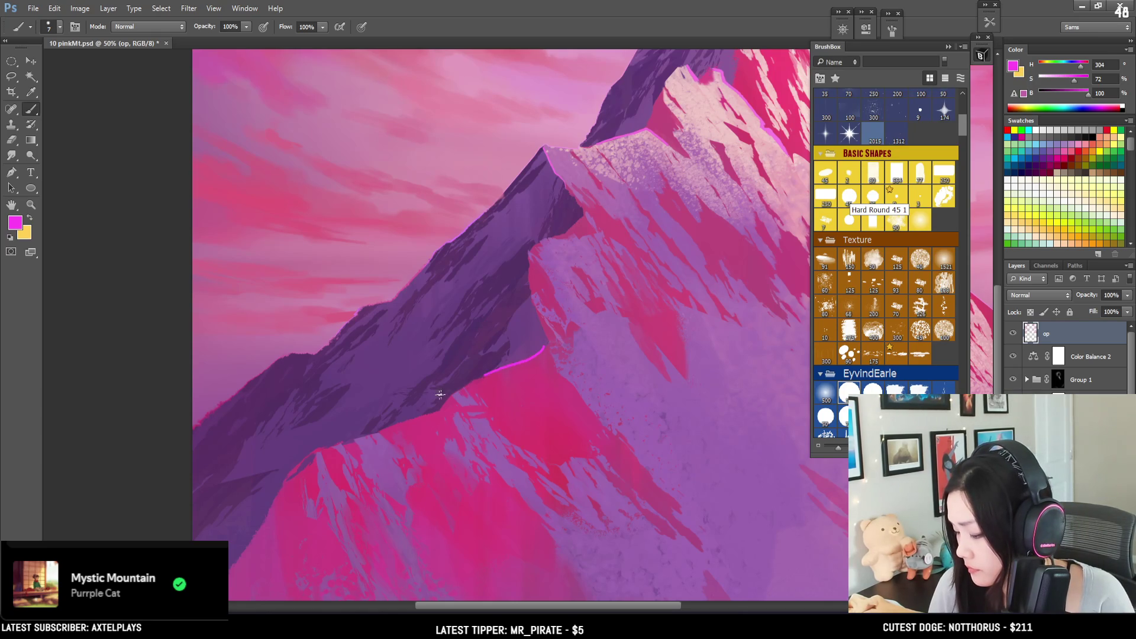
pyautogui.hotkey('ctrl', 'z')
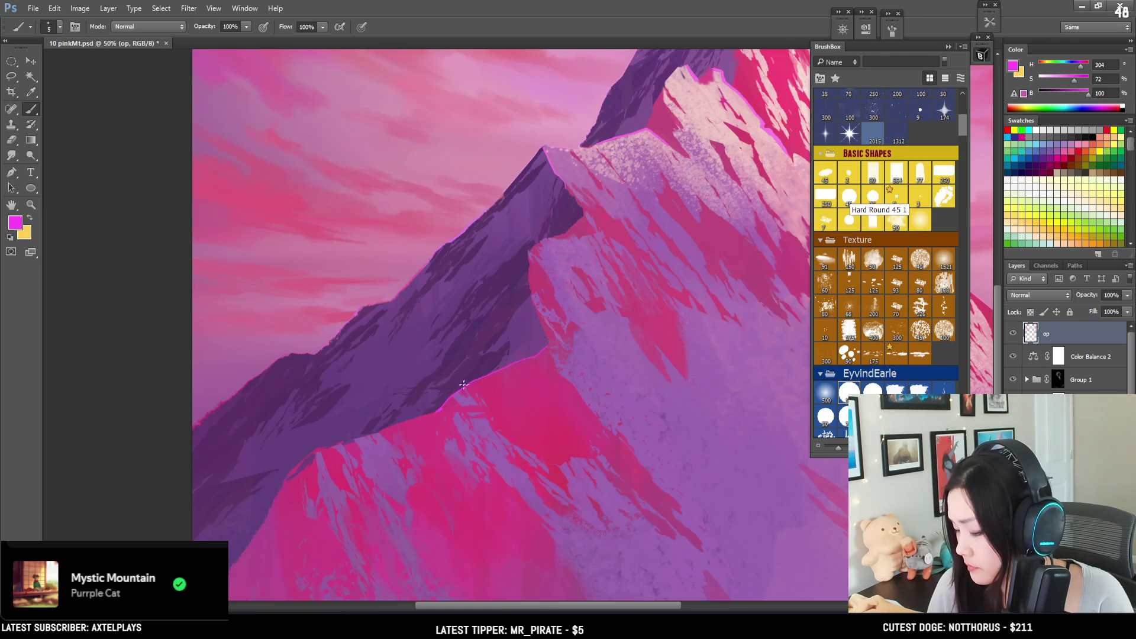
pyautogui.moveTo(388, 422); pyautogui.dragTo(437, 411)
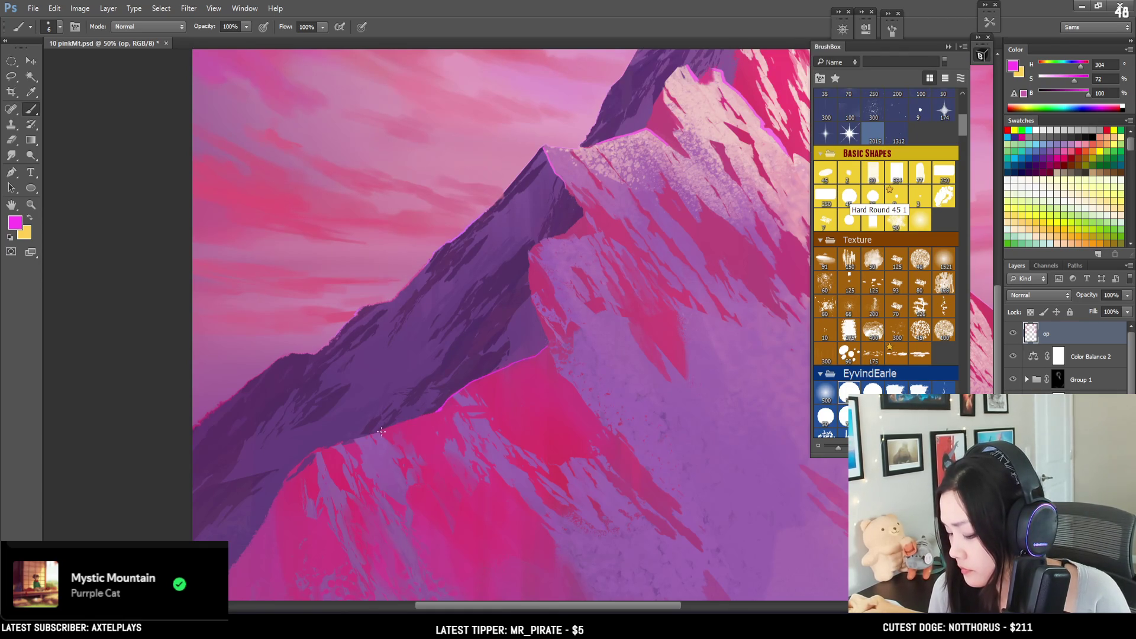
# Step: Switch to a smaller eraser and zoom out to the whole canvas
pyautogui.press('e')
pyautogui.press('[')
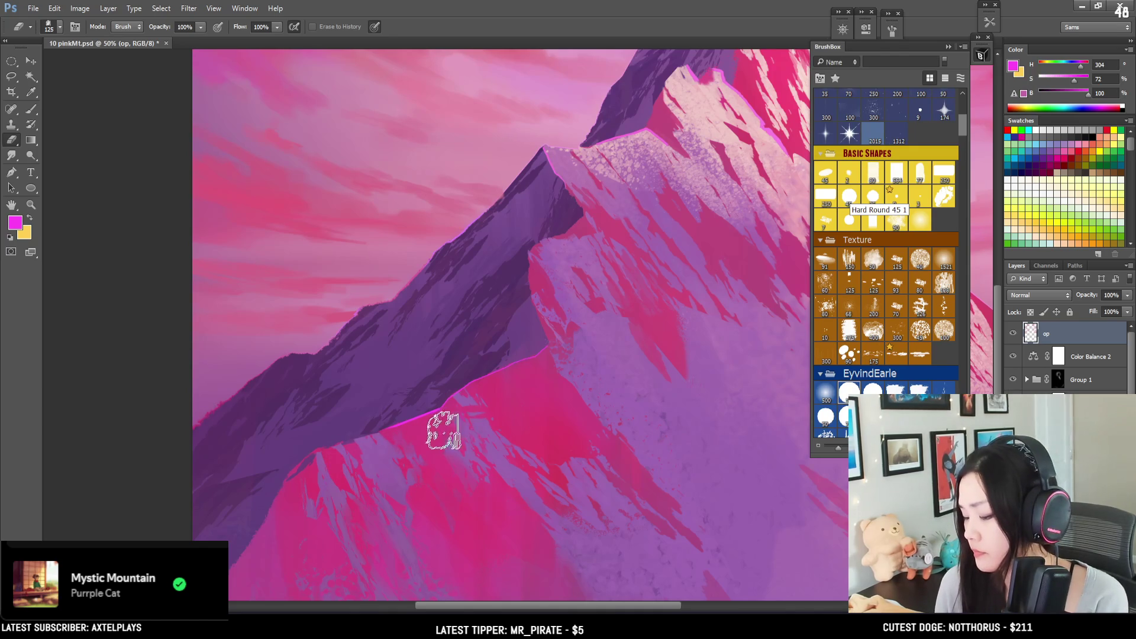
pyautogui.hotkey('ctrl', '-')
pyautogui.moveTo(639, 383); pyautogui.dragTo(394, 469)
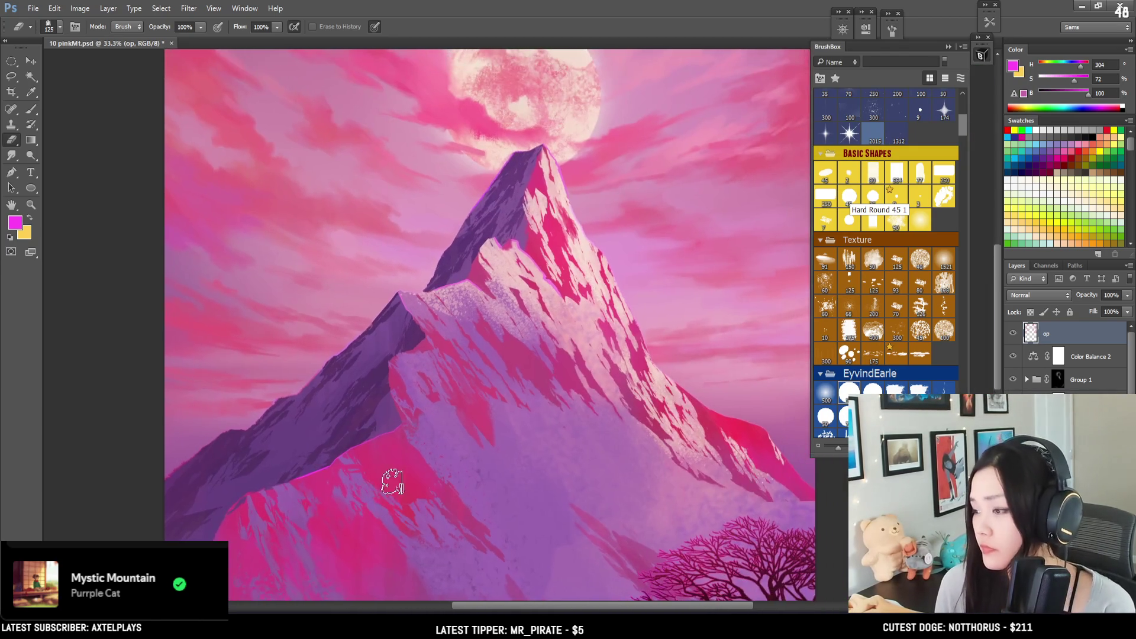
pyautogui.hotkey('ctrl', '-')
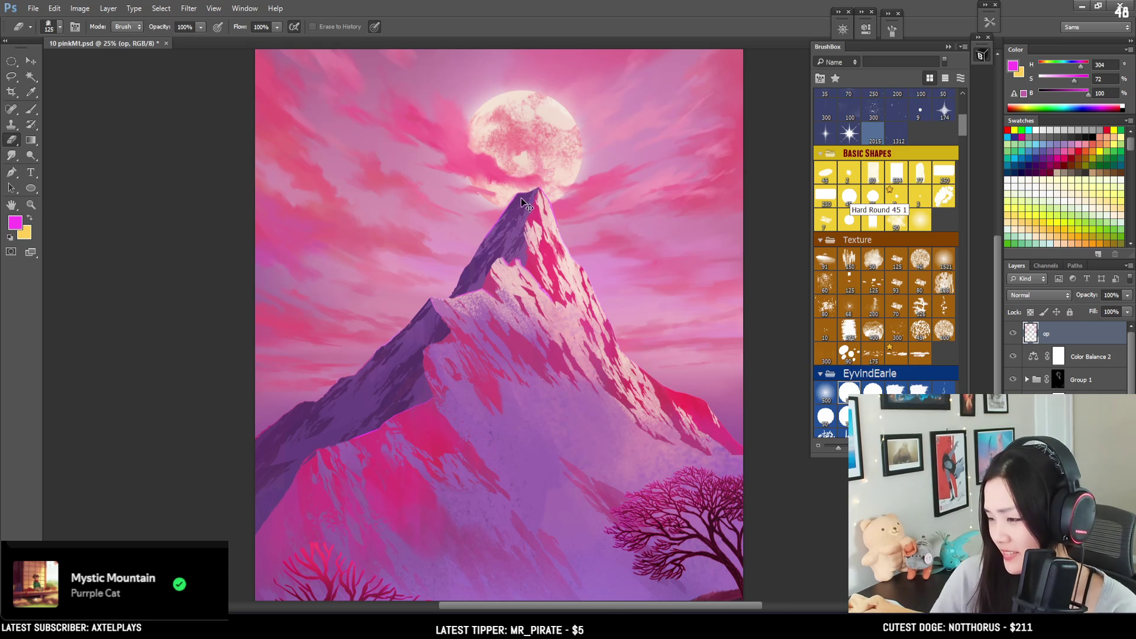
# Step: Paint a magenta rim stroke along the upper ridge toward the mountain's left shoulder
pyautogui.hotkey('ctrl', '+')
pyautogui.press('b')
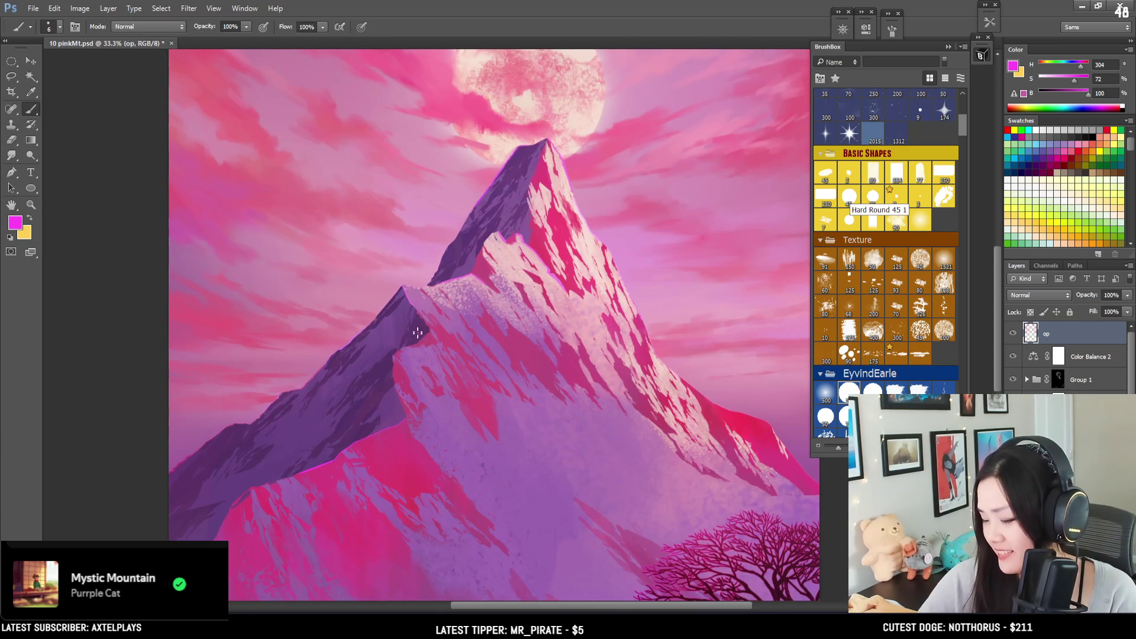
pyautogui.hotkey('ctrl', '+')
pyautogui.press(']')
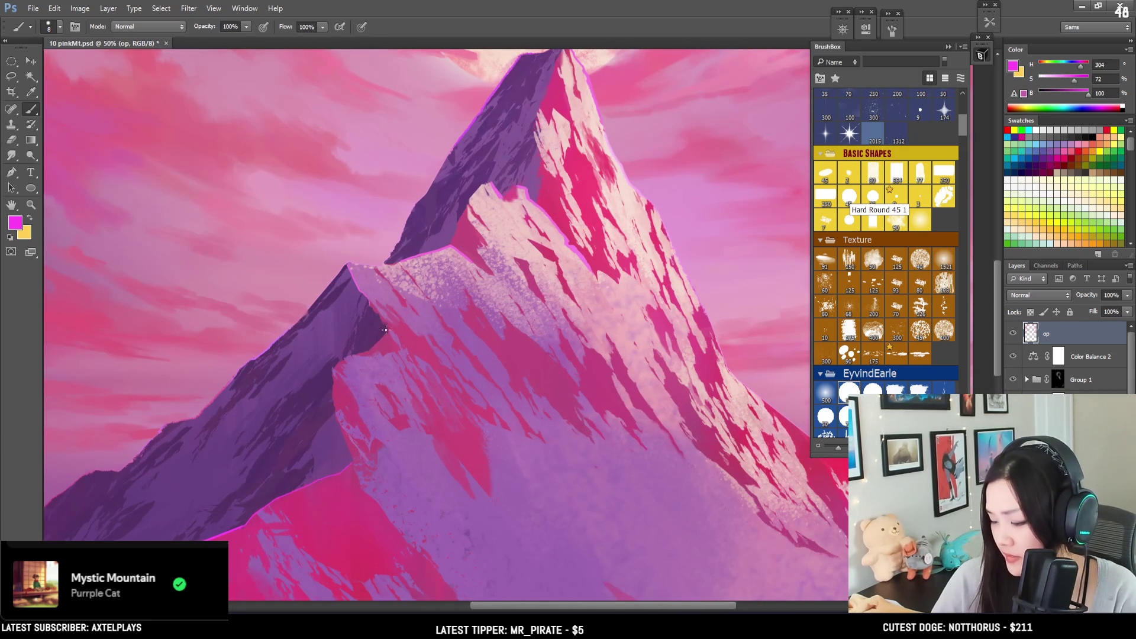
pyautogui.moveTo(388, 331); pyautogui.dragTo(366, 351)
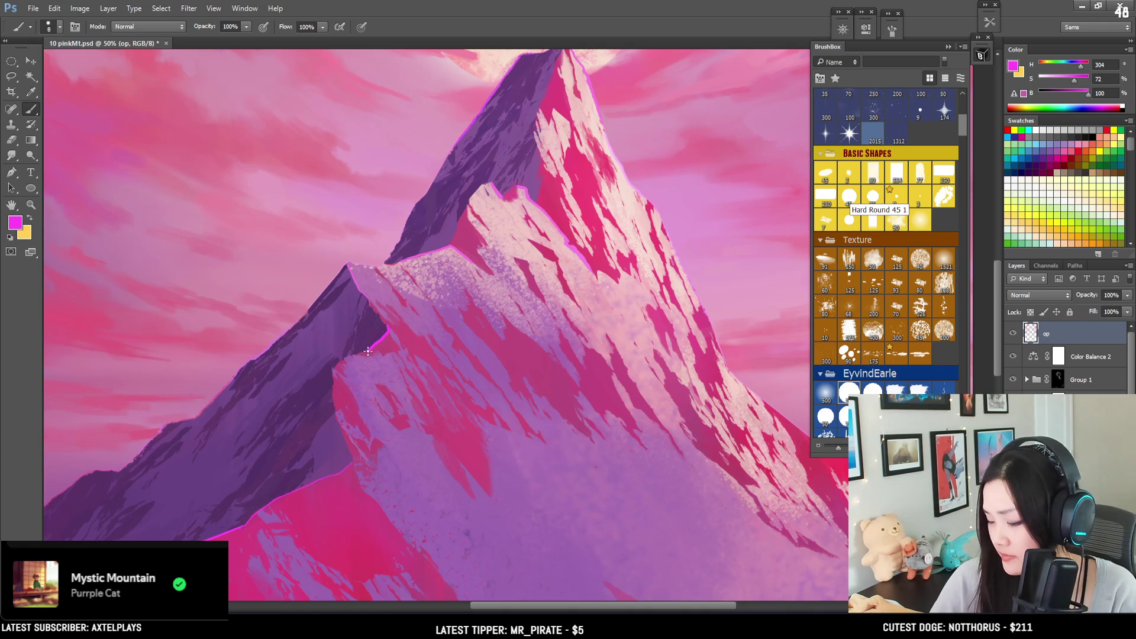
pyautogui.press('[')
pyautogui.press('[')
pyautogui.press('[')
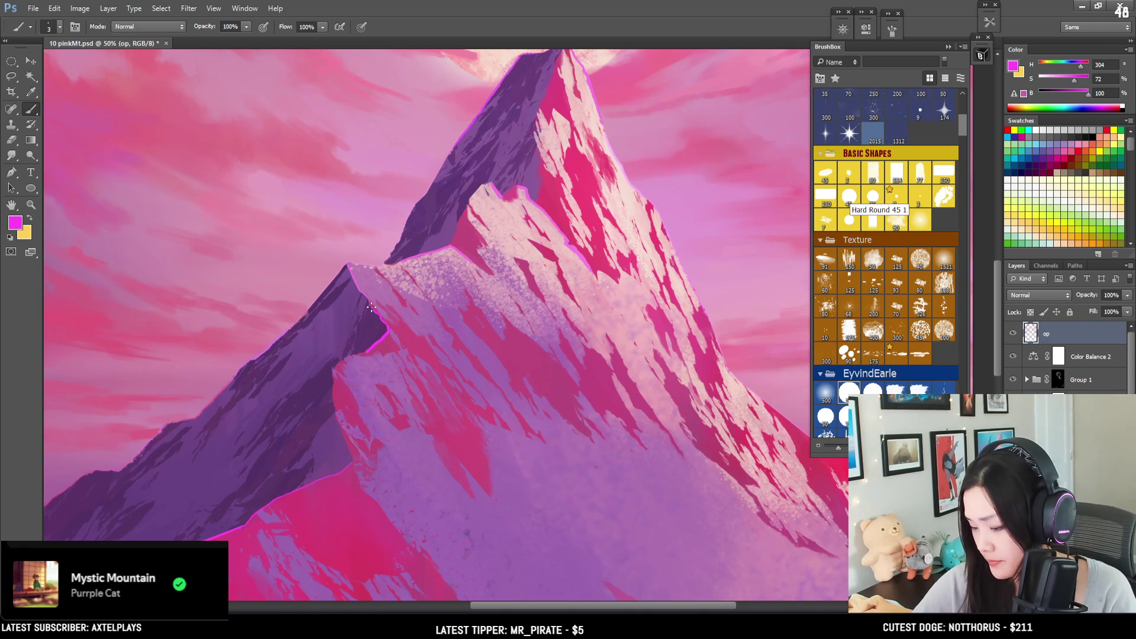
# Step: Trim the new rim with a much smaller eraser, then zoom back out to 16.7%
pyautogui.press('e')
pyautogui.press('[')
pyautogui.press('[')
pyautogui.press('[')
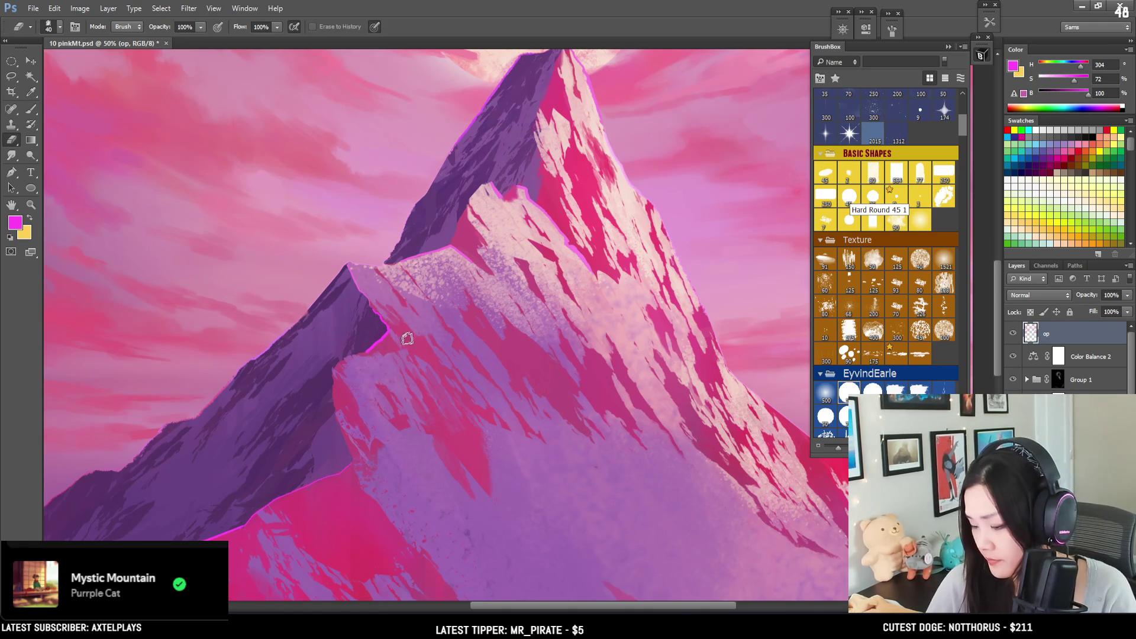
pyautogui.press('[')
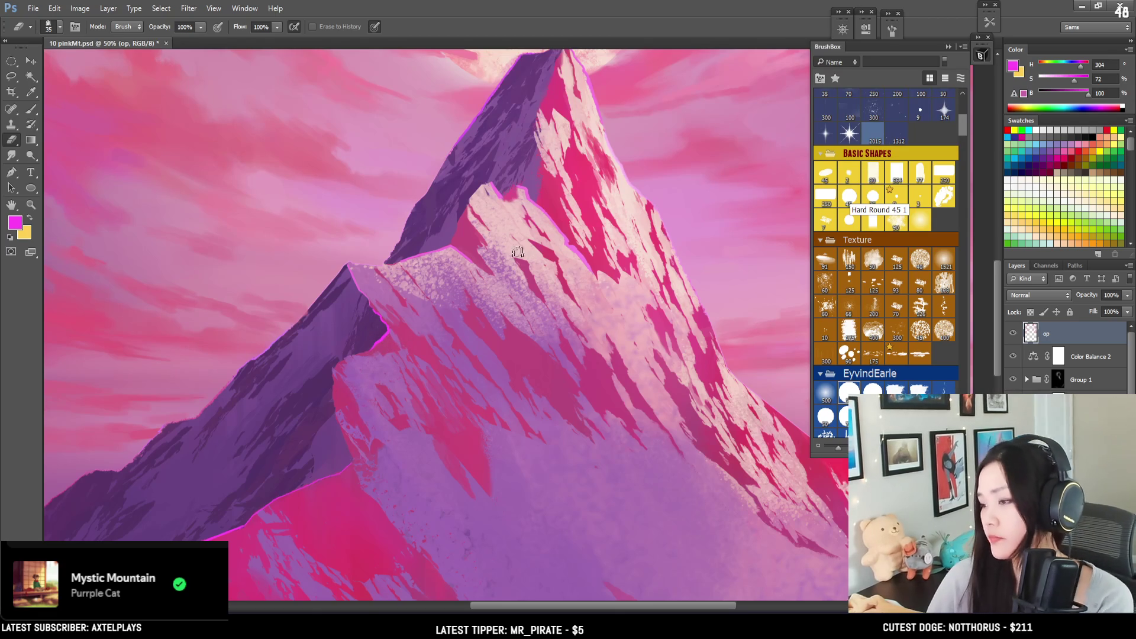
pyautogui.scroll(-1, 520, 313)
pyautogui.moveTo(546, 325)
pyautogui.mouseDown()
pyautogui.moveTo(379, 296)
pyautogui.moveTo(408, 361)
pyautogui.moveTo(431, 370)
pyautogui.mouseUp()
pyautogui.scroll(-1, 439, 369)
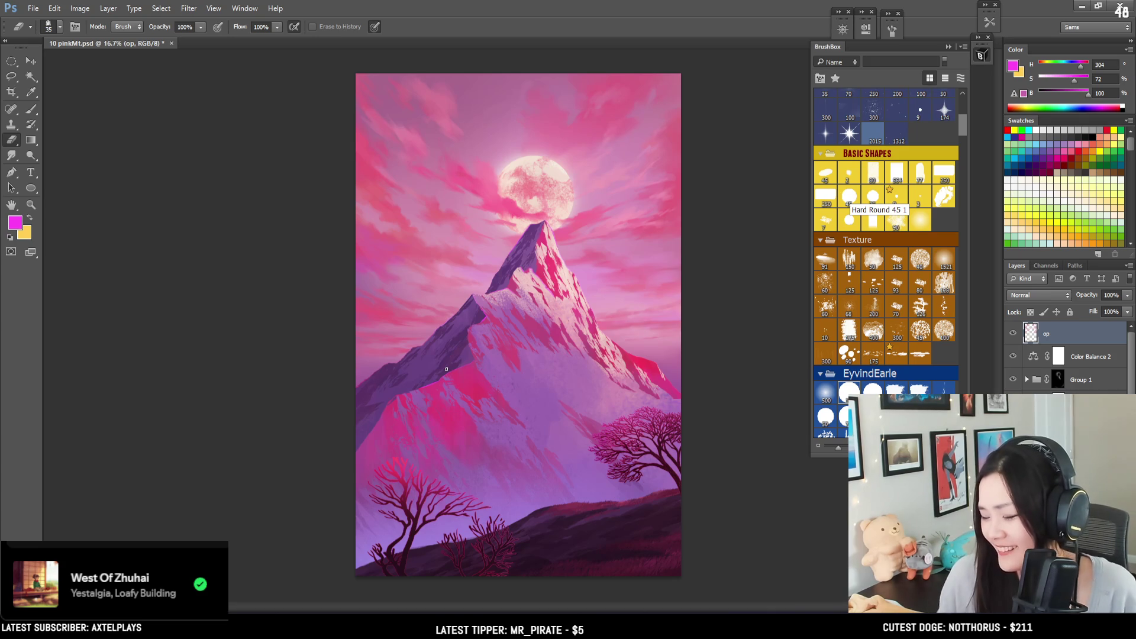
# Step: With a slightly larger brush, paint a thin pink rim just below the peak
pyautogui.hotkey('ctrl', '+')
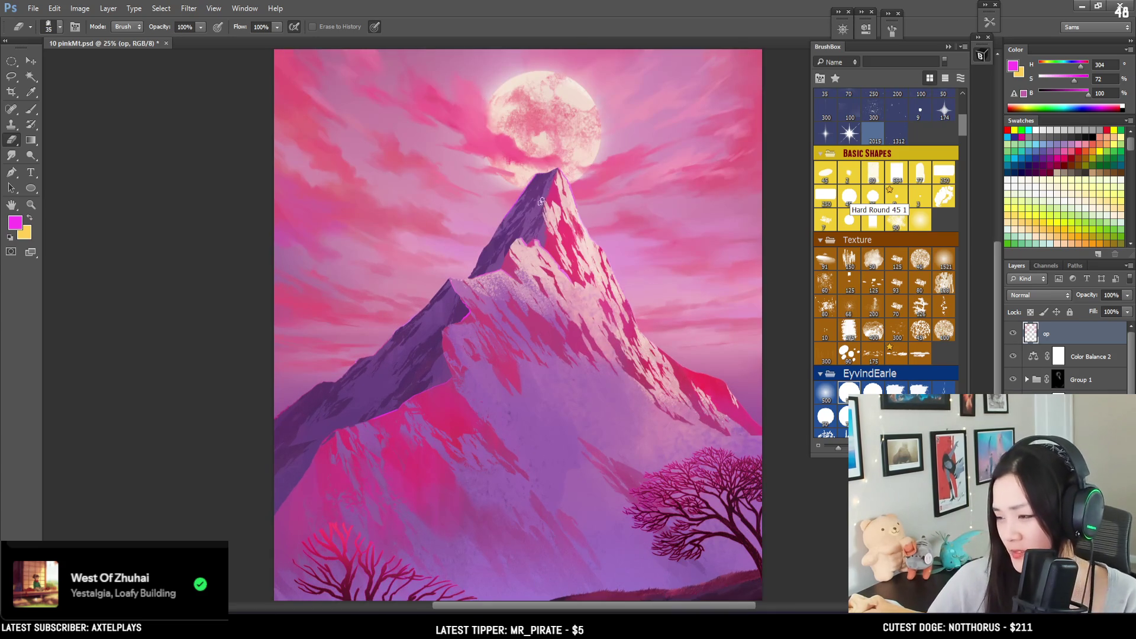
pyautogui.moveTo(545, 244); pyautogui.dragTo(432, 256)
pyautogui.press('b')
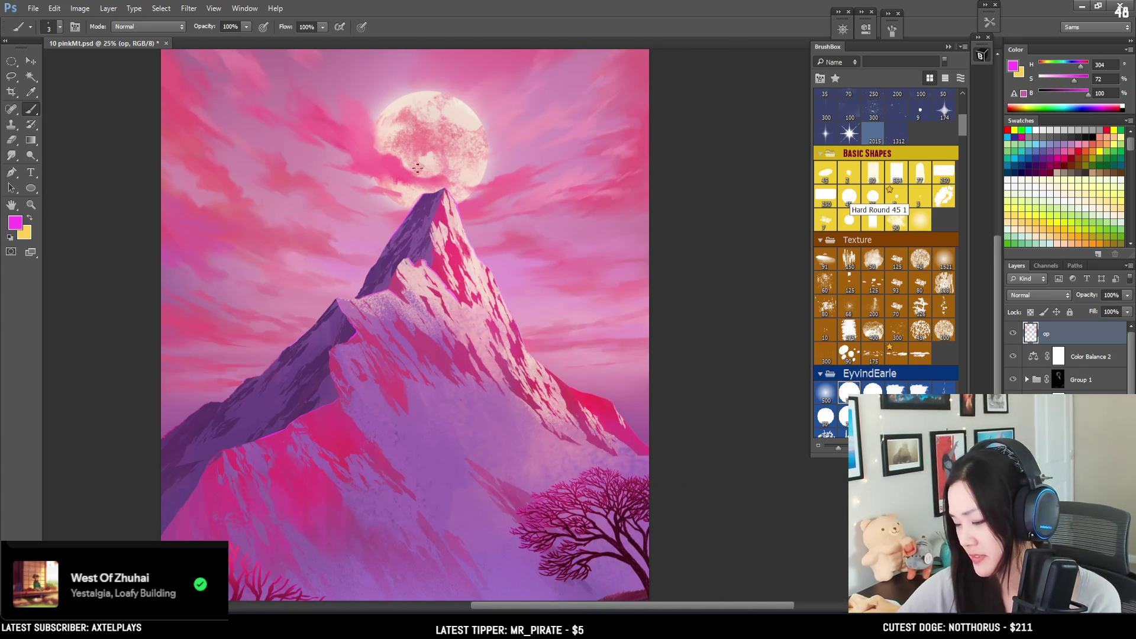
pyautogui.hotkey('ctrl', '+')
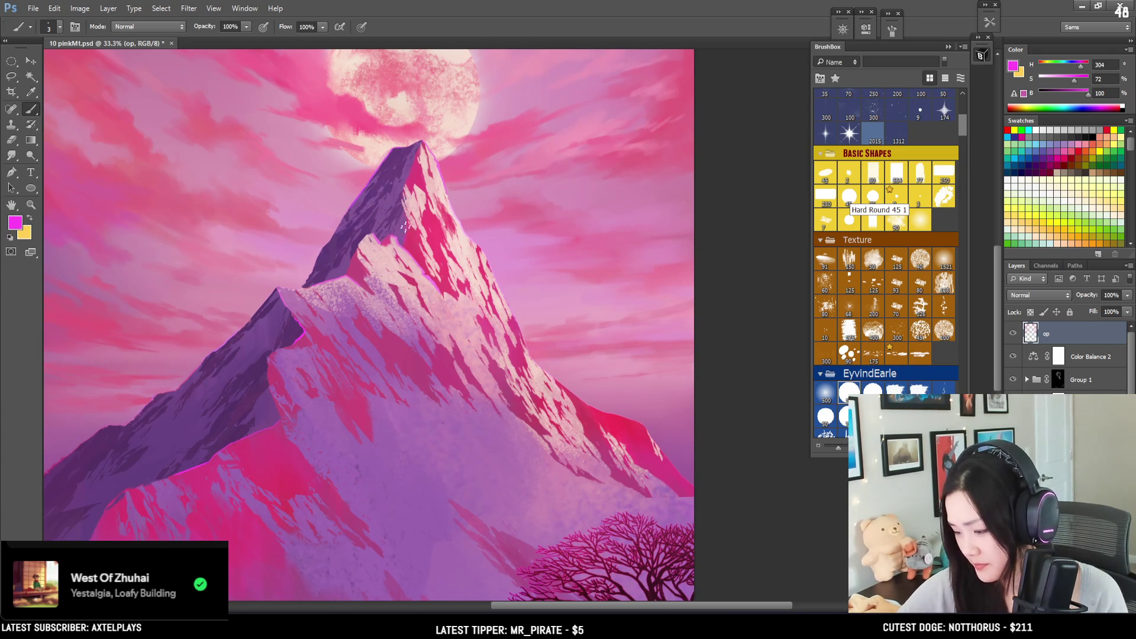
pyautogui.press(']')
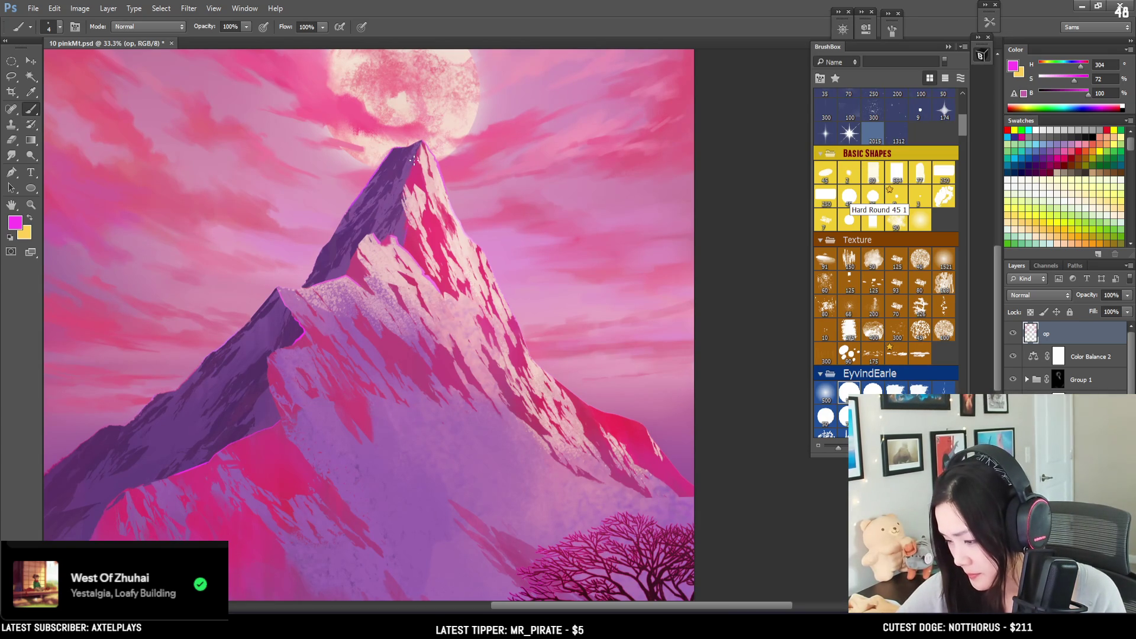
pyautogui.press(']')
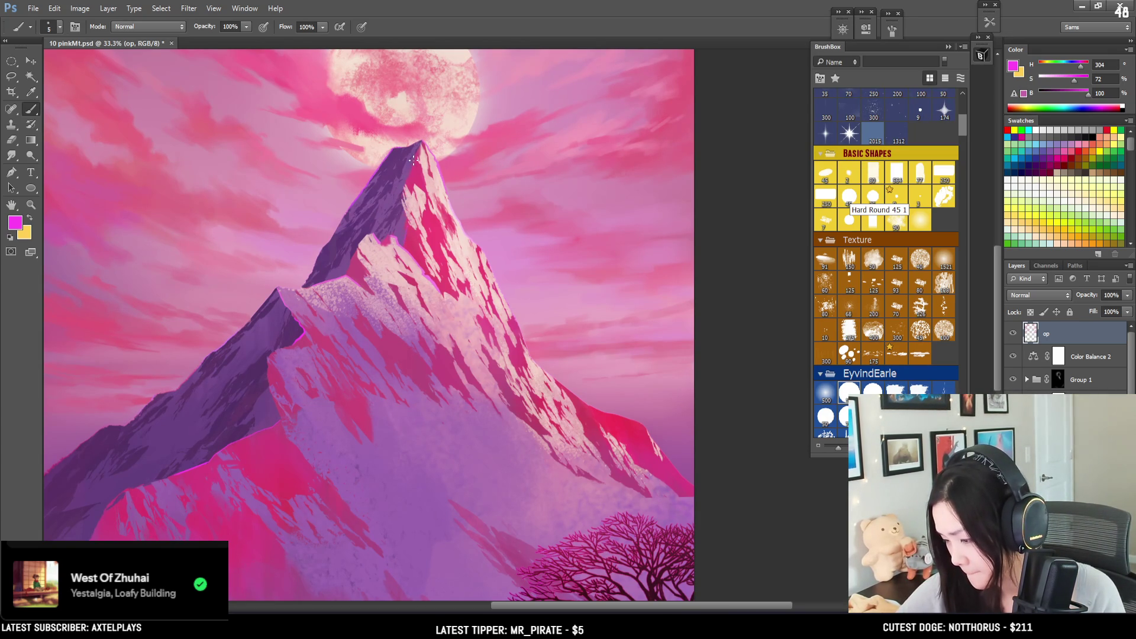
pyautogui.hotkey('ctrl', '=')
pyautogui.hotkey('ctrl', '=')
pyautogui.moveTo(379, 133); pyautogui.dragTo(350, 198)
pyautogui.moveTo(365, 314); pyautogui.dragTo(377, 482)
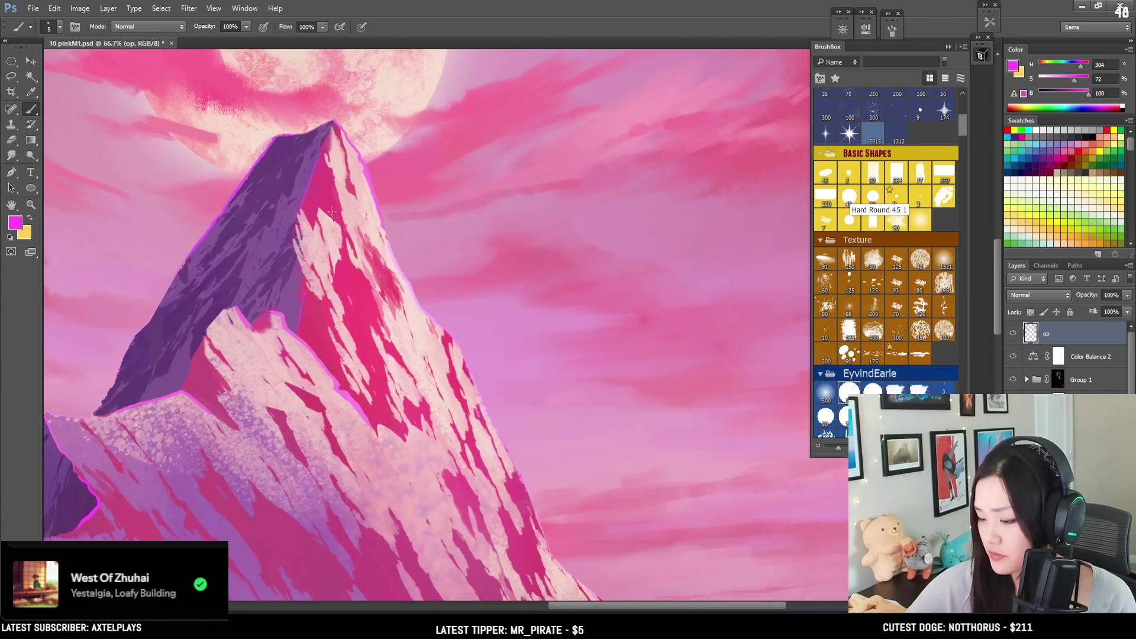
pyautogui.press('e')
pyautogui.press('b')
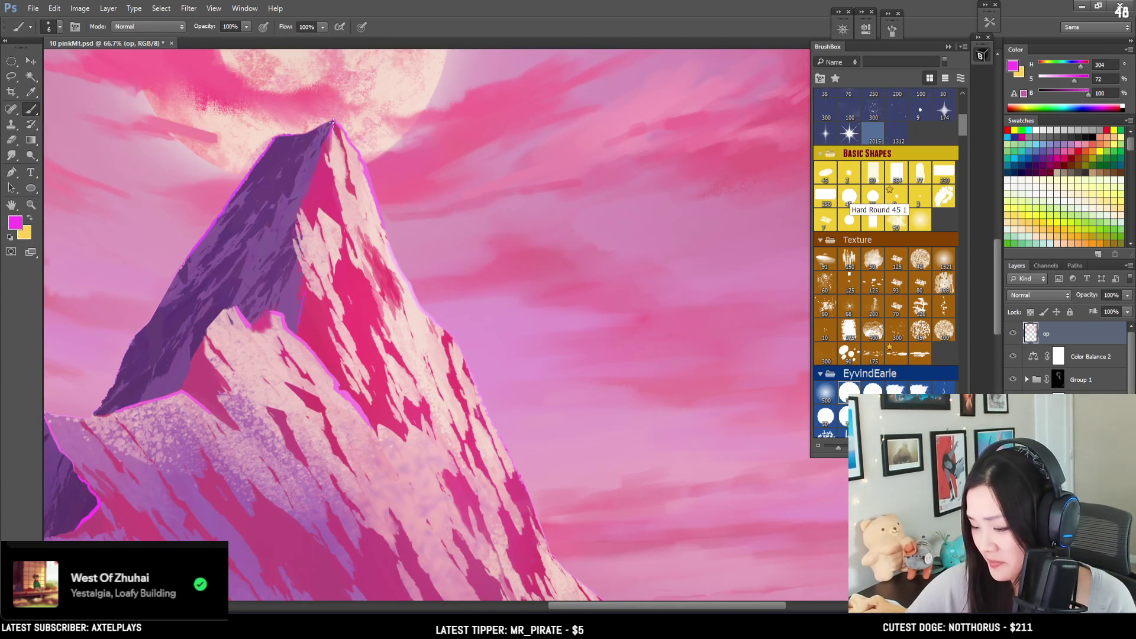
pyautogui.moveTo(331, 129); pyautogui.dragTo(317, 169)
# Step: Paint a bright pink rim stroke up the ridge edge under the peak
pyautogui.press('e')
pyautogui.press('b')
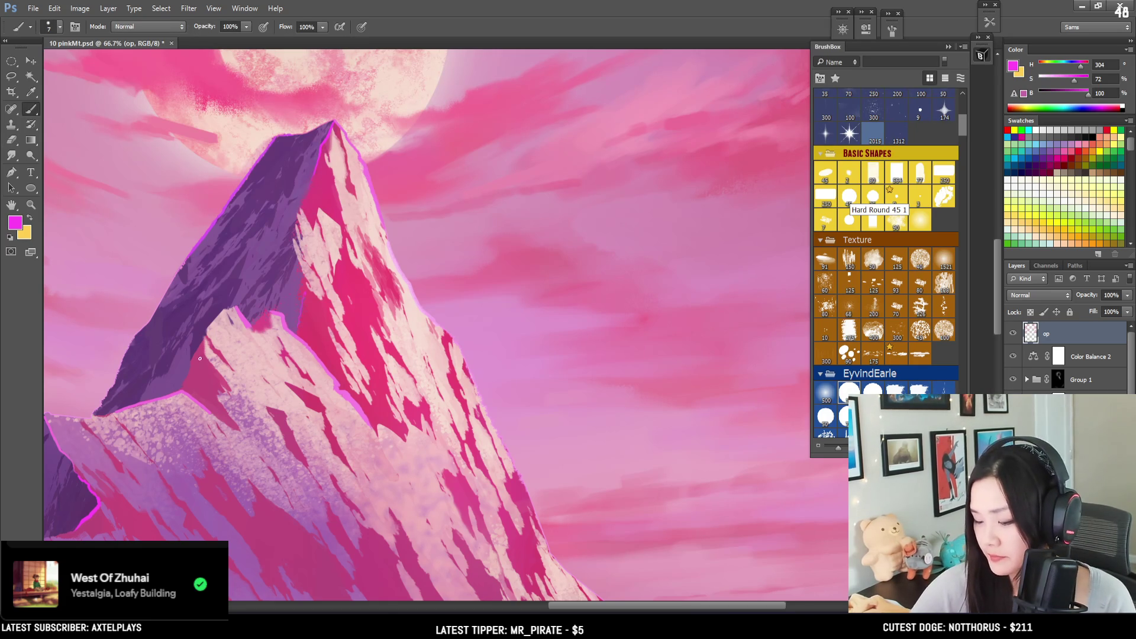
pyautogui.keyDown('shift'); pyautogui.click(231, 311); pyautogui.keyUp('shift')
pyautogui.moveTo(211, 325); pyautogui.dragTo(223, 310)
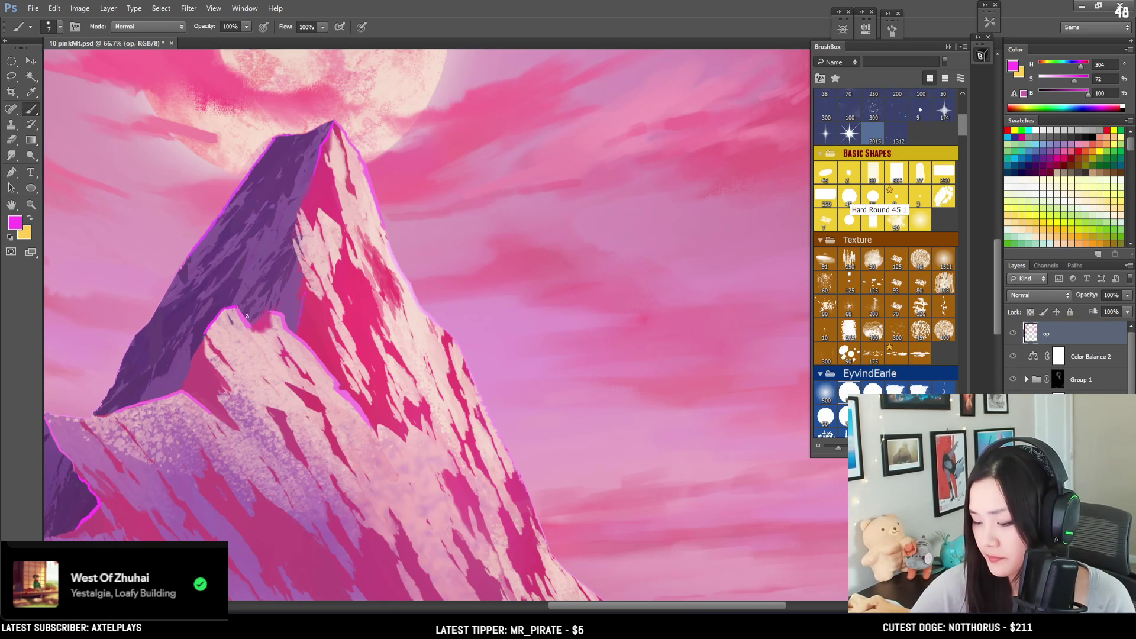
pyautogui.press('e')
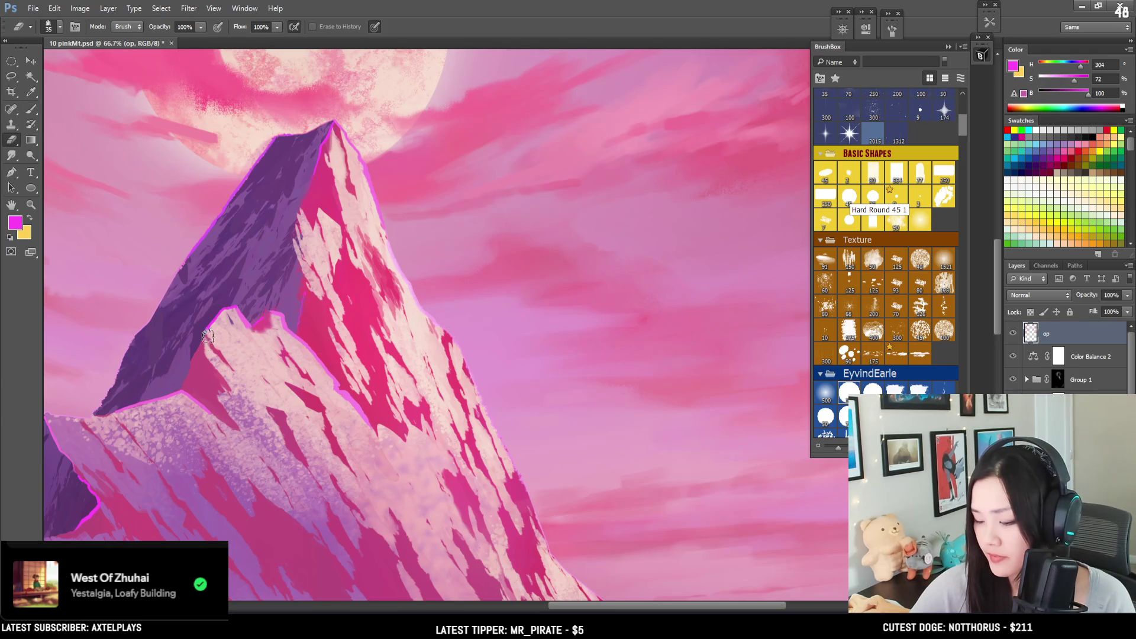
pyautogui.press('b')
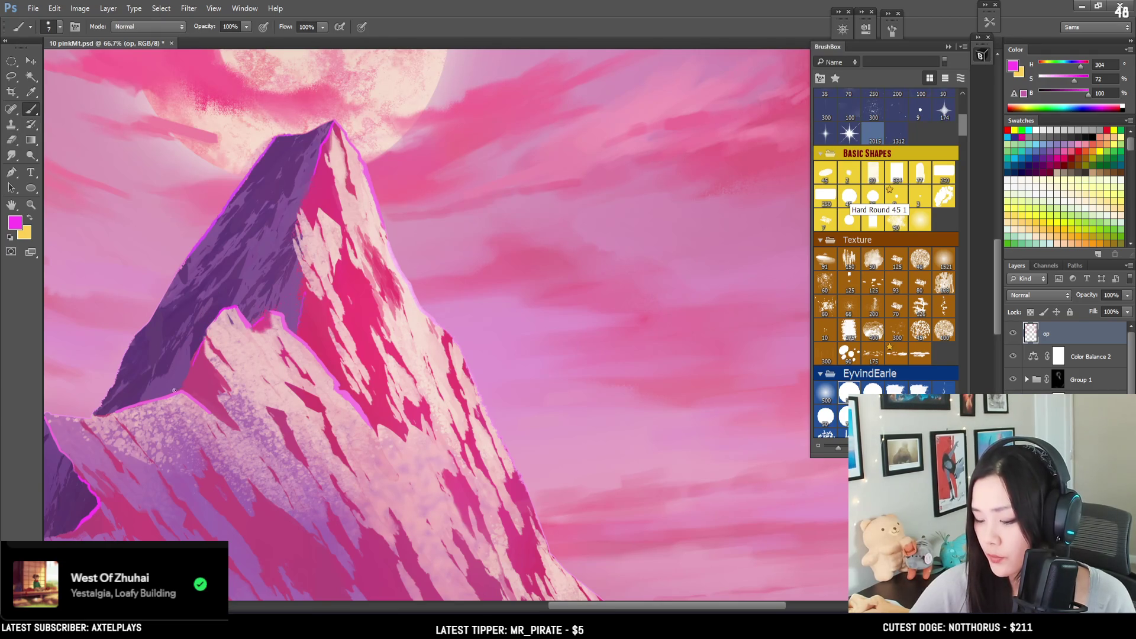
pyautogui.hotkey('ctrl', '-')
pyautogui.scroll(-5, 469, 230)
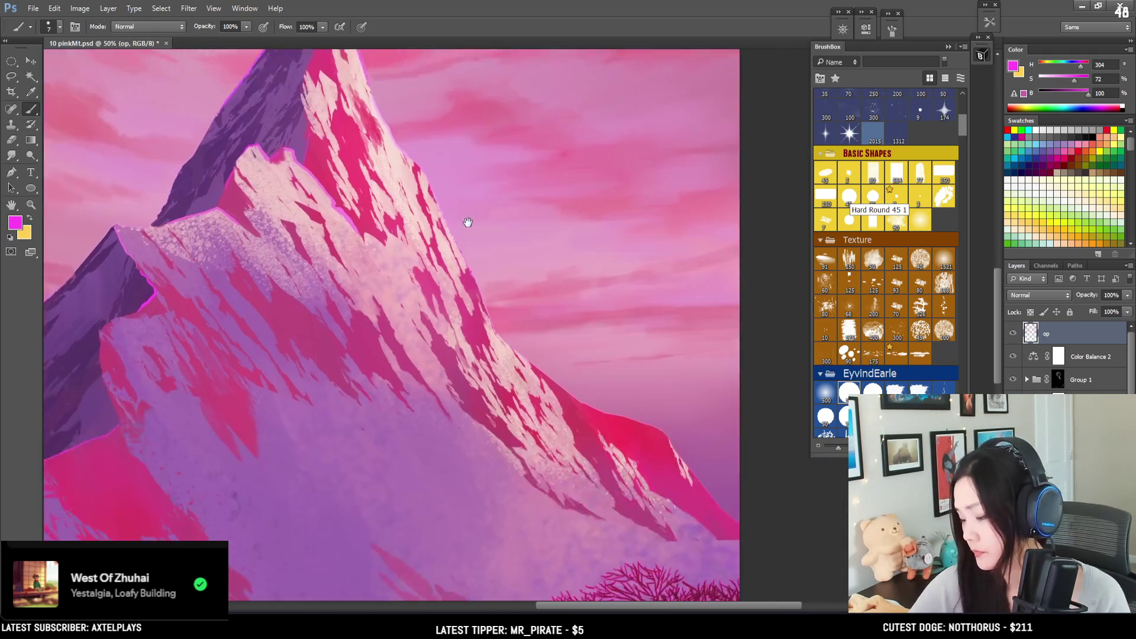
# Step: Raise the paint colour's saturation to 87 and undo the first left-ridge stroke
pyautogui.moveTo(445, 268)
pyautogui.mouseDown()
pyautogui.moveTo(466, 392)
pyautogui.moveTo(466, 236)
pyautogui.moveTo(423, 251)
pyautogui.mouseUp()
pyautogui.hotkey('ctrl', '-')
pyautogui.press('[')
pyautogui.press('[')
pyautogui.press(']')
pyautogui.press(']')
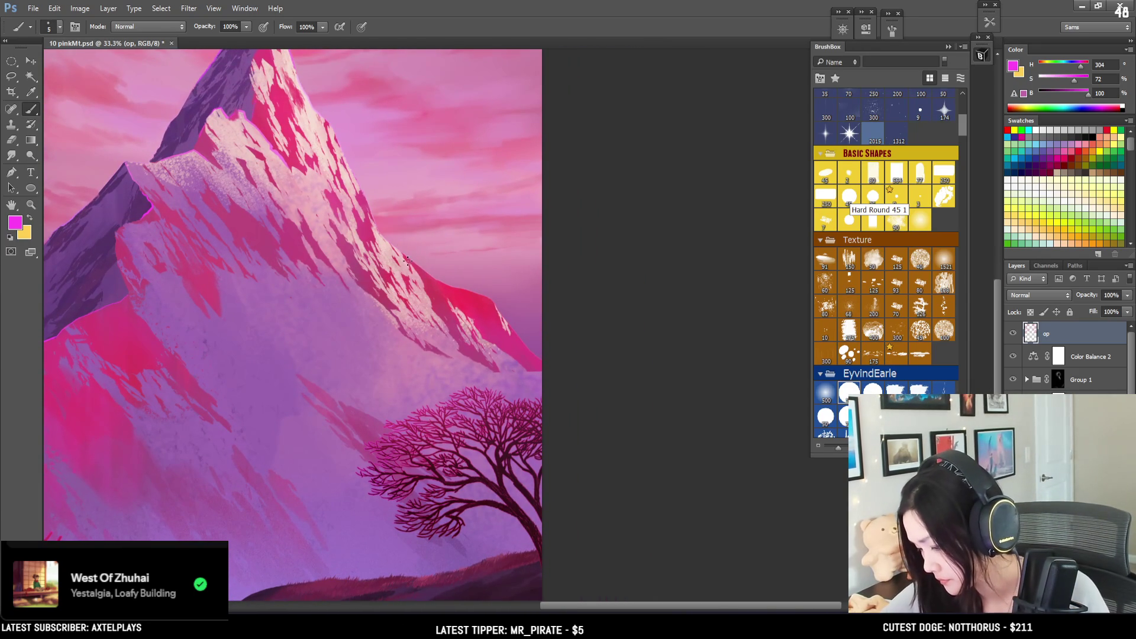
pyautogui.press(']')
pyautogui.scroll(3, 459, 322)
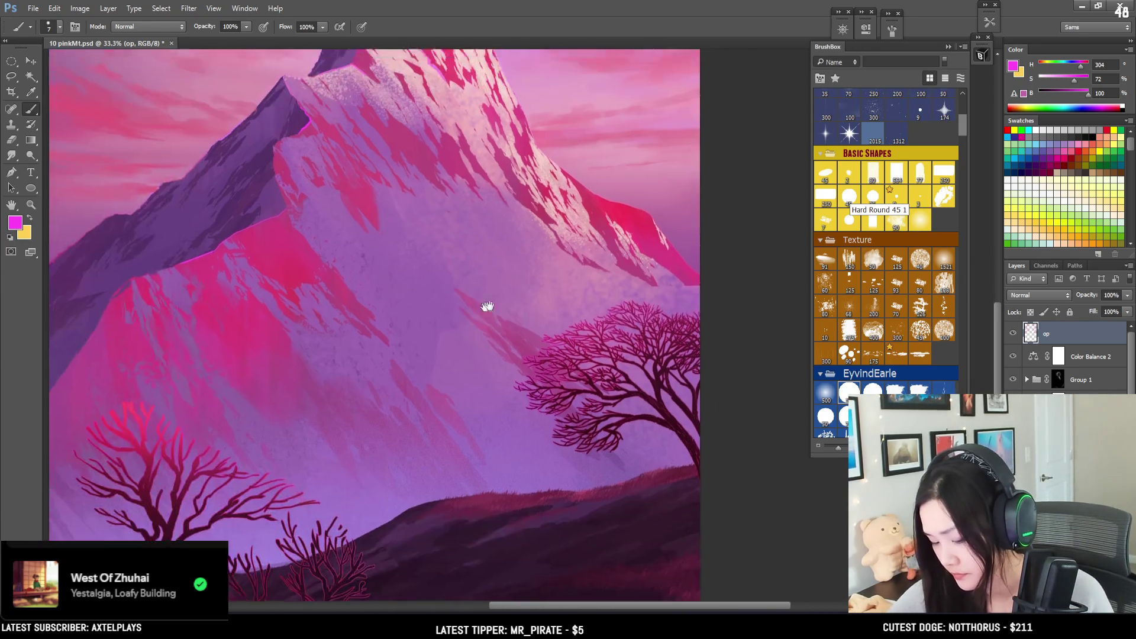
pyautogui.moveTo(180, 318); pyautogui.dragTo(125, 407)
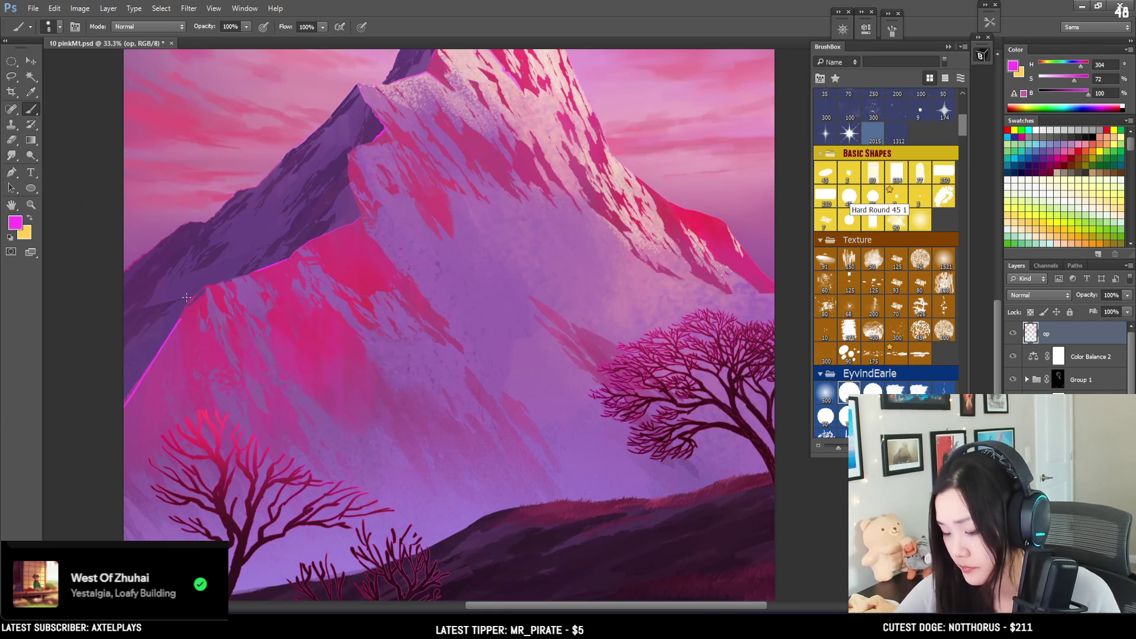
pyautogui.moveTo(1074, 83); pyautogui.dragTo(1082, 84)
pyautogui.hotkey('ctrl', 'z')
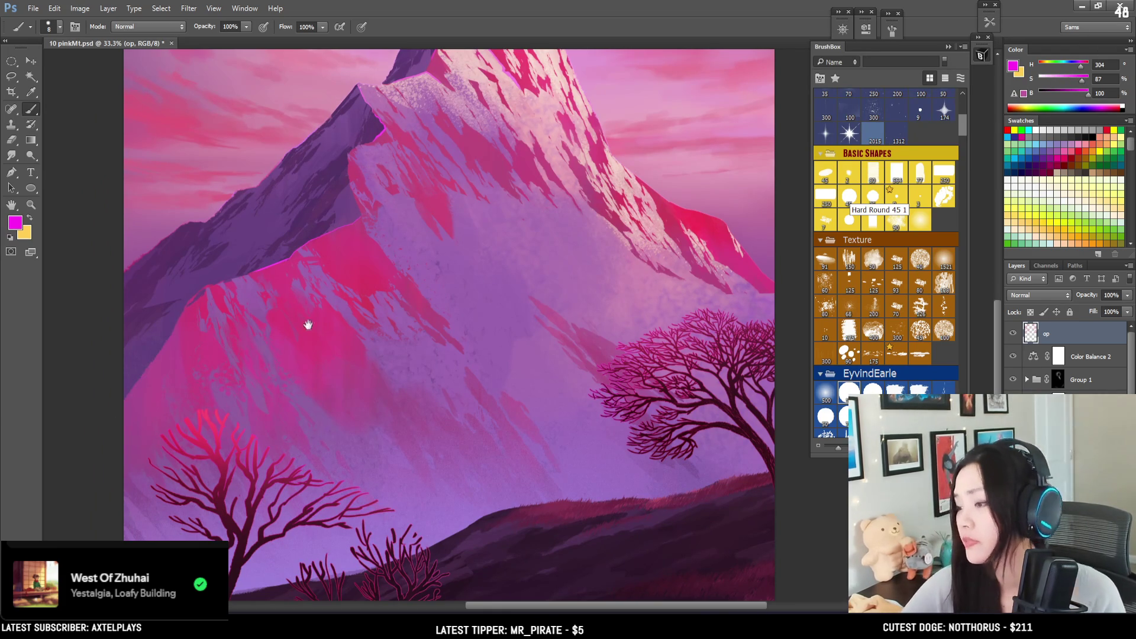
# Step: Paint a magenta rim down the mountain's lower-left ridge with a slightly larger brush
pyautogui.moveTo(307, 325); pyautogui.dragTo(355, 398)
pyautogui.scroll(-2, 348, 383)
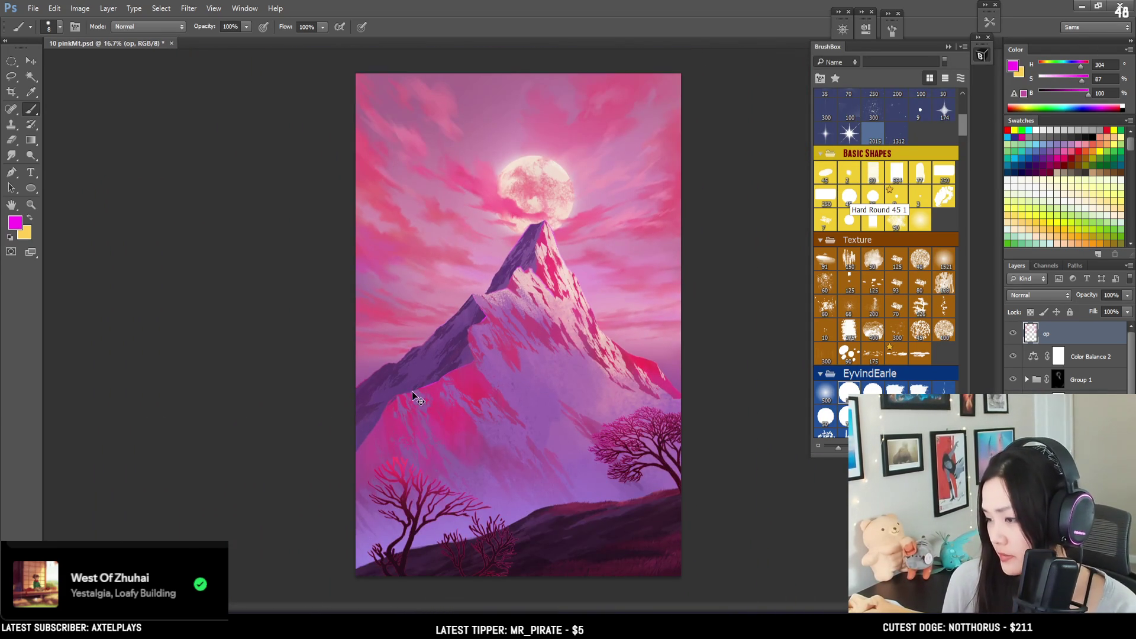
pyautogui.hotkey('ctrl', '+')
pyautogui.press(']')
pyautogui.moveTo(355, 420)
pyautogui.mouseDown()
pyautogui.moveTo(309, 460)
pyautogui.moveTo(264, 532)
pyautogui.mouseUp()
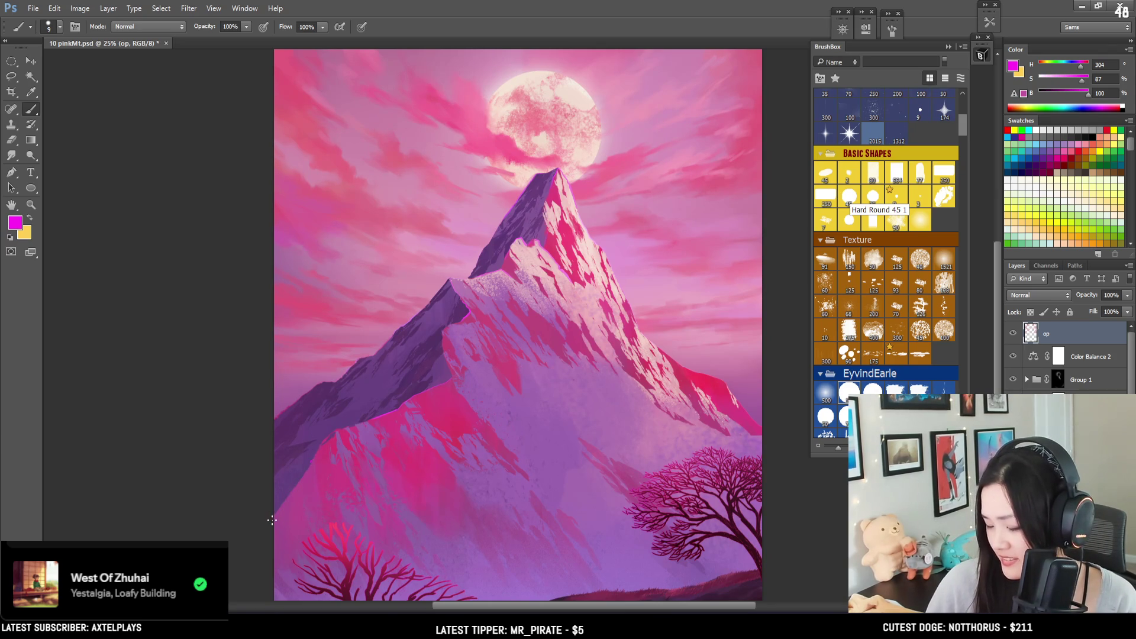
# Step: Erase the excess magenta on the lower-left ridge
pyautogui.press('e')
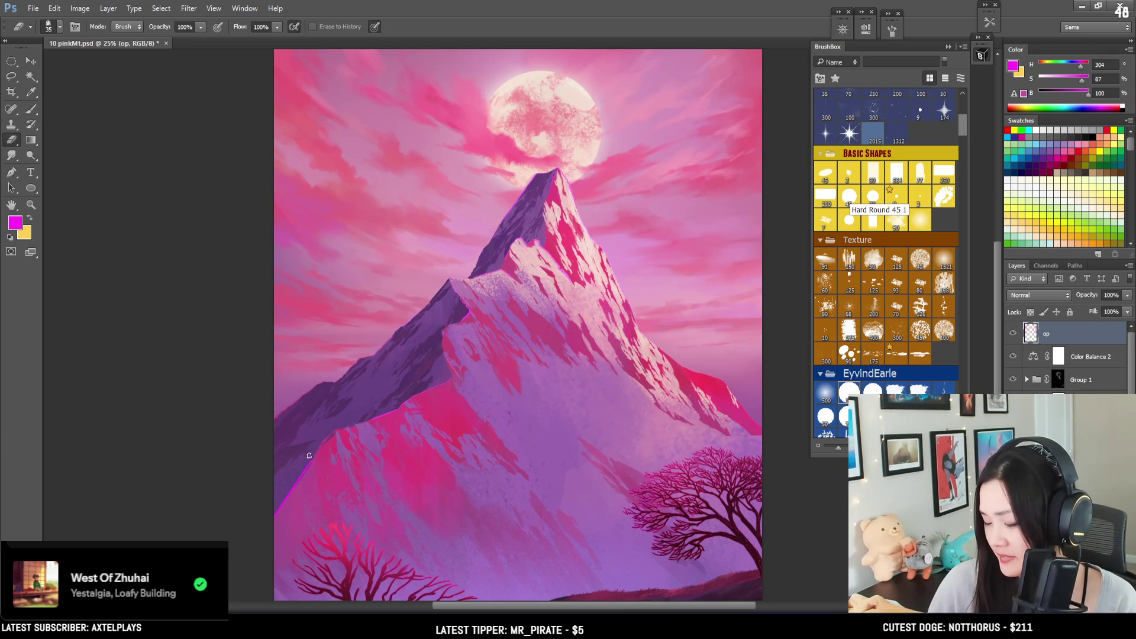
pyautogui.moveTo(312, 462); pyautogui.dragTo(263, 536)
pyautogui.press('b')
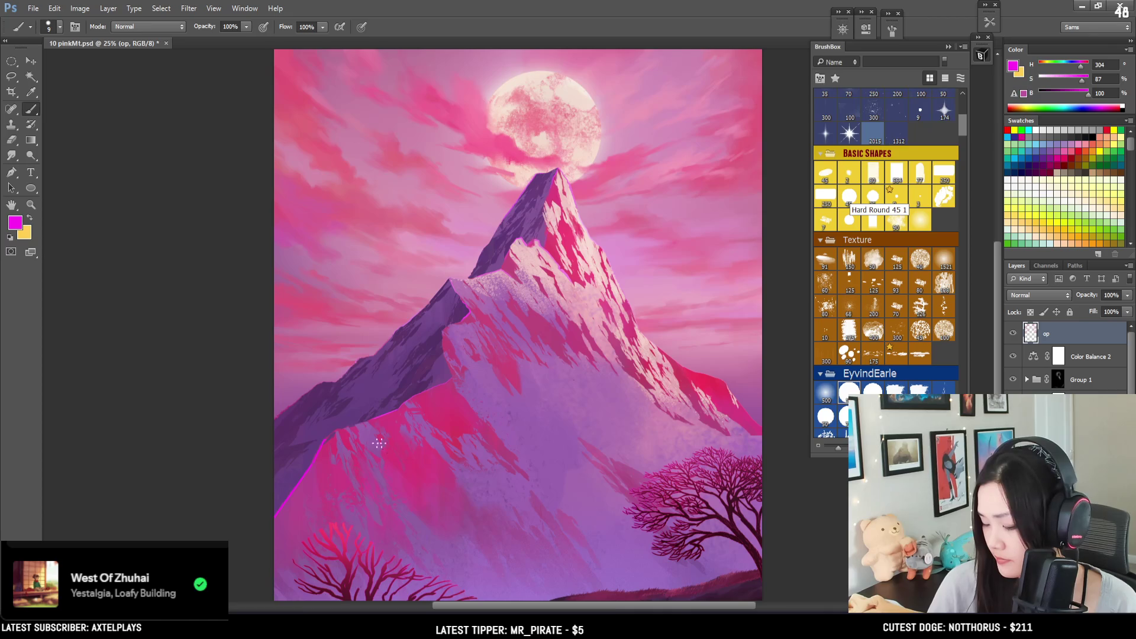
pyautogui.press('e')
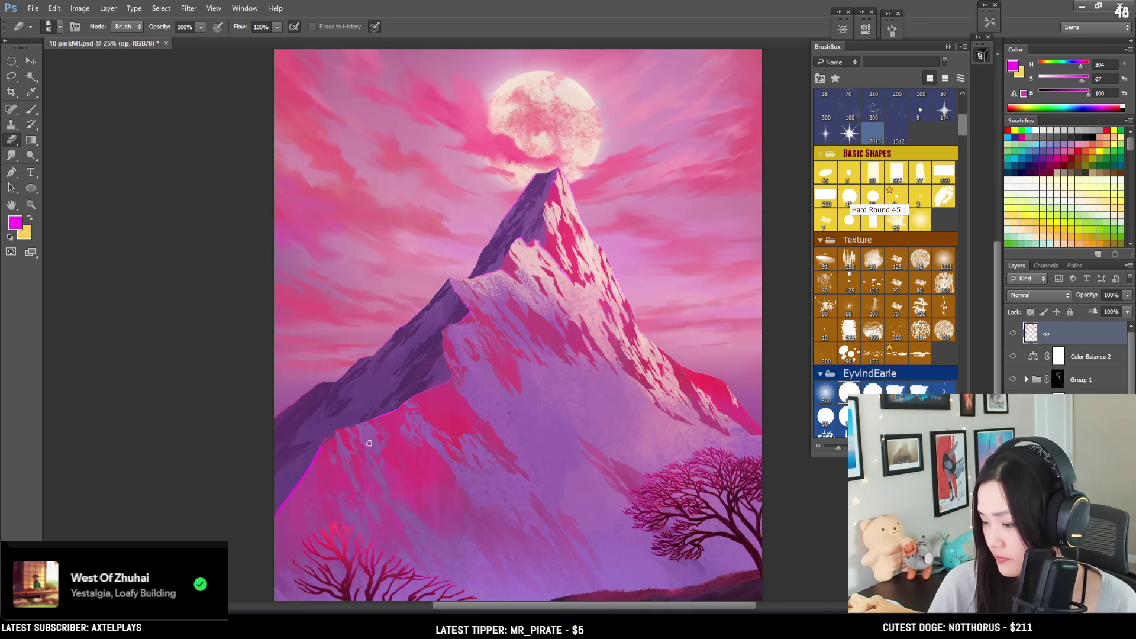
pyautogui.press('b')
pyautogui.hotkey('ctrl', '-')
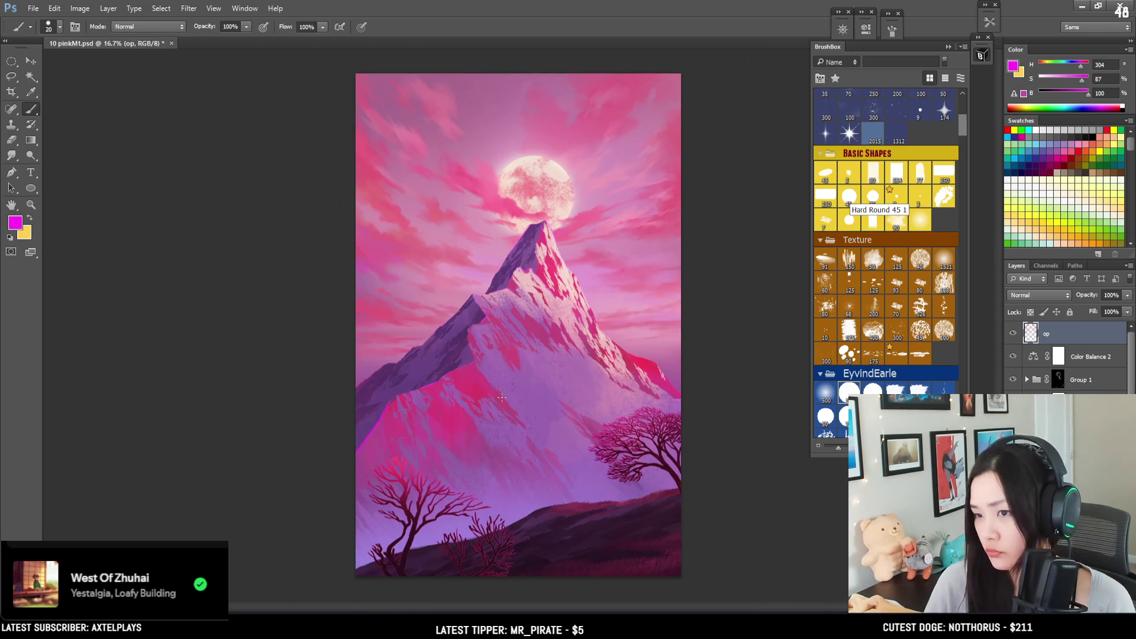
# Step: Compare the painting's grayscale proof with full colour using Ctrl+Y, then save the file
pyautogui.hotkey('ctrl', 'y')
pyautogui.hotkey('ctrl', 'y')
pyautogui.hotkey('ctrl', 'y')
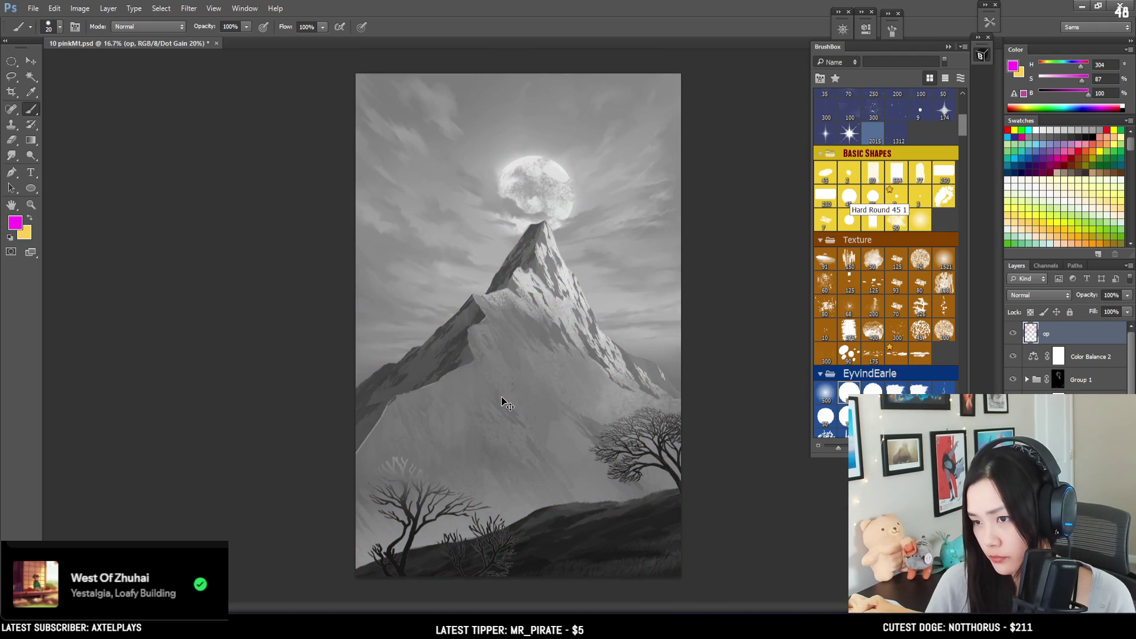
pyautogui.hotkey('ctrl', 'y')
pyautogui.hotkey('ctrl', 'y')
pyautogui.hotkey('ctrl', 'y')
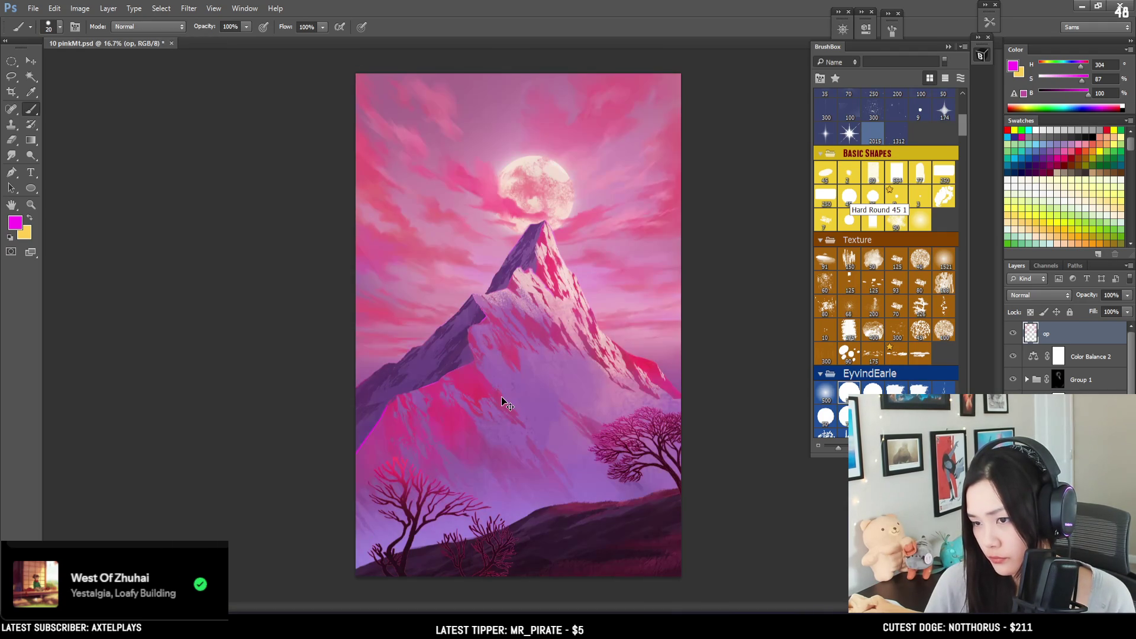
pyautogui.hotkey('ctrl', 'y')
pyautogui.hotkey('ctrl', 'y')
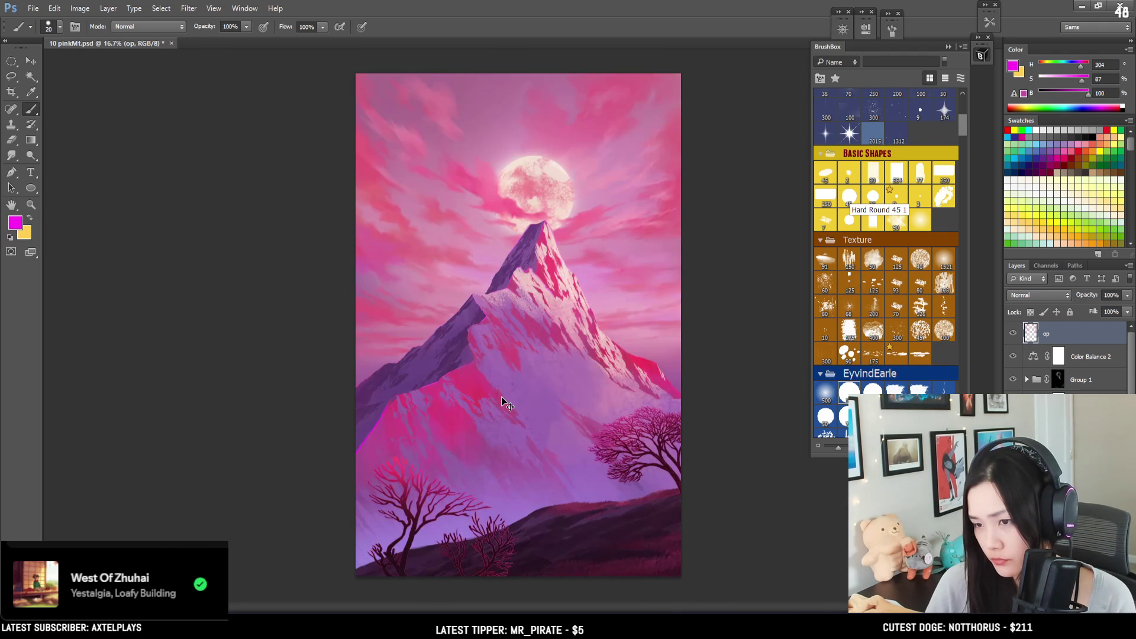
pyautogui.hotkey('ctrl', 's')
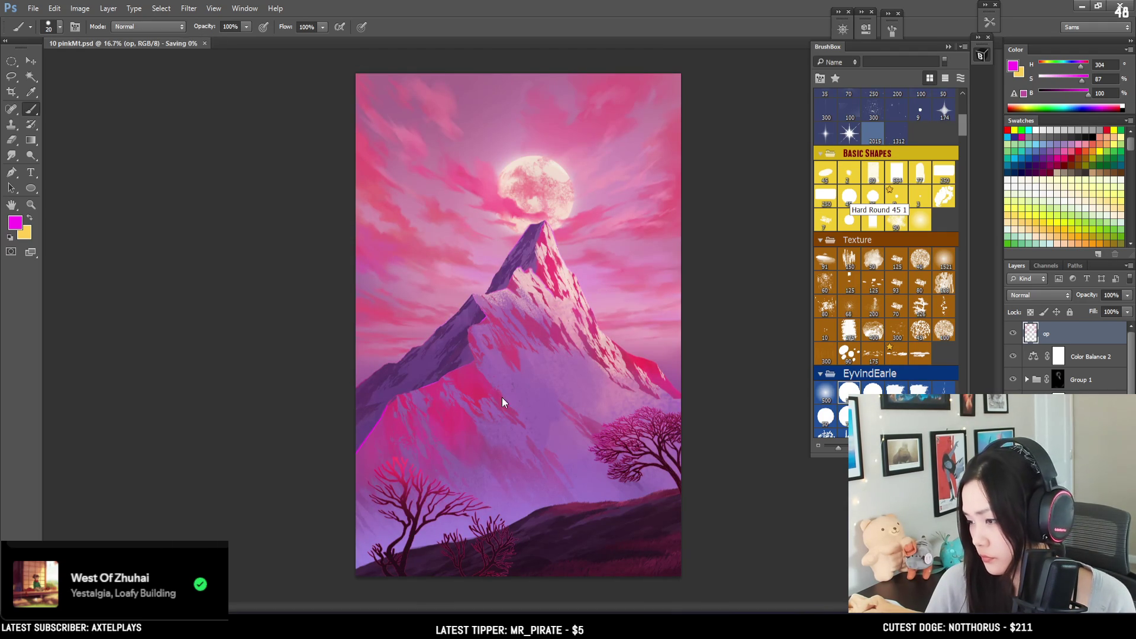
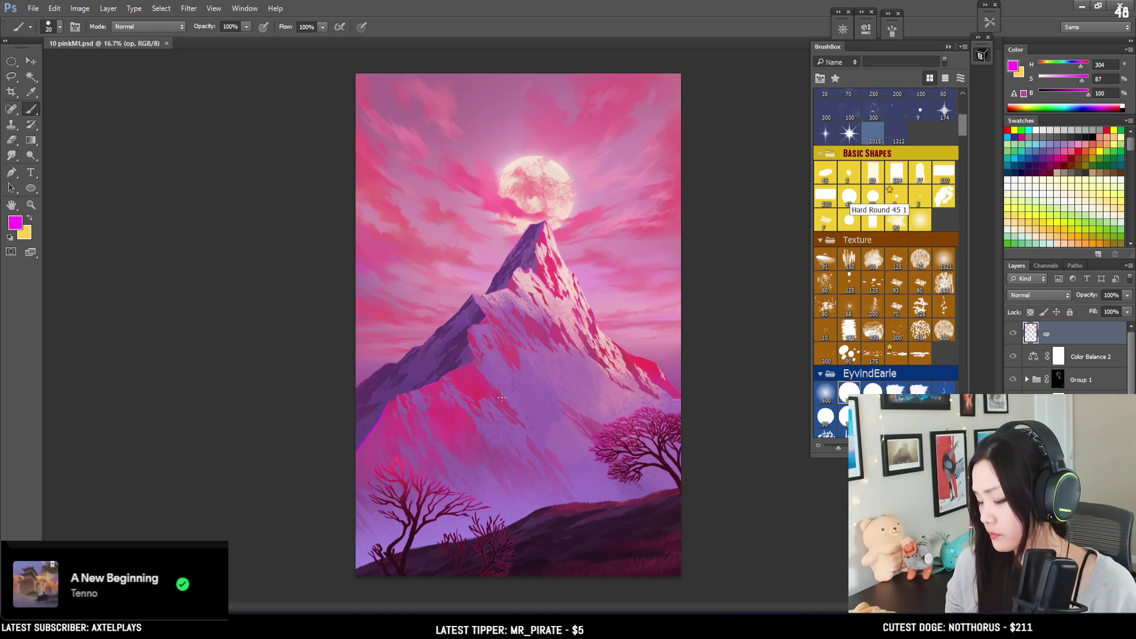
# Step: Compare the op layer on and off, choose a textured cloud brush and zoom in on the moon's sky
pyautogui.click(1012, 333)
pyautogui.click(1013, 333)
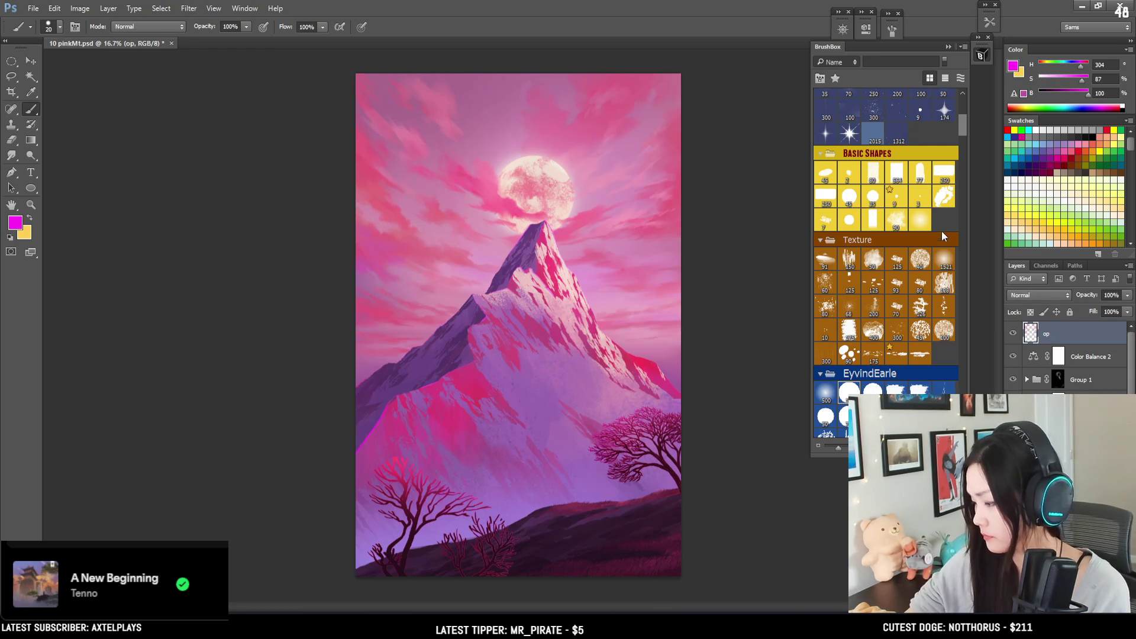
pyautogui.click(940, 283)
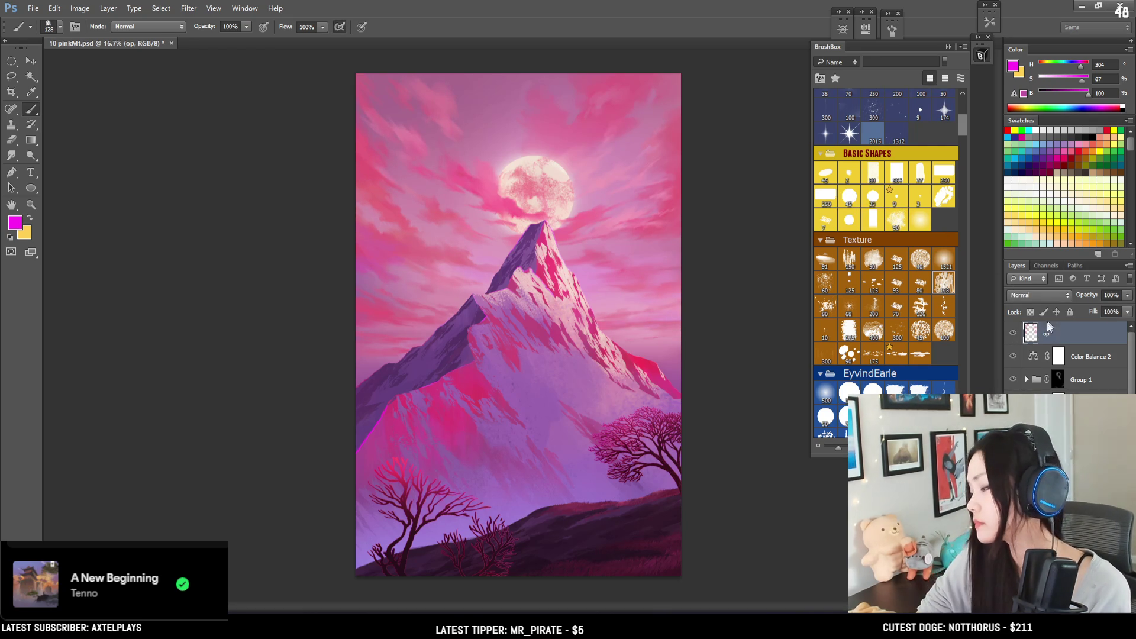
pyautogui.keyDown('ctrl'); pyautogui.click(1030, 333); pyautogui.keyUp('ctrl')
pyautogui.hotkey('ctrl', '+')
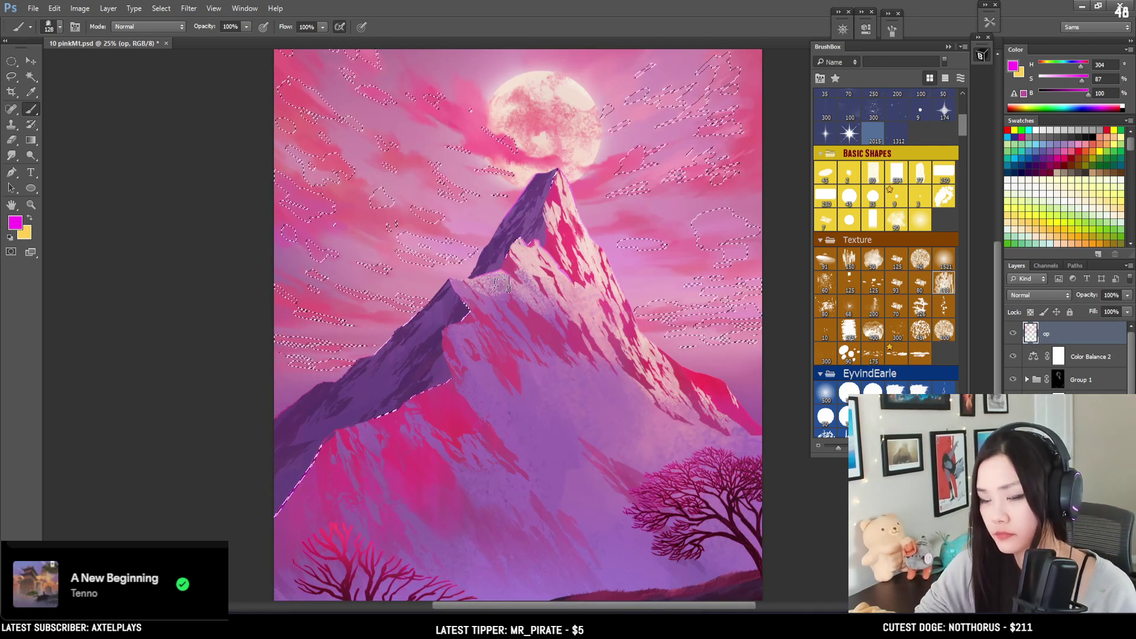
pyautogui.moveTo(547, 219); pyautogui.dragTo(494, 276)
pyautogui.hotkey('ctrl', 'd')
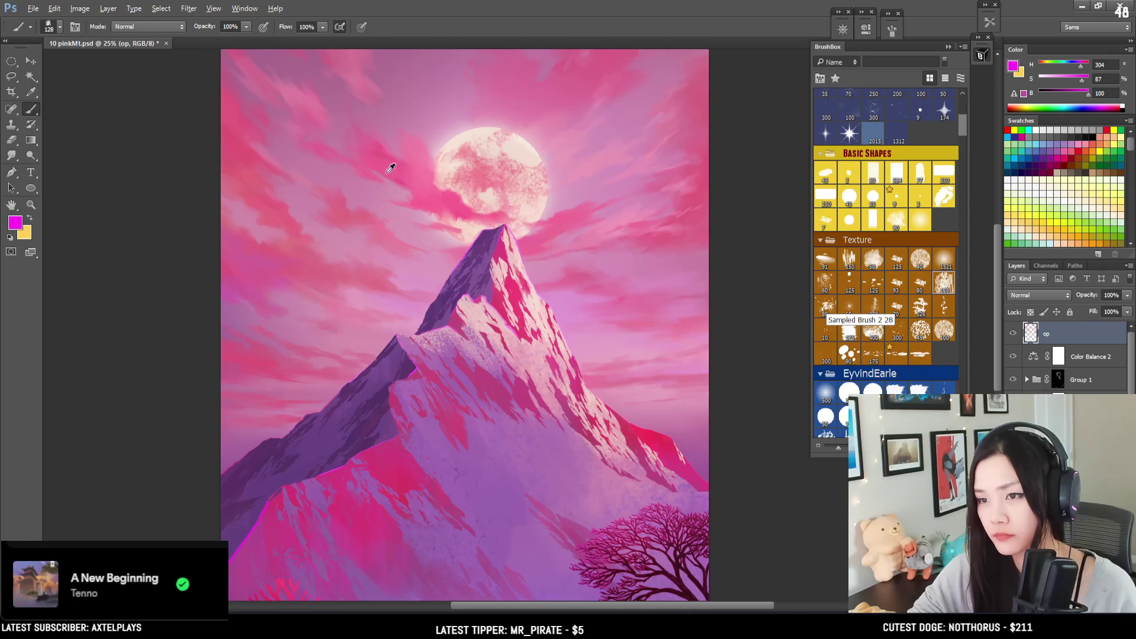
# Step: Sample several sky pinks while shrinking the brush for fine cloud strokes
pyautogui.keyDown('alt'); pyautogui.click(392, 152); pyautogui.keyUp('alt')
pyautogui.press('[')
pyautogui.moveTo(381, 157)
pyautogui.mouseDown()
pyautogui.moveTo(368, 114)
pyautogui.moveTo(363, 160)
pyautogui.mouseUp()
pyautogui.press('[')
pyautogui.press('[')
pyautogui.press('[')
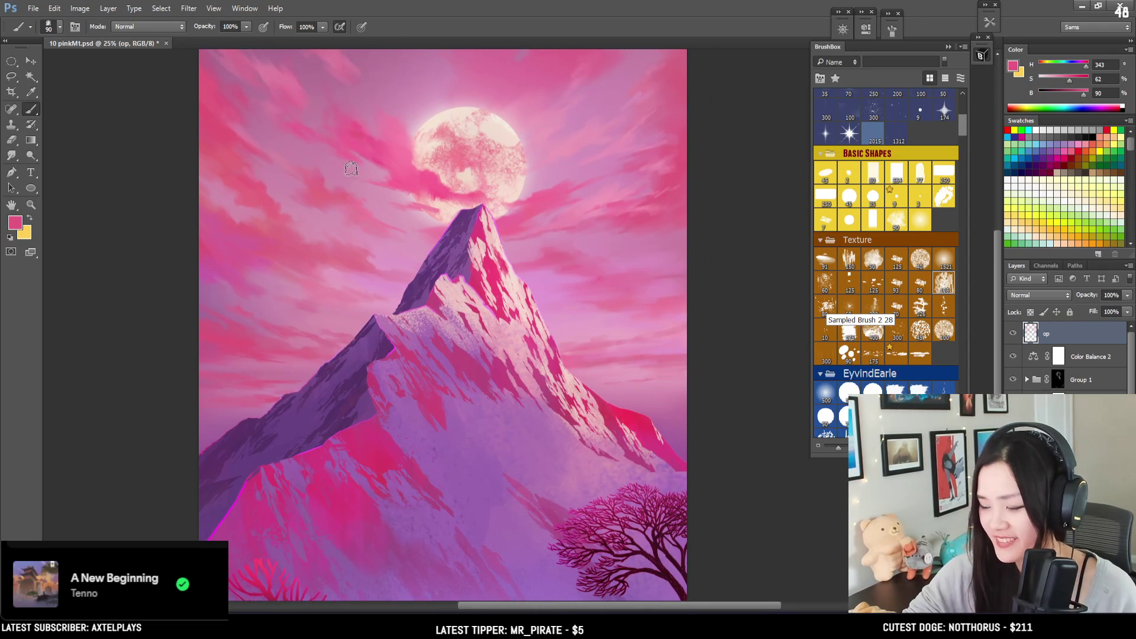
pyautogui.press('[')
pyautogui.keyDown('alt'); pyautogui.click(374, 152); pyautogui.keyUp('alt')
pyautogui.press('[')
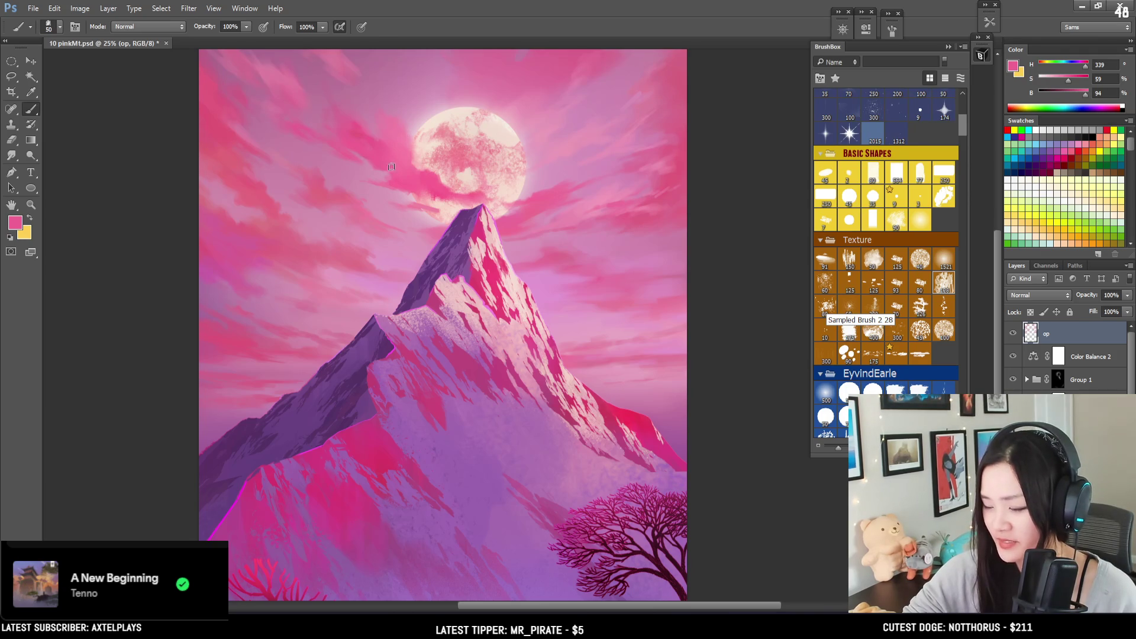
pyautogui.keyDown('alt'); pyautogui.click(390, 162); pyautogui.keyUp('alt')
pyautogui.press('[')
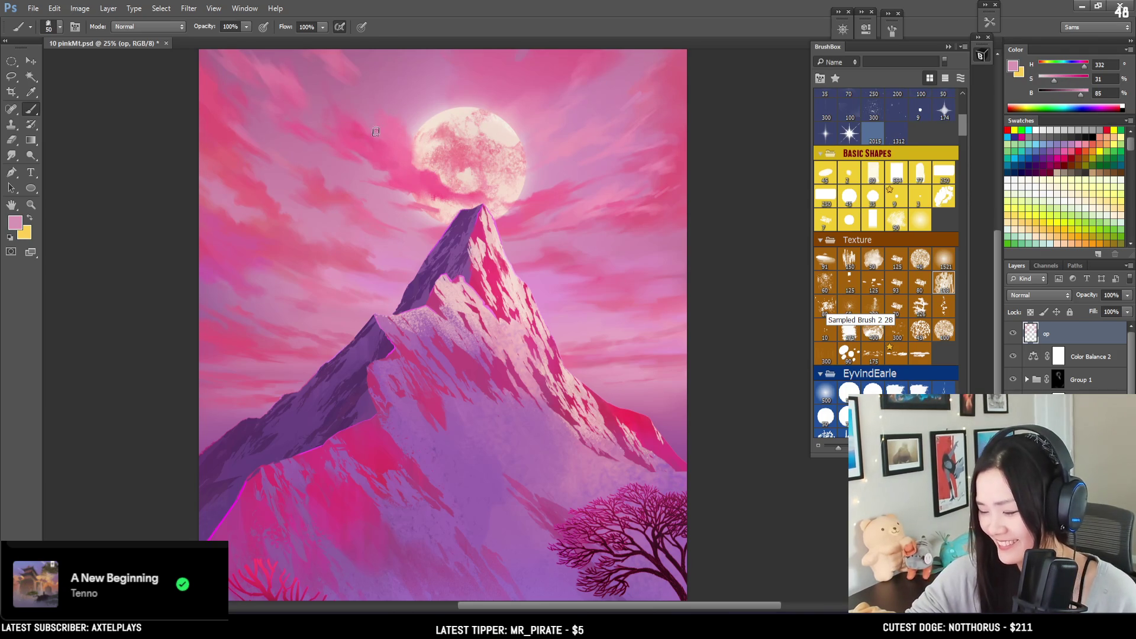
# Step: Paint soft streaks of paler and muted sampled pinks over the clouds near the moon
pyautogui.keyDown('alt'); pyautogui.click(405, 137); pyautogui.keyUp('alt')
pyautogui.keyDown('alt'); pyautogui.click(396, 133); pyautogui.keyUp('alt')
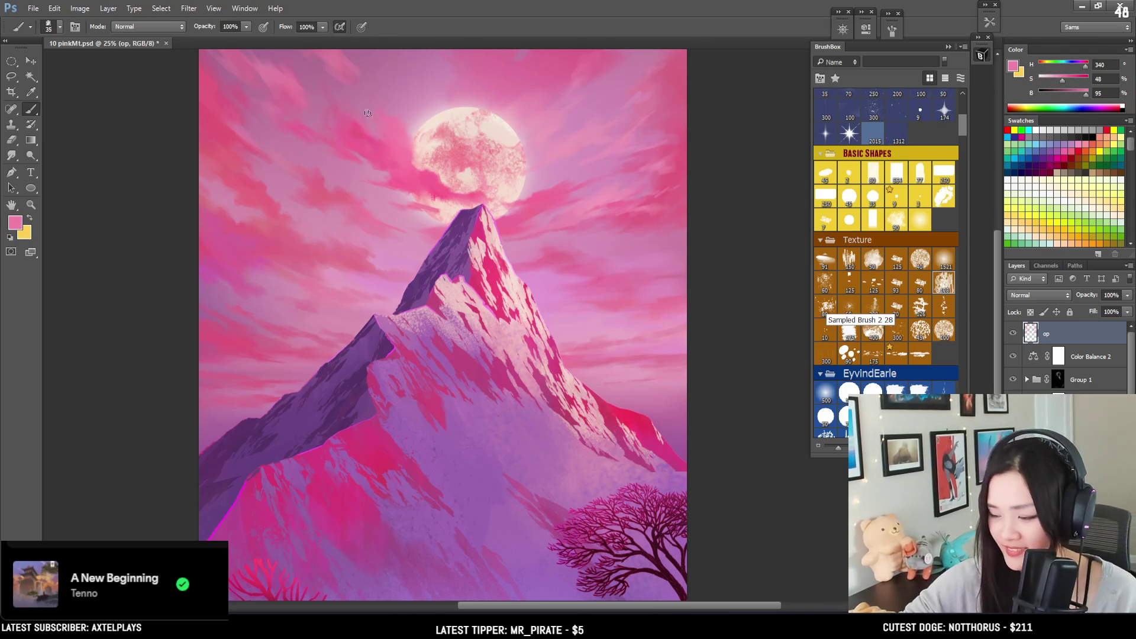
pyautogui.moveTo(367, 107)
pyautogui.mouseDown()
pyautogui.moveTo(326, 127)
pyautogui.moveTo(357, 190)
pyautogui.mouseUp()
pyautogui.keyDown('alt'); pyautogui.click(327, 146); pyautogui.keyUp('alt')
pyautogui.keyDown('alt'); pyautogui.moveTo(326, 145); pyautogui.dragTo(322, 147); pyautogui.keyUp('alt')
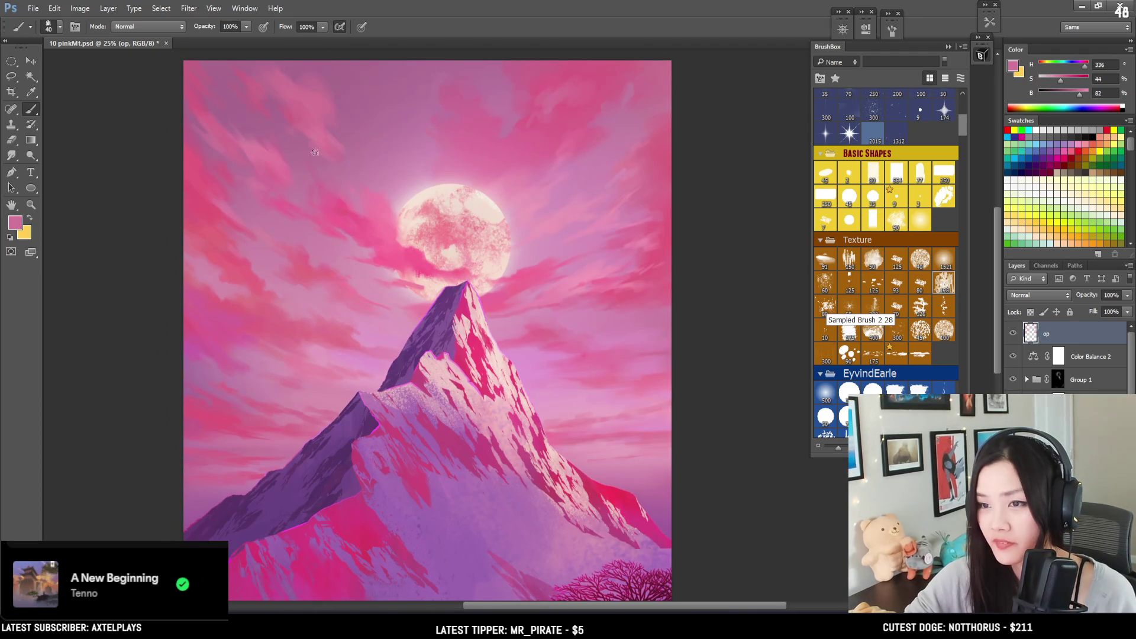
pyautogui.press('e')
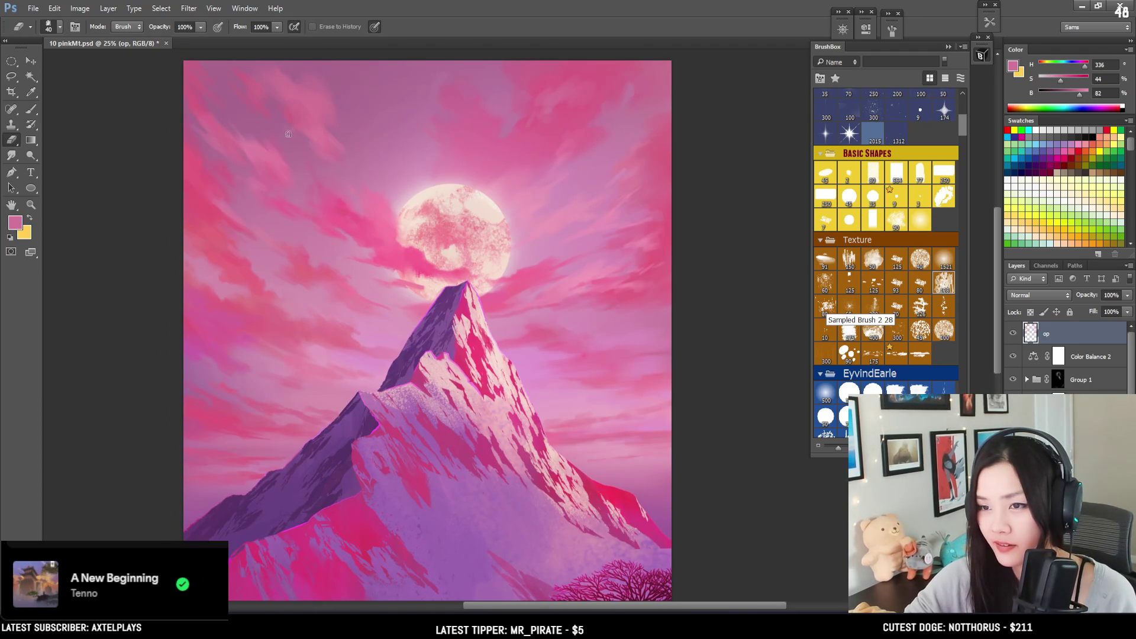
pyautogui.press('b')
pyautogui.moveTo(273, 226)
pyautogui.mouseDown()
pyautogui.moveTo(234, 198)
pyautogui.moveTo(261, 126)
pyautogui.mouseUp()
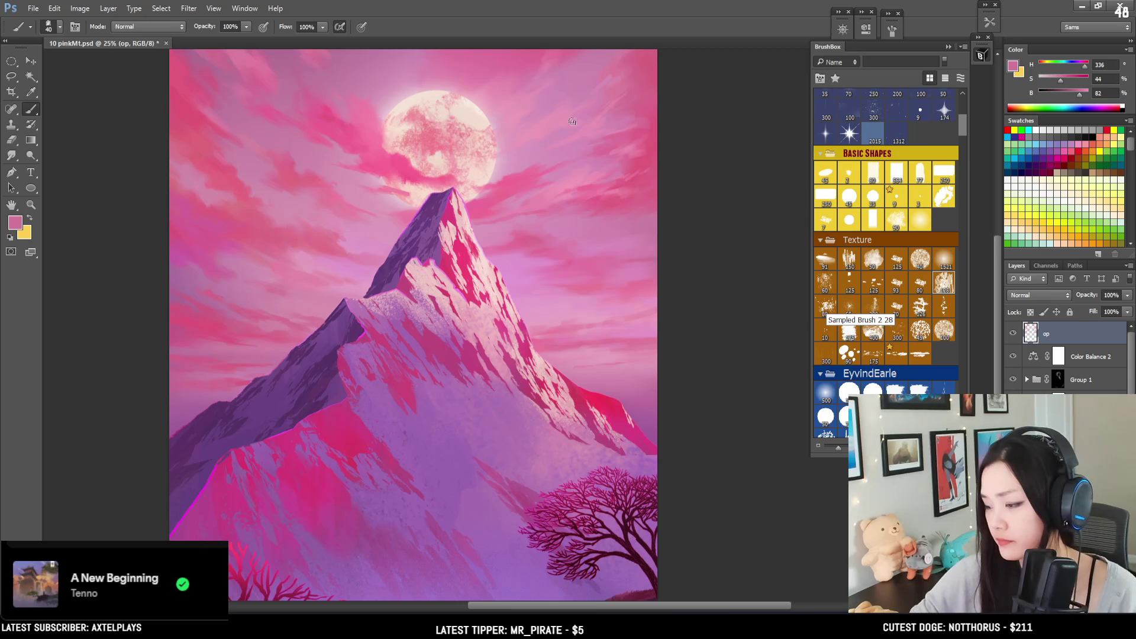
# Step: Paint brighter and lighter sampled pinks over the clouds right of the moon with a larger brush
pyautogui.moveTo(540, 157)
pyautogui.mouseDown()
pyautogui.moveTo(538, 201)
pyautogui.moveTo(544, 191)
pyautogui.mouseUp()
pyautogui.moveTo(504, 240)
pyautogui.keyDown('alt'); pyautogui.mouseDown()
pyautogui.moveTo(520, 237)
pyautogui.moveTo(520, 250)
pyautogui.mouseUp(); pyautogui.keyUp('alt')
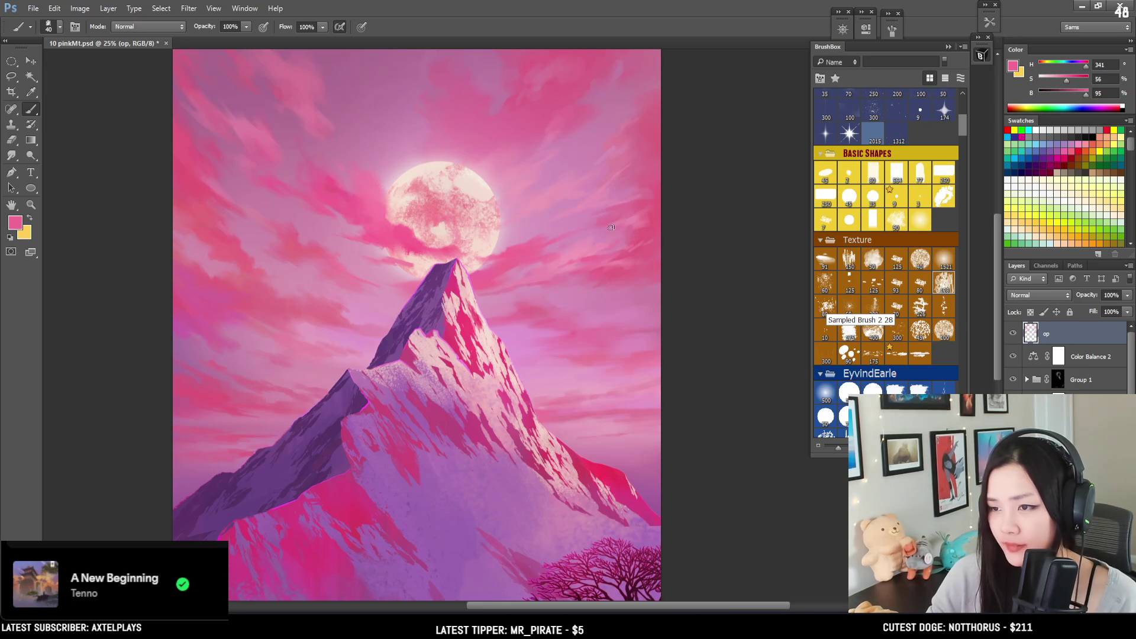
pyautogui.keyDown('alt'); pyautogui.click(616, 145); pyautogui.keyUp('alt')
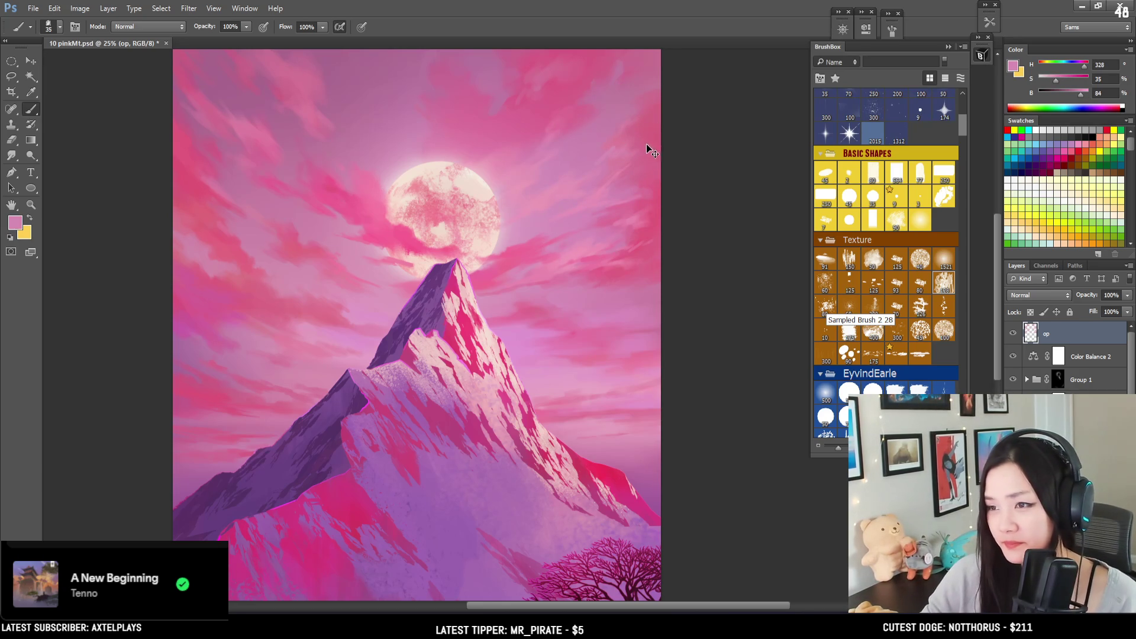
pyautogui.moveTo(629, 171)
pyautogui.mouseDown()
pyautogui.moveTo(639, 168)
pyautogui.moveTo(638, 208)
pyautogui.mouseUp()
pyautogui.press(']')
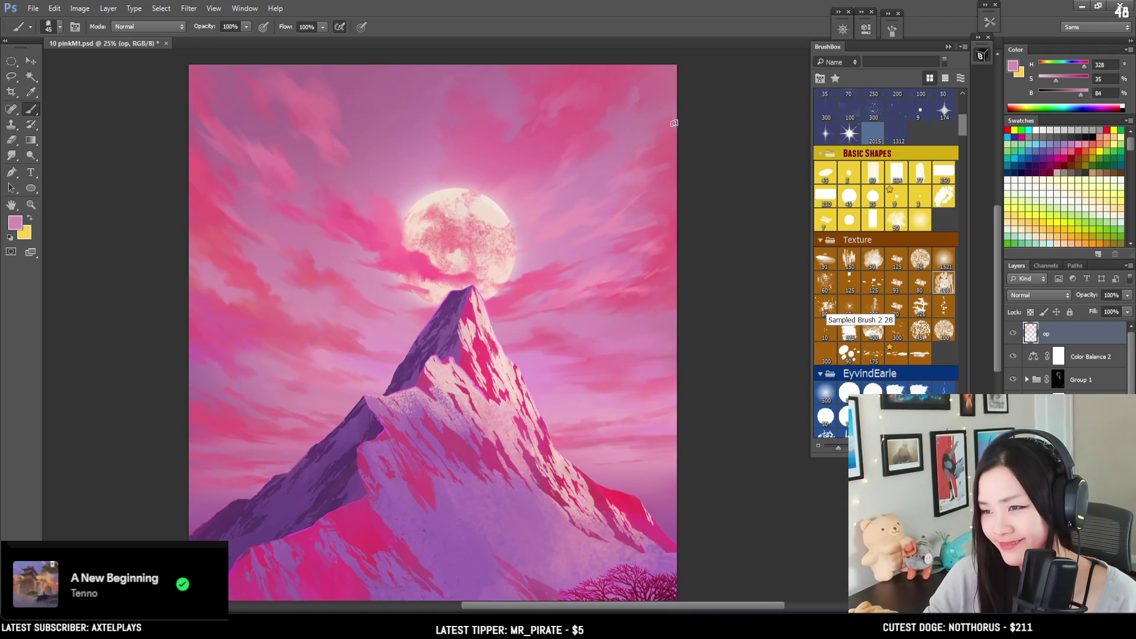
pyautogui.press(']')
pyautogui.press(']')
pyautogui.press(']')
pyautogui.keyDown('alt'); pyautogui.click(669, 155); pyautogui.keyUp('alt')
pyautogui.keyDown('alt'); pyautogui.click(647, 159); pyautogui.keyUp('alt')
# Step: Blend darker sampled pinks into the upper-right sky clouds, then zoom out to the whole painting
pyautogui.press('[')
pyautogui.press('[')
pyautogui.keyDown('alt'); pyautogui.click(631, 106); pyautogui.keyUp('alt')
pyautogui.keyDown('alt'); pyautogui.click(635, 98); pyautogui.keyUp('alt')
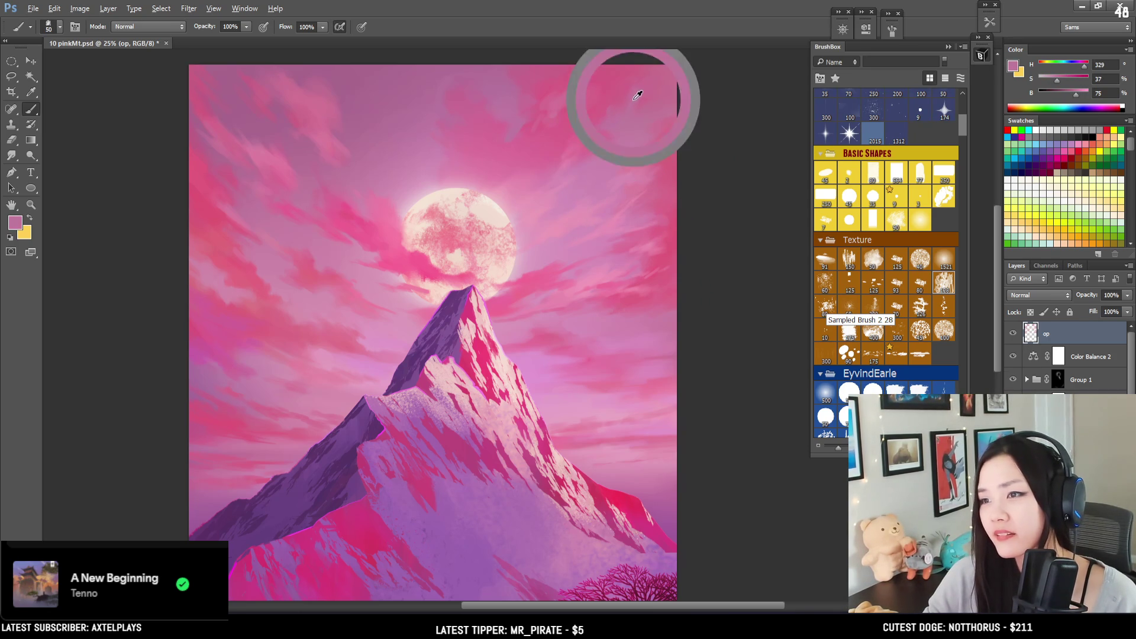
pyautogui.moveTo(582, 155)
pyautogui.mouseDown()
pyautogui.moveTo(584, 127)
pyautogui.moveTo(573, 178)
pyautogui.moveTo(594, 171)
pyautogui.mouseUp()
pyautogui.moveTo(581, 212)
pyautogui.mouseDown()
pyautogui.moveTo(612, 94)
pyautogui.moveTo(531, 168)
pyautogui.moveTo(532, 117)
pyautogui.mouseUp()
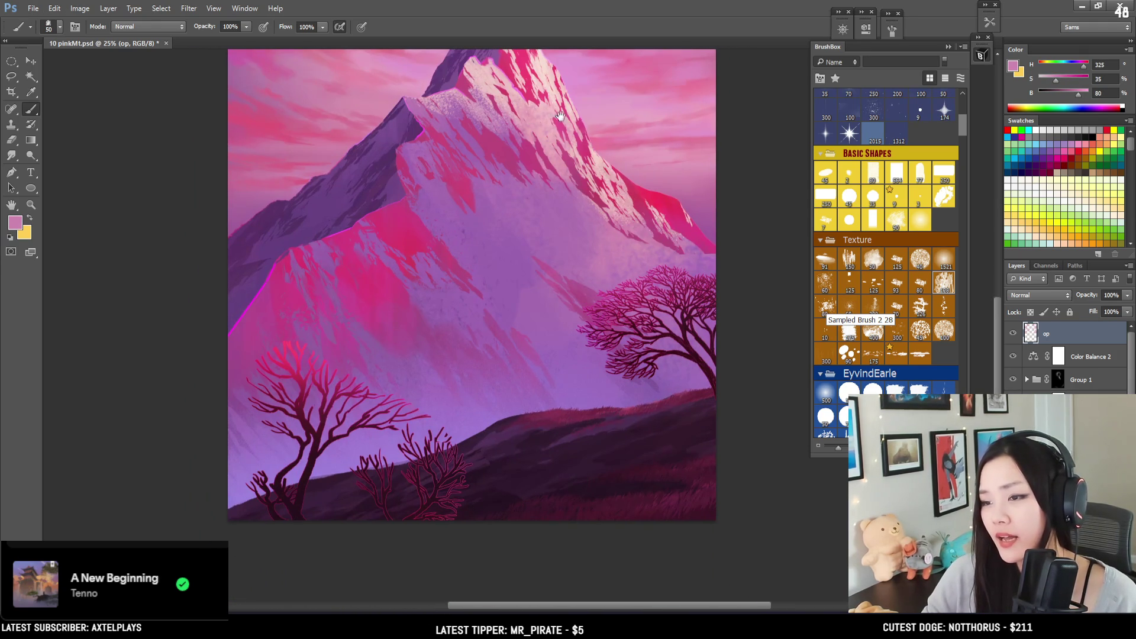
pyautogui.moveTo(634, 154); pyautogui.dragTo(618, 190)
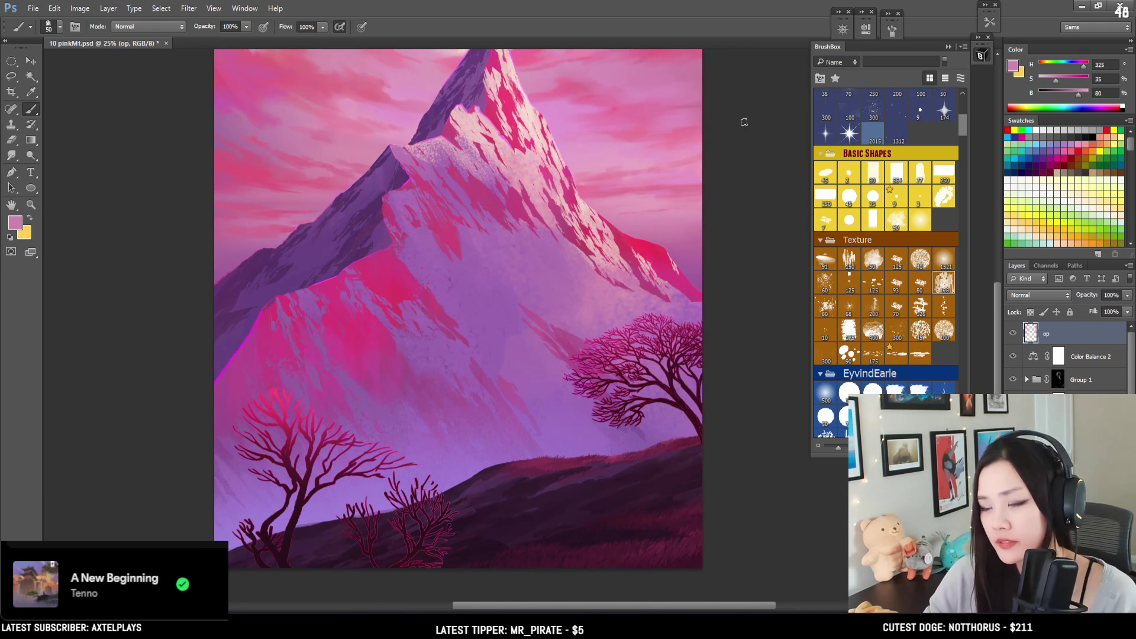
pyautogui.hotkey('ctrl', '-')
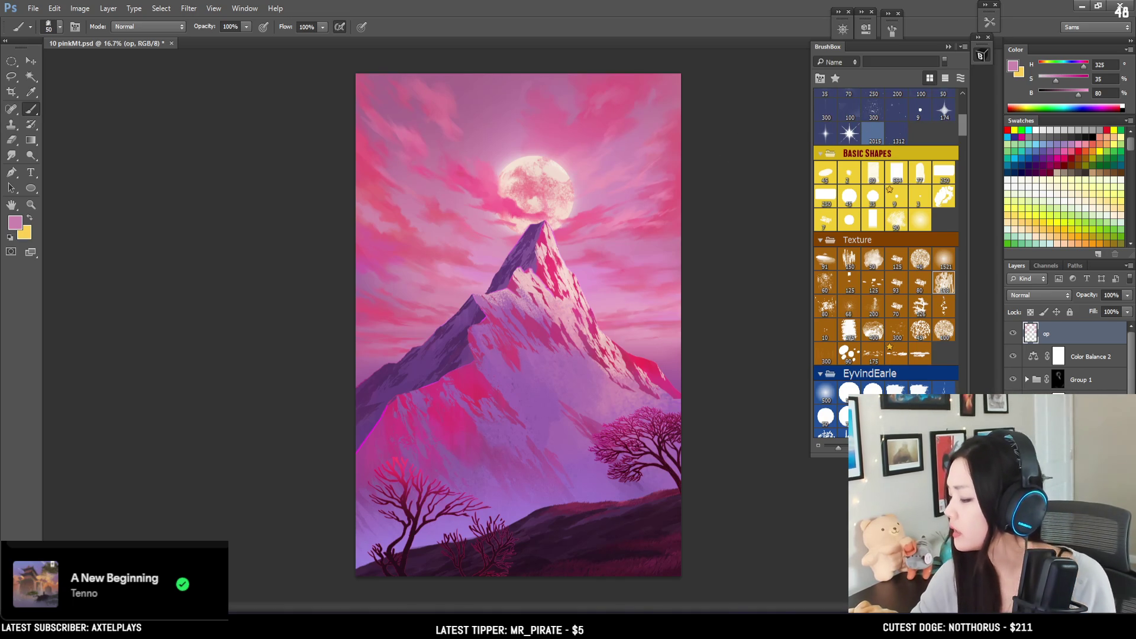
# Step: Add a new layer named flower and save the painting
pyautogui.hotkey('ctrl', 'shift', 'alt', 'n')
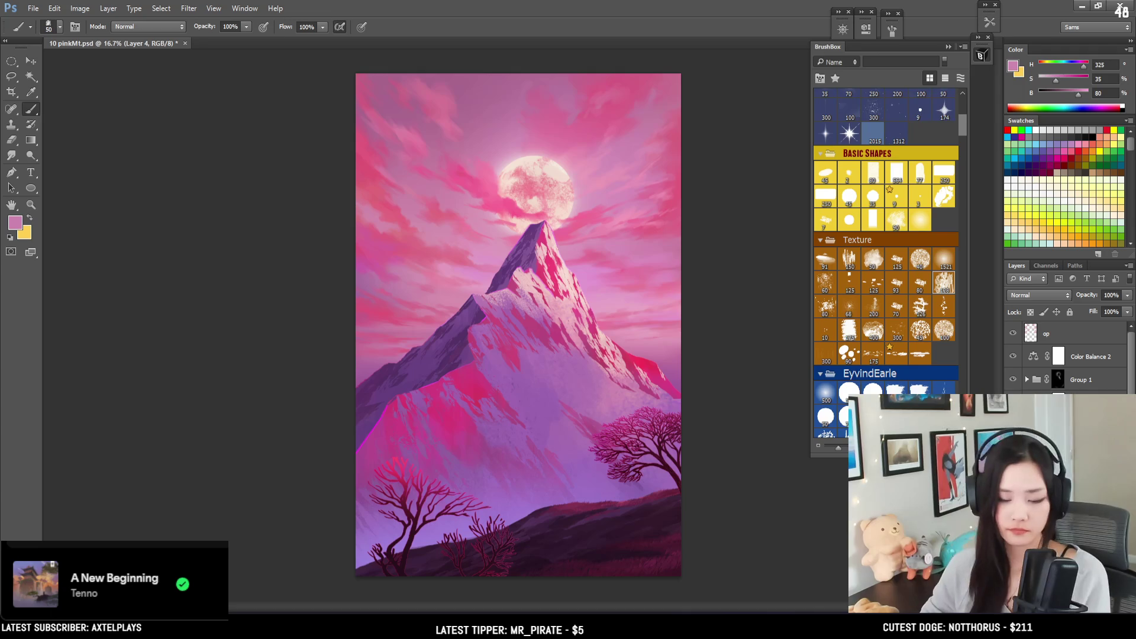
pyautogui.press('Return')
pyautogui.hotkey('ctrl', 's')
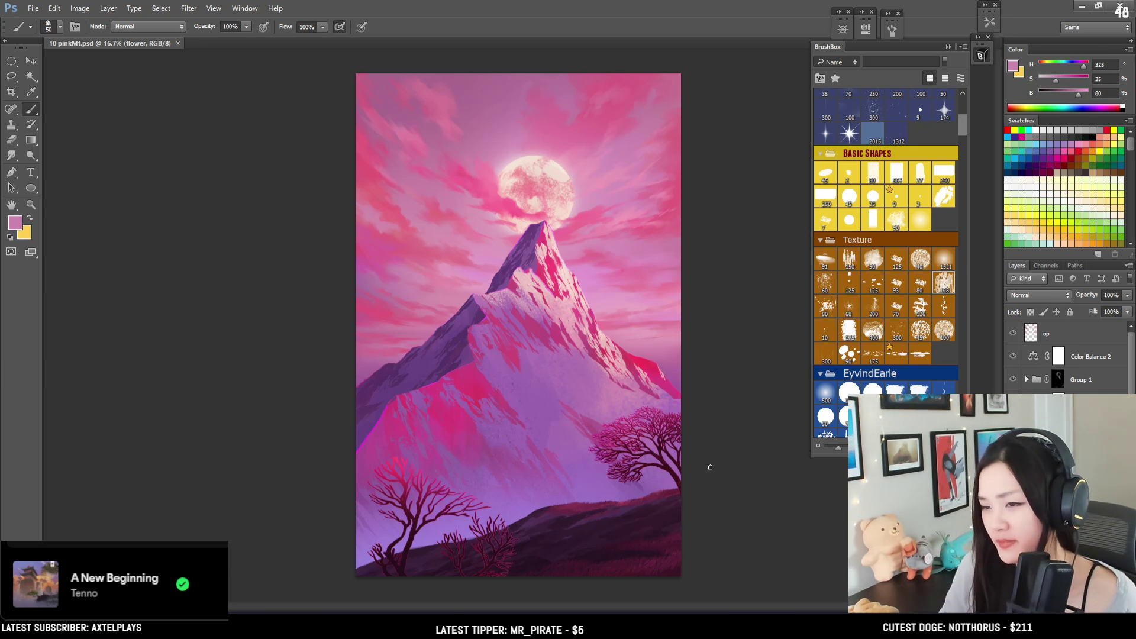
# Step: Select the distant wildflowers brush in the BrushBox panel
pyautogui.moveTo(964, 125); pyautogui.dragTo(961, 190)
pyautogui.scroll(2, 959, 190)
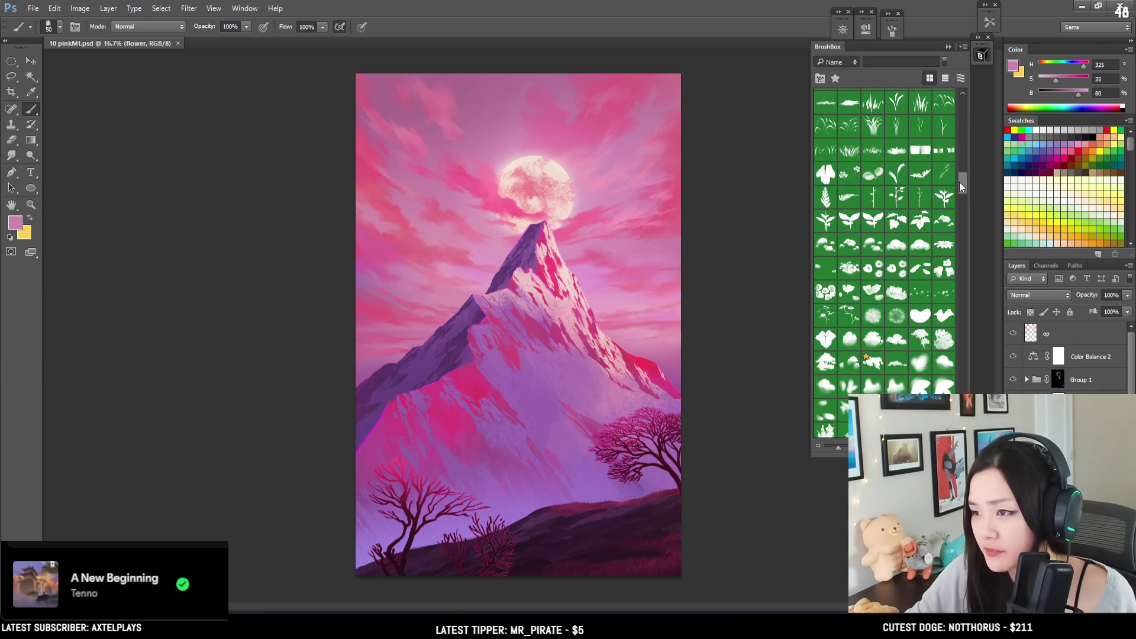
pyautogui.click(945, 313)
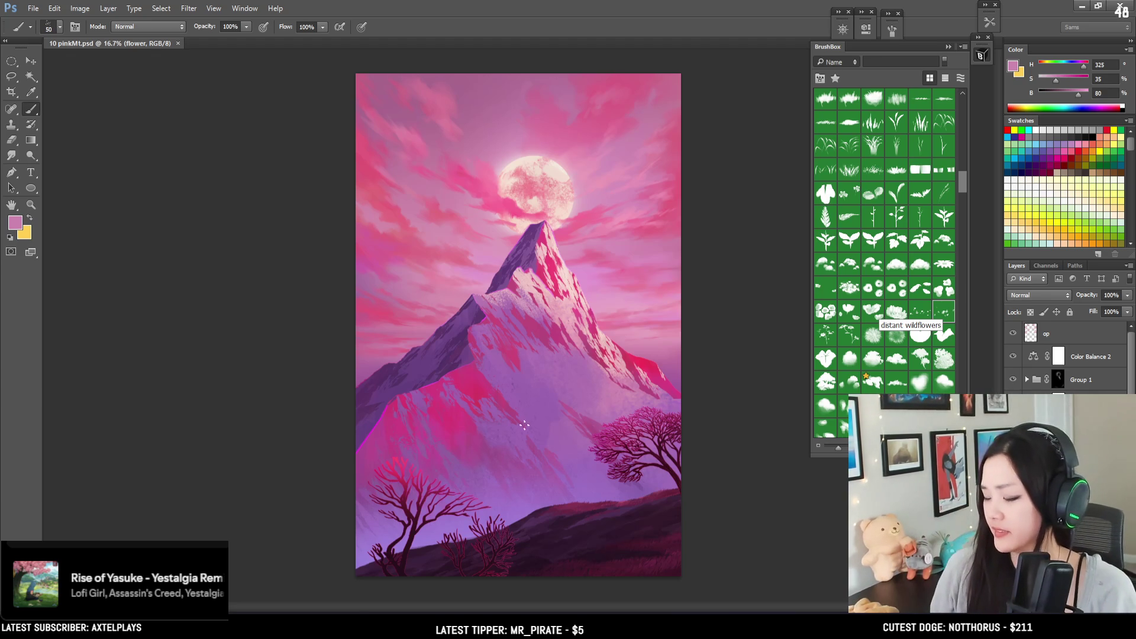
# Step: Set a light lavender foreground colour based on the mountain-peak purple, with the brush at 500
pyautogui.press(']')
pyautogui.keyDown('alt'); pyautogui.click(520, 240); pyautogui.keyUp('alt')
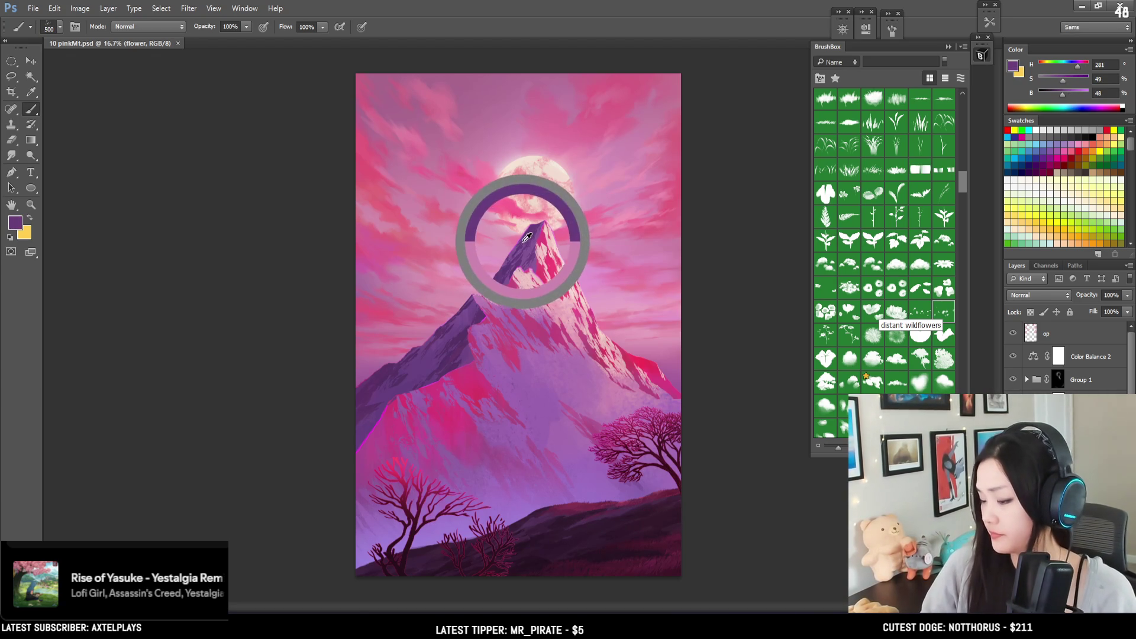
pyautogui.click(1013, 66)
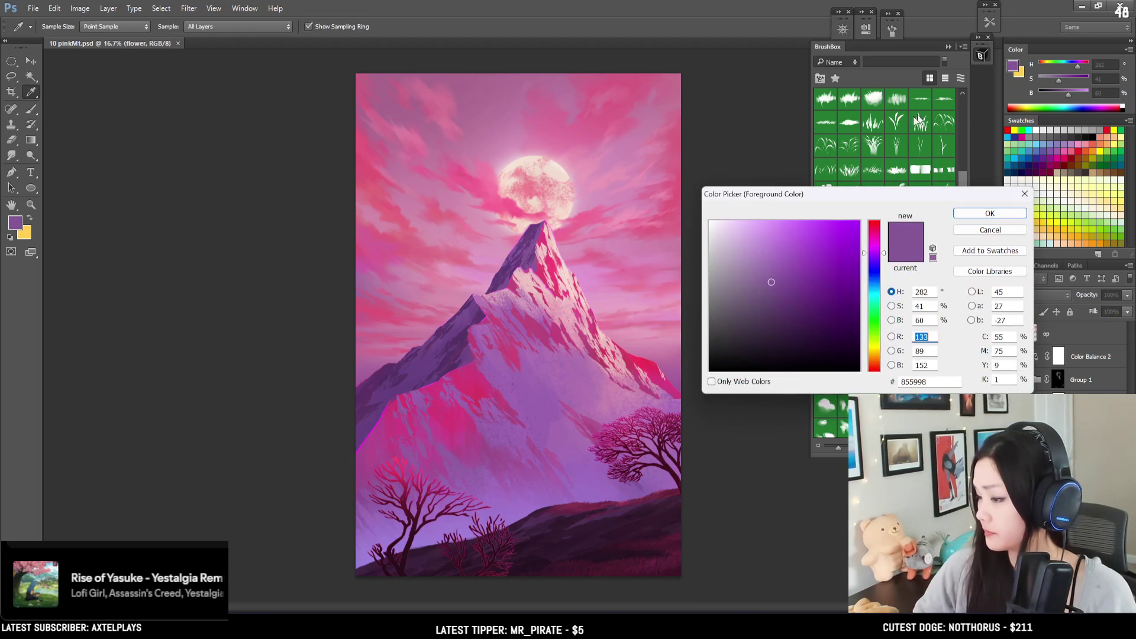
pyautogui.click(766, 231)
pyautogui.moveTo(875, 253)
pyautogui.mouseDown()
pyautogui.moveTo(875, 274)
pyautogui.moveTo(875, 256)
pyautogui.mouseUp()
pyautogui.click(756, 222)
pyautogui.click(758, 225)
pyautogui.click(985, 214)
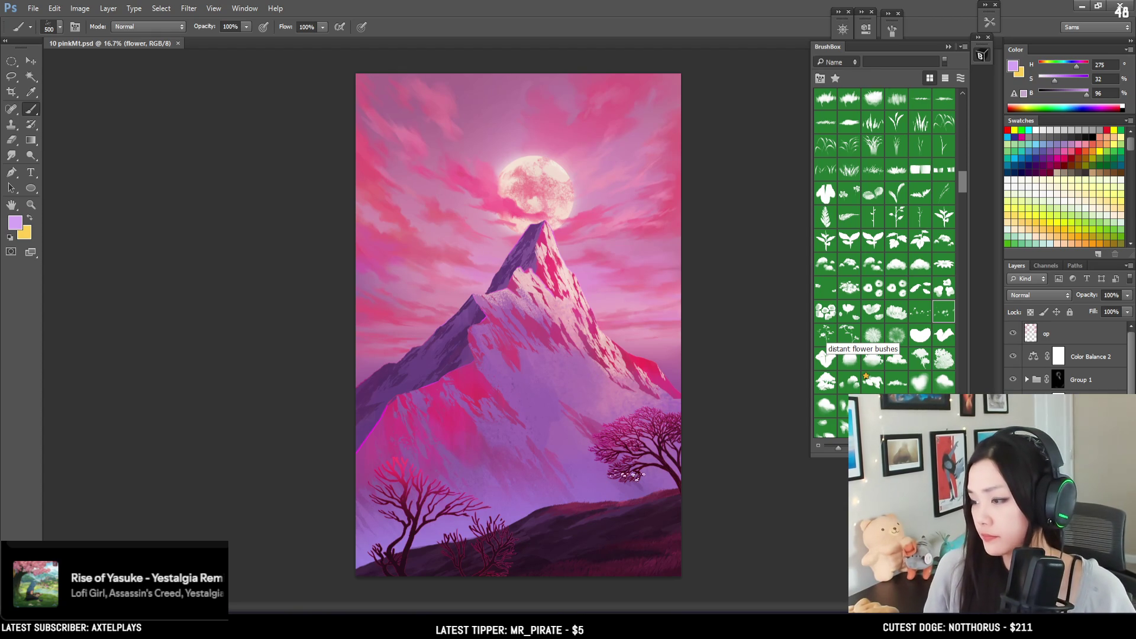
# Step: Test-stamp flowers on the foreground hill, retry the distant wildflowers brush and browse to Kloir Brushes
pyautogui.press(']')
pyautogui.press(']')
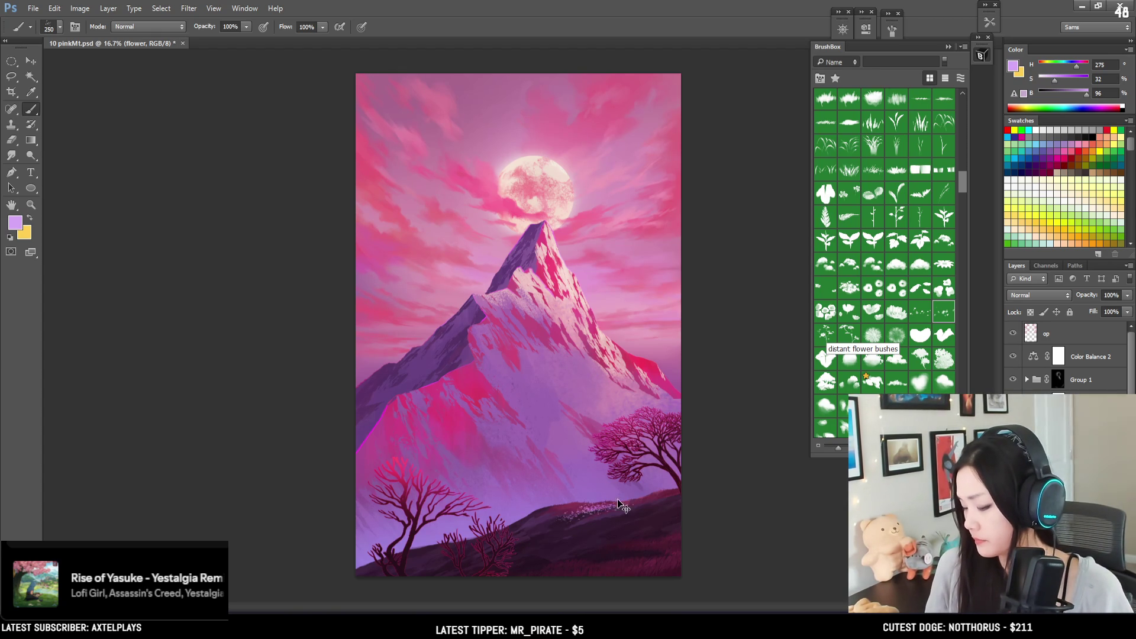
pyautogui.click(892, 32)
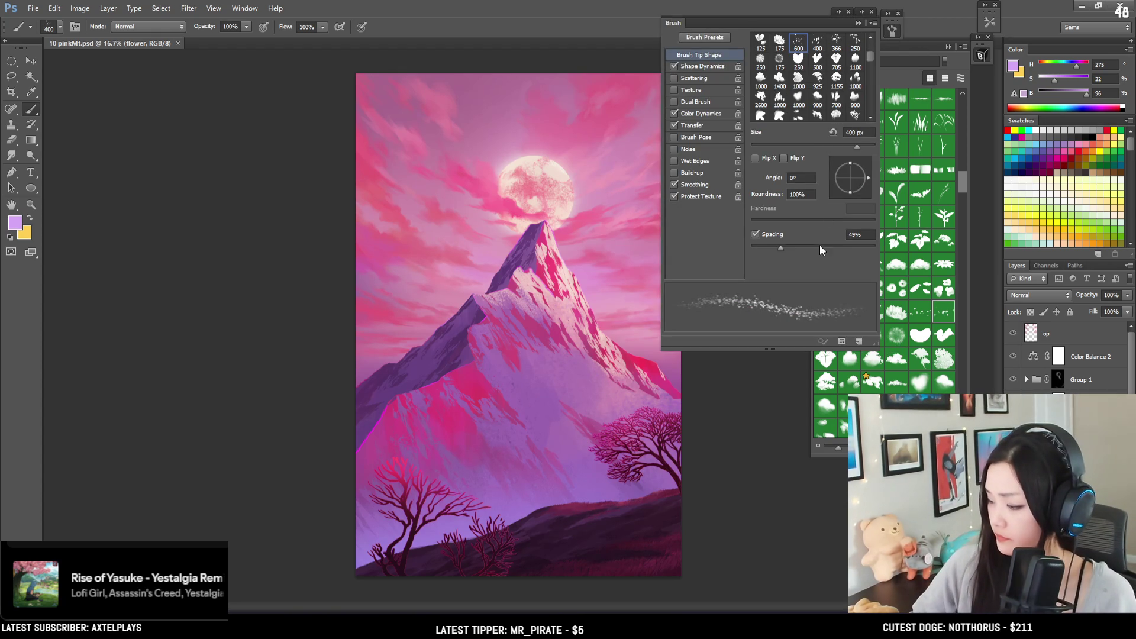
pyautogui.click(825, 193)
pyautogui.click(621, 494)
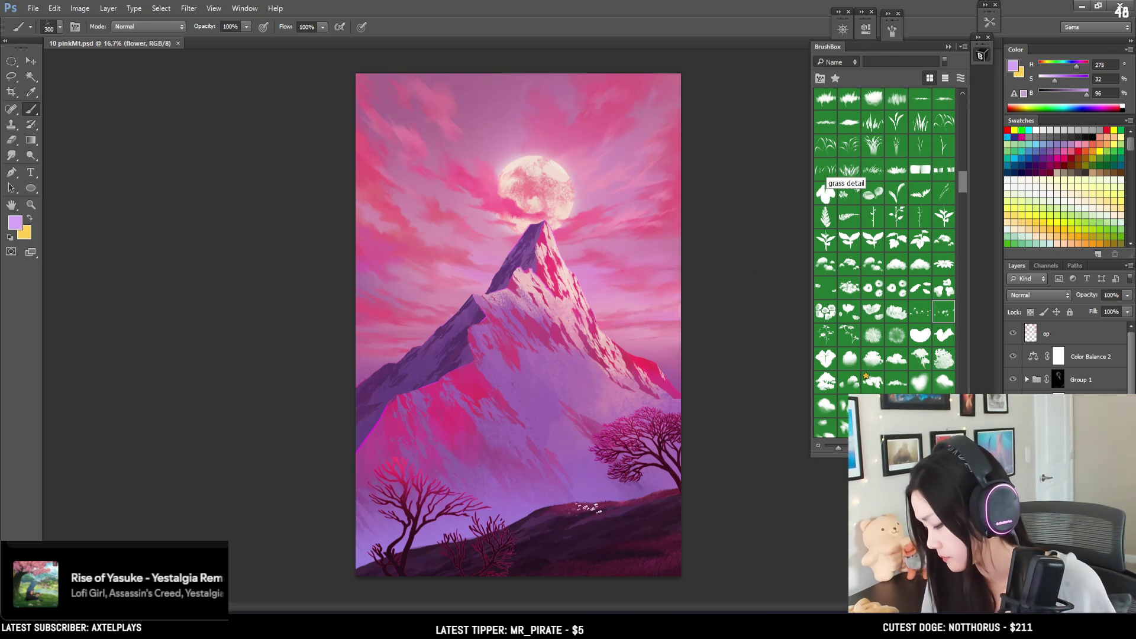
pyautogui.press(']')
pyautogui.press(']')
pyautogui.press(']')
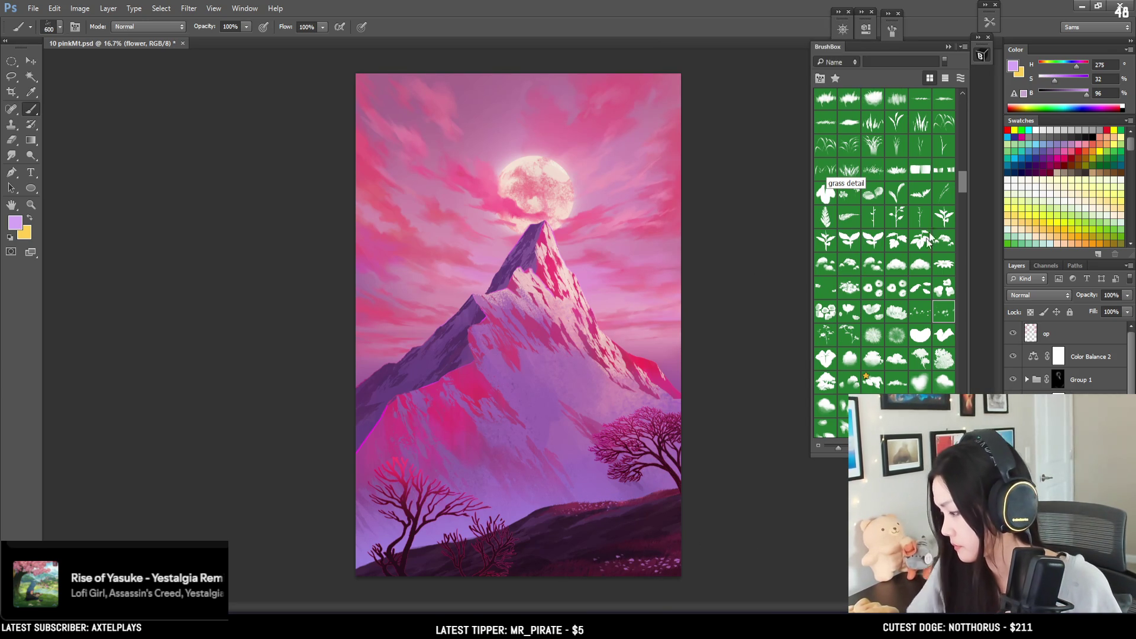
pyautogui.click(919, 312)
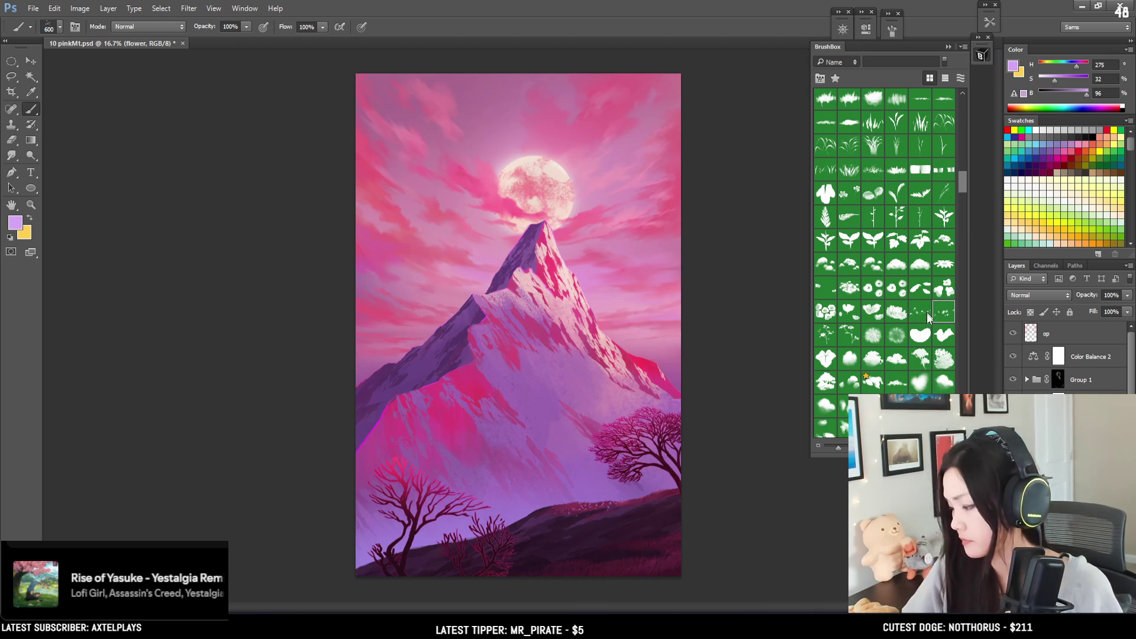
pyautogui.press(']')
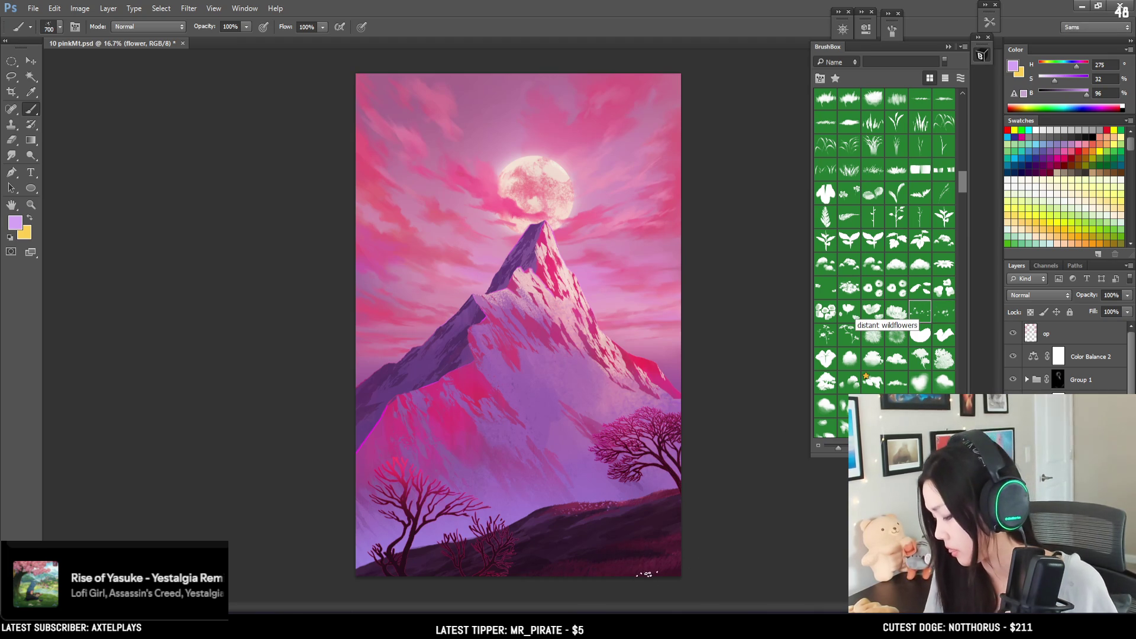
pyautogui.scroll(-2, 962, 193)
pyautogui.moveTo(961, 193)
pyautogui.mouseDown()
pyautogui.moveTo(954, 336)
pyautogui.moveTo(960, 81)
pyautogui.mouseUp()
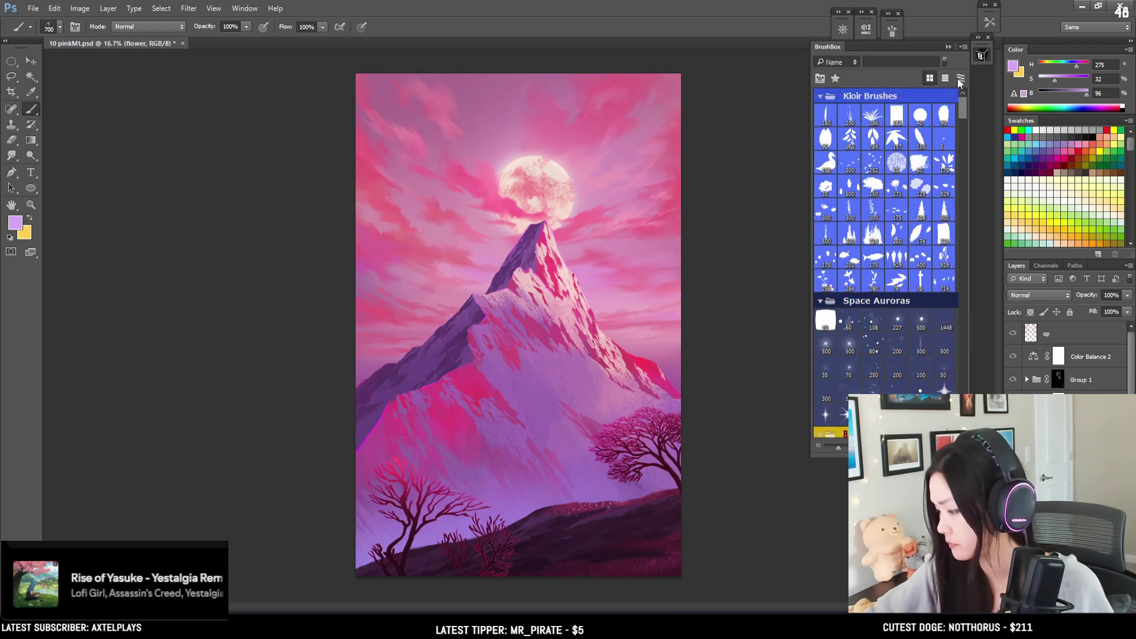
# Step: Choose the scattered flower brush from Kloir Brushes and increase its spacing
pyautogui.click(940, 185)
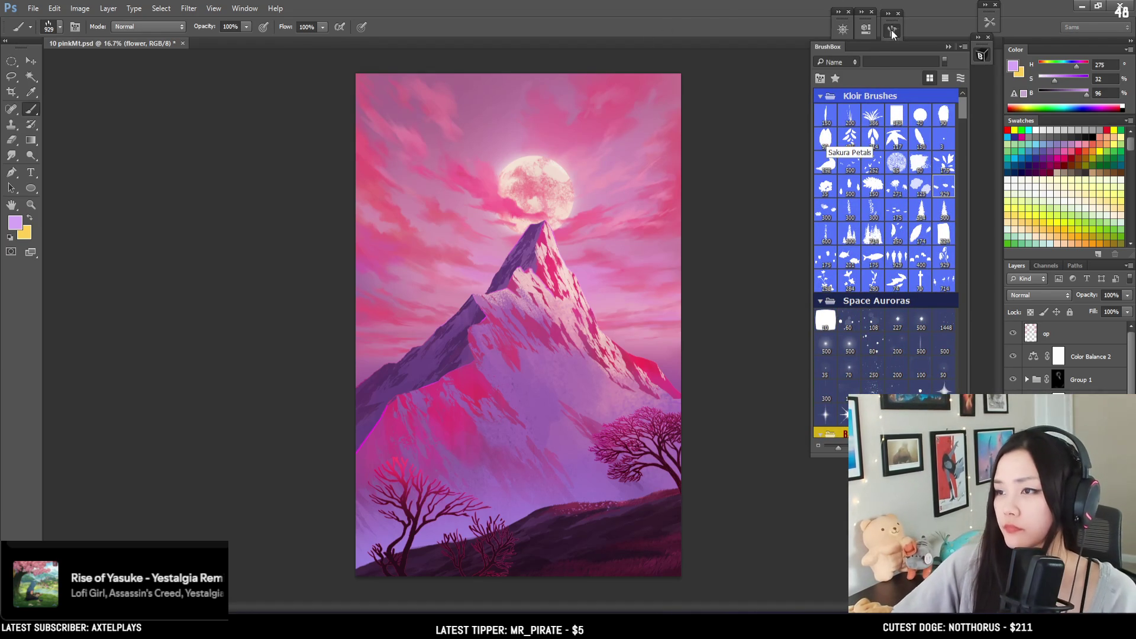
pyautogui.click(891, 30)
pyautogui.moveTo(816, 247); pyautogui.dragTo(864, 242)
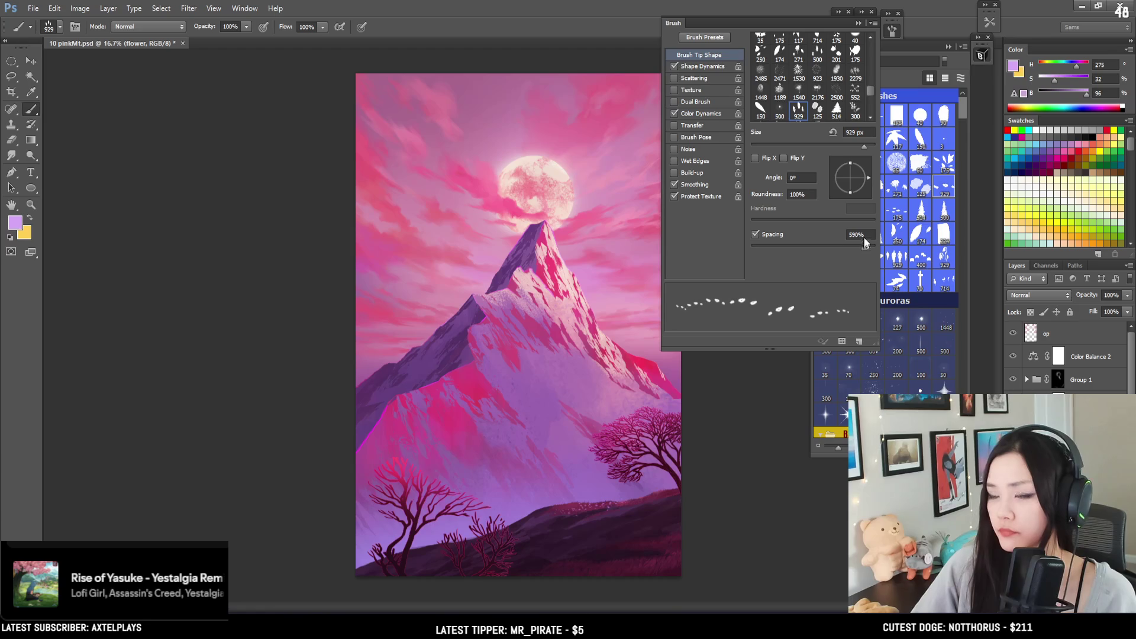
pyautogui.click(891, 30)
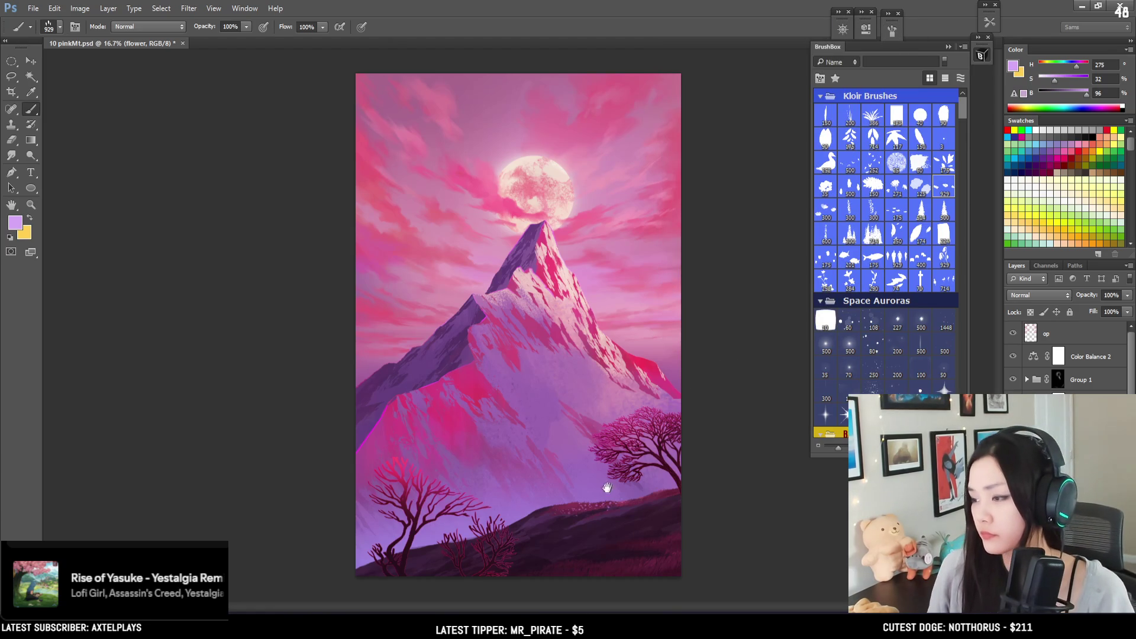
# Step: Stamp small pale flowers along the left part of the hill crest, erasing stray marks
pyautogui.press('[')
pyautogui.press('[')
pyautogui.press('[')
pyautogui.press('[')
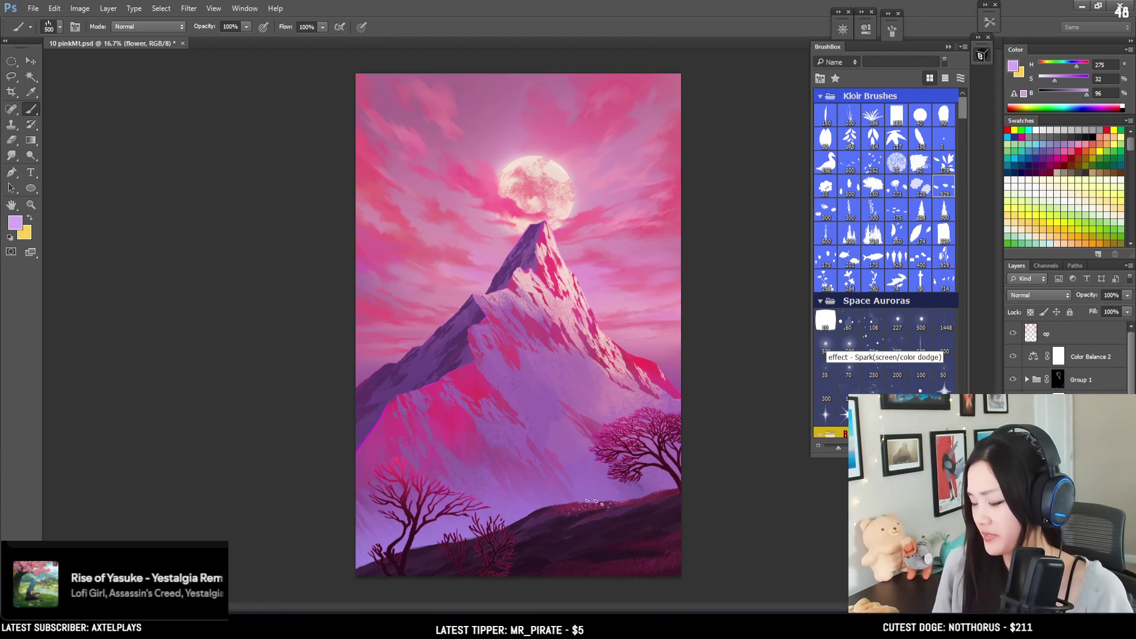
pyautogui.press('[')
pyautogui.press('[')
pyautogui.press('[')
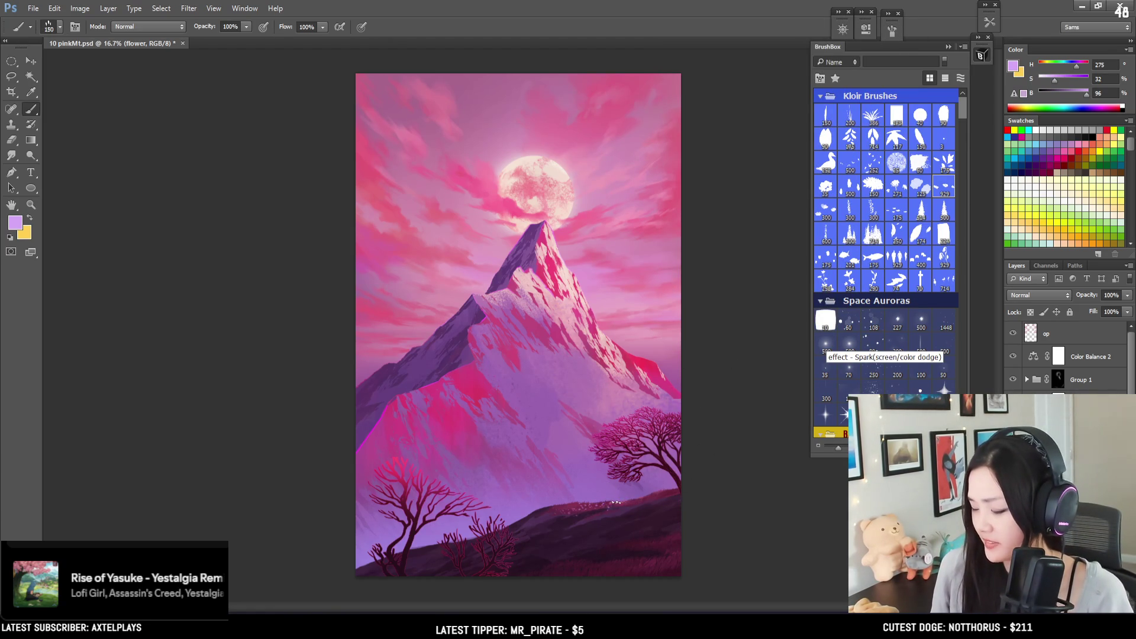
pyautogui.press(']')
pyautogui.press(']')
pyautogui.press(']')
pyautogui.press(']')
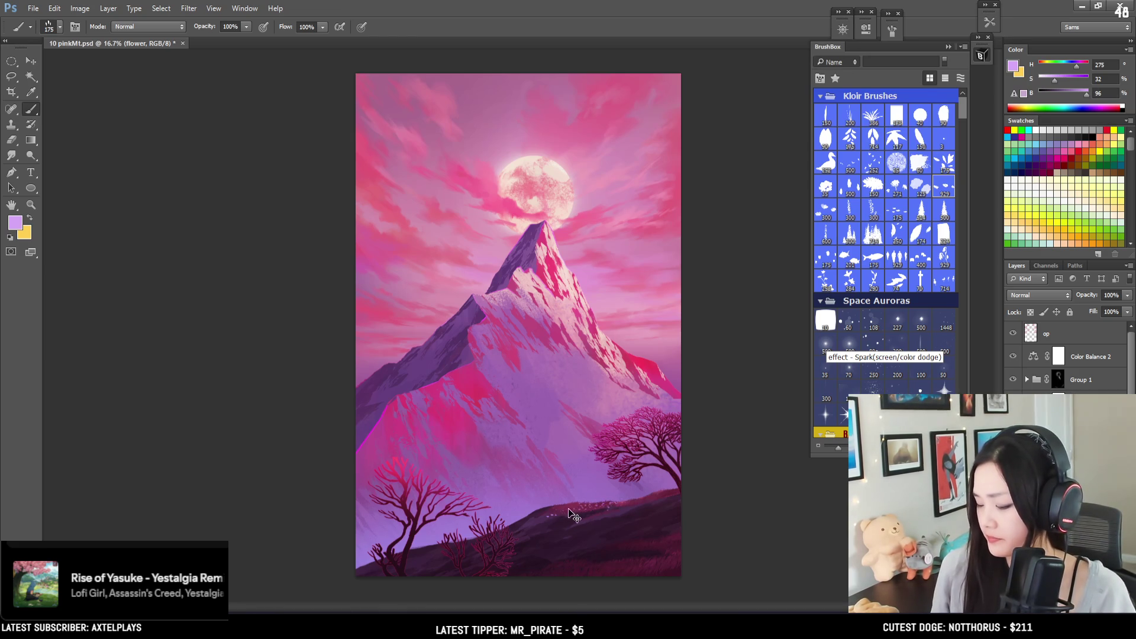
pyautogui.press('[')
pyautogui.press('[')
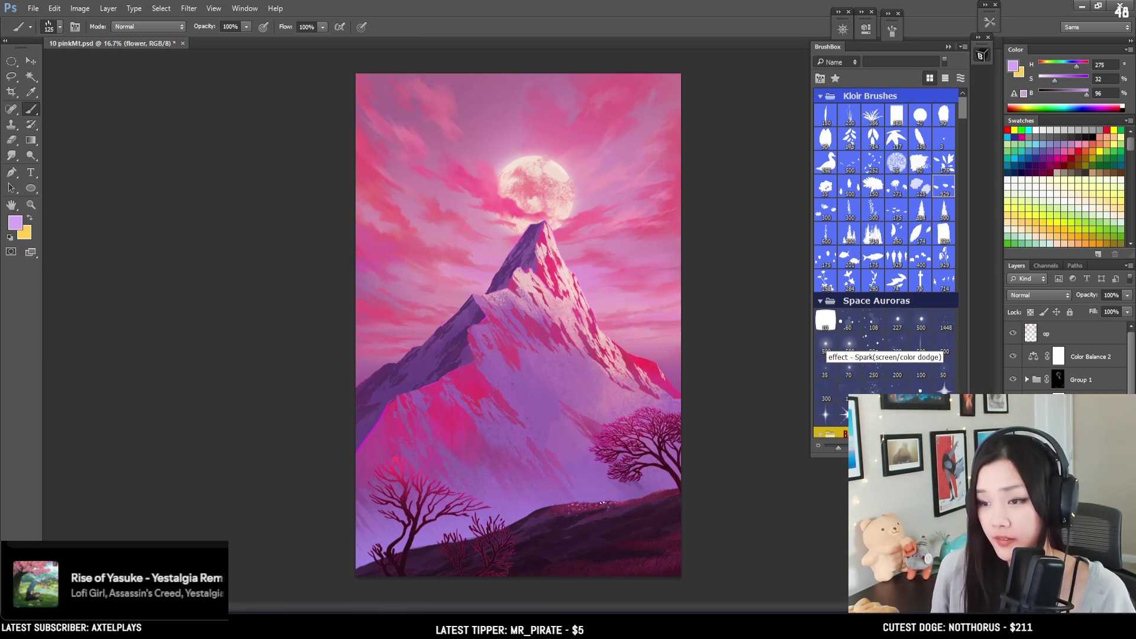
pyautogui.scroll(2, 598, 502)
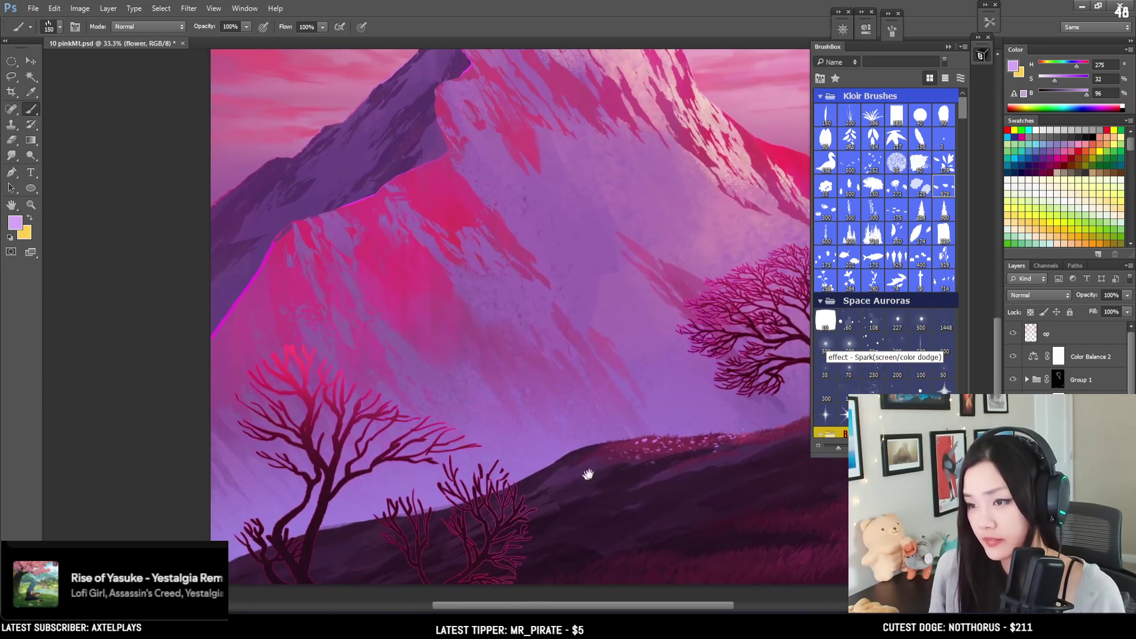
pyautogui.moveTo(587, 474); pyautogui.dragTo(583, 474)
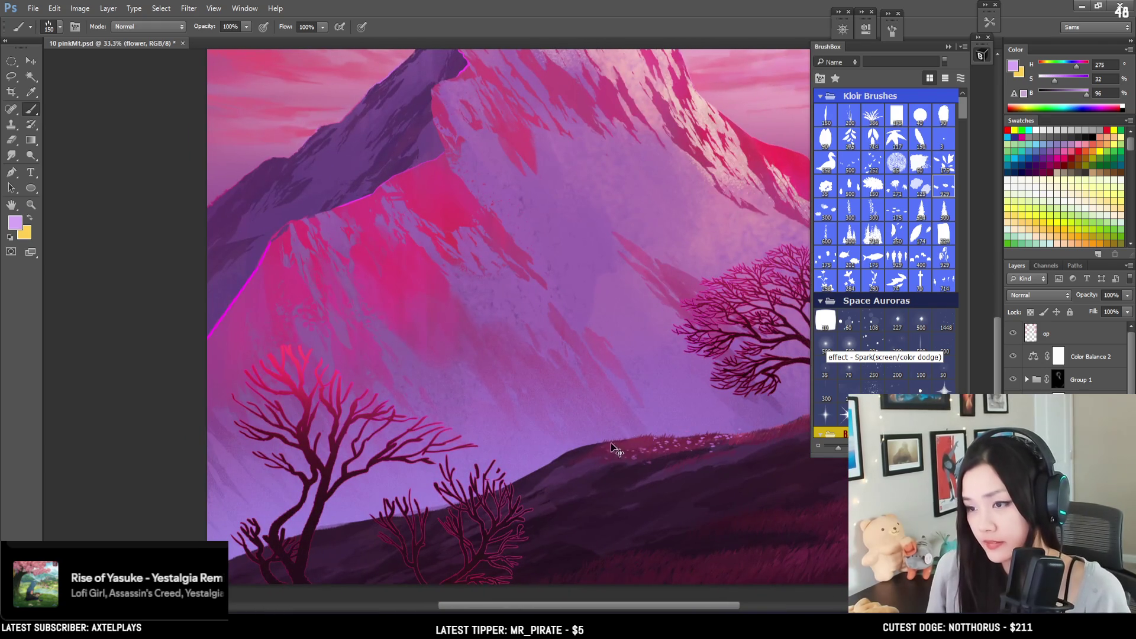
pyautogui.press('[')
pyautogui.press('[')
pyautogui.press('[')
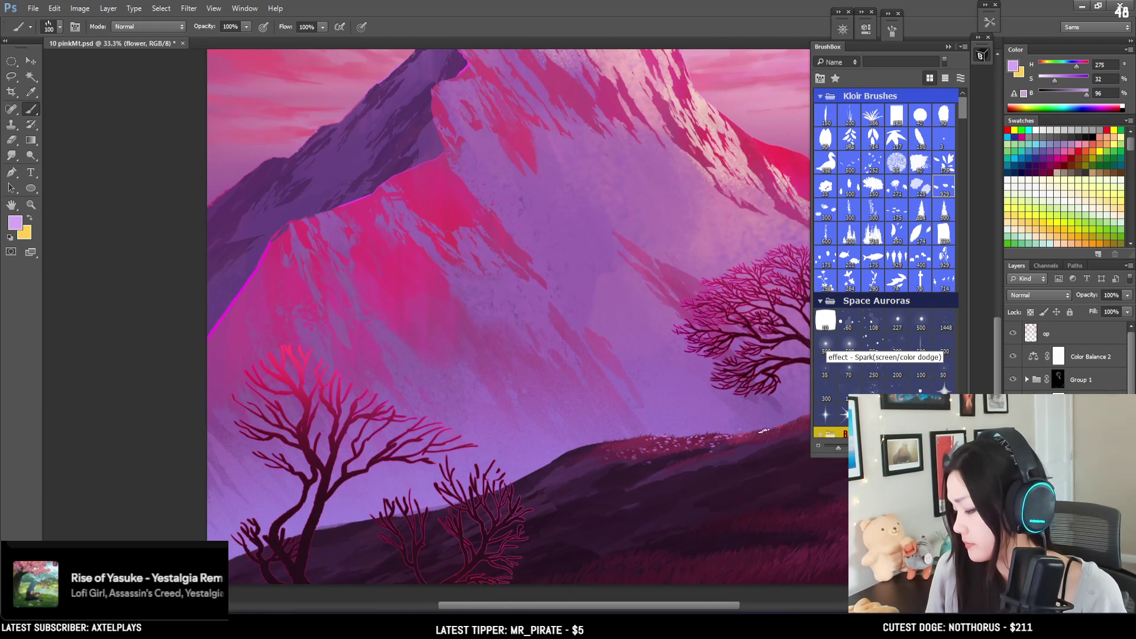
pyautogui.moveTo(766, 429); pyautogui.dragTo(586, 469)
pyautogui.press('e')
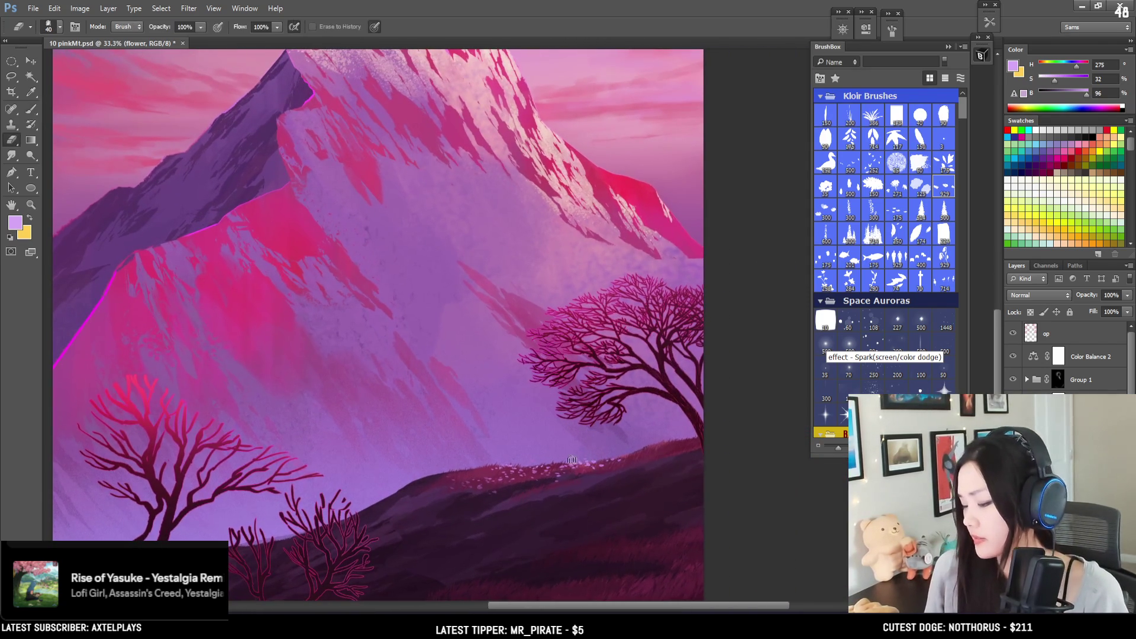
pyautogui.press('b')
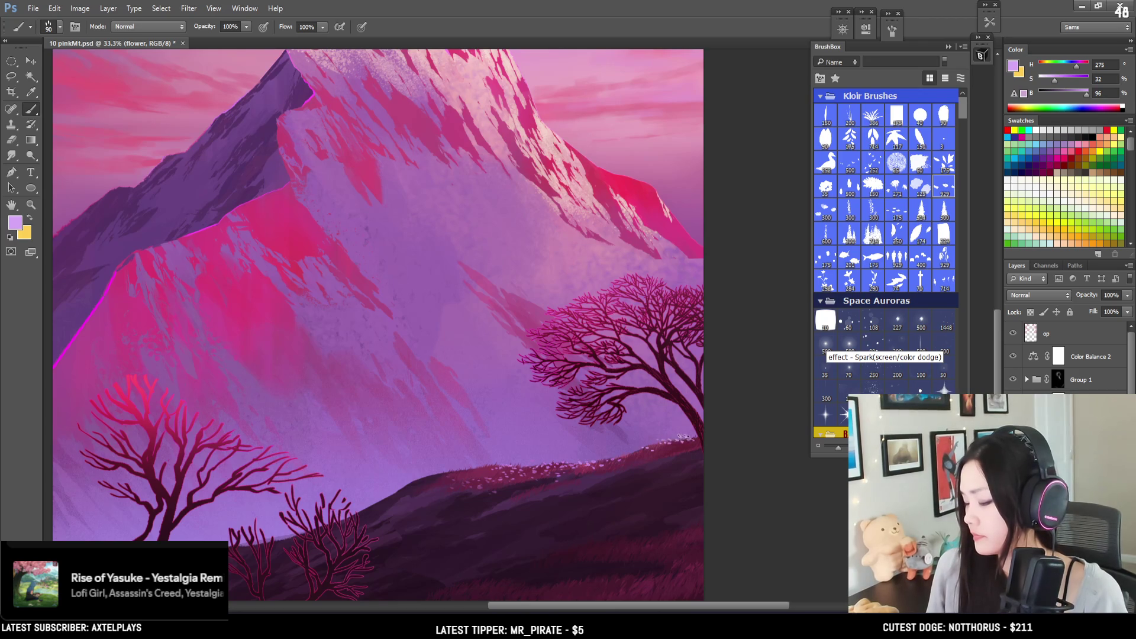
pyautogui.press('e')
pyautogui.press('b')
pyautogui.press(']')
pyautogui.press('e')
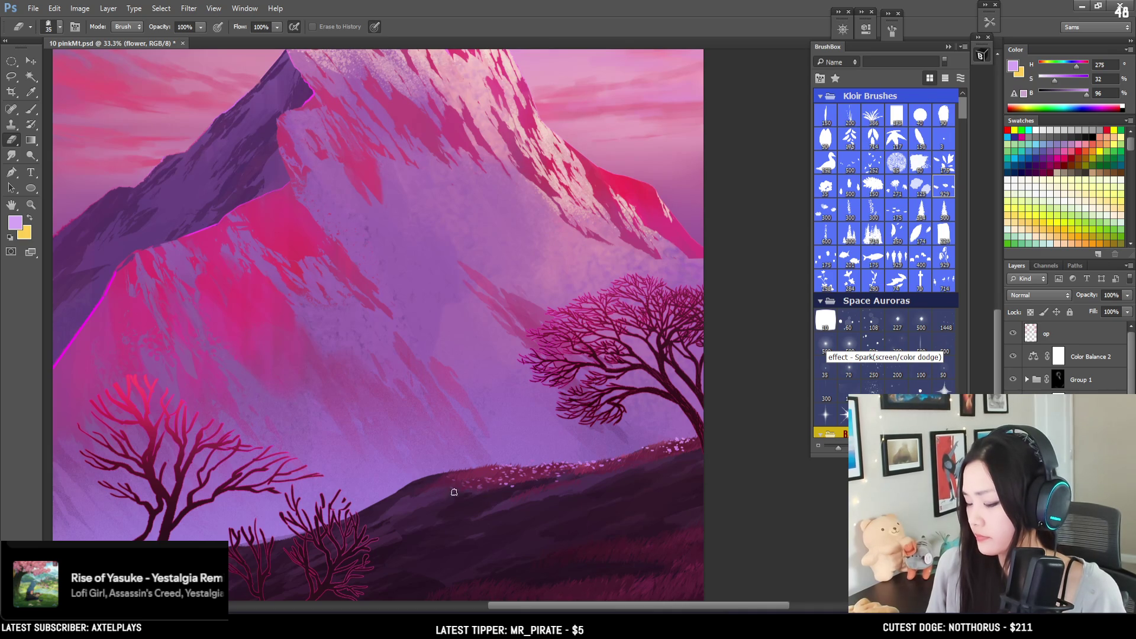
pyautogui.press('b')
# Step: Continue stamping flowers toward the hill's right end, erasing strays, then zoom out
pyautogui.moveTo(465, 474); pyautogui.dragTo(477, 432)
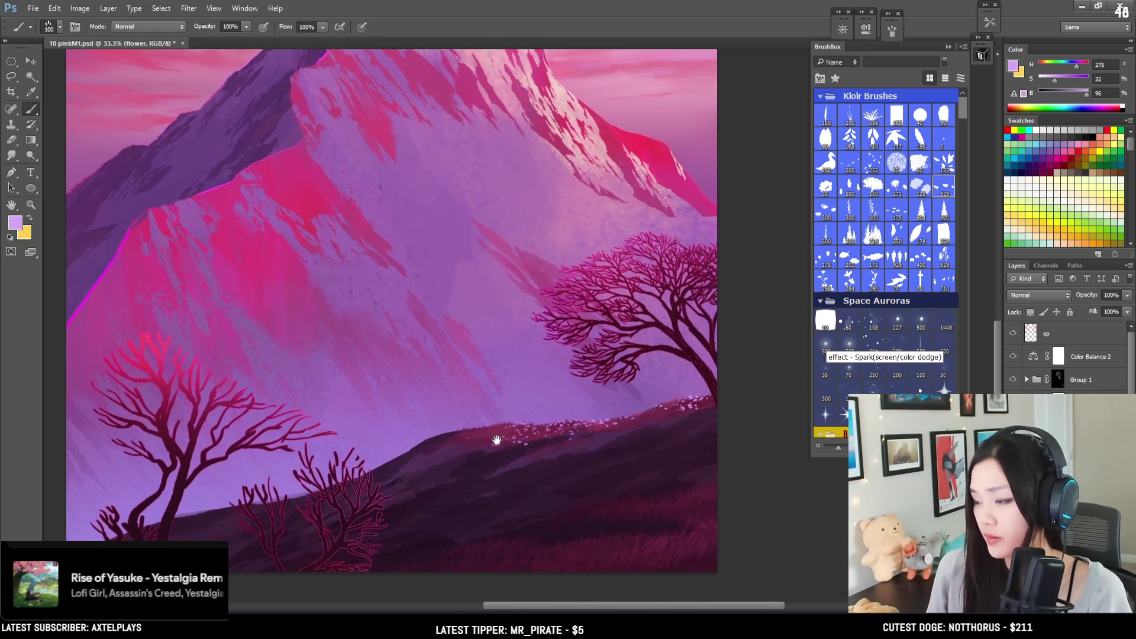
pyautogui.press('[')
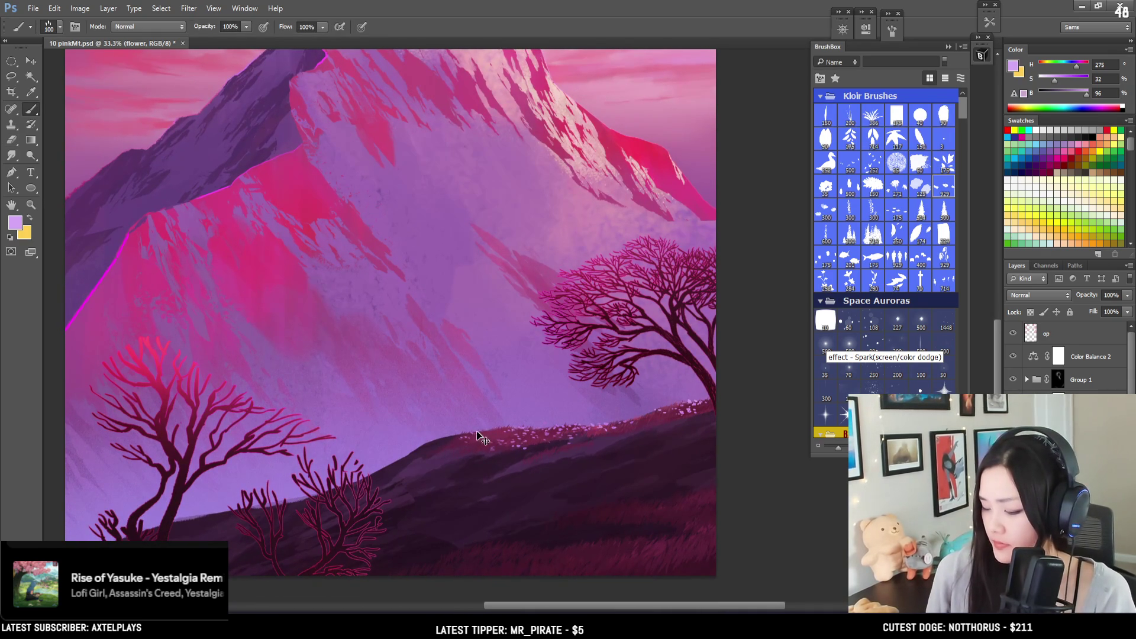
pyautogui.press('[')
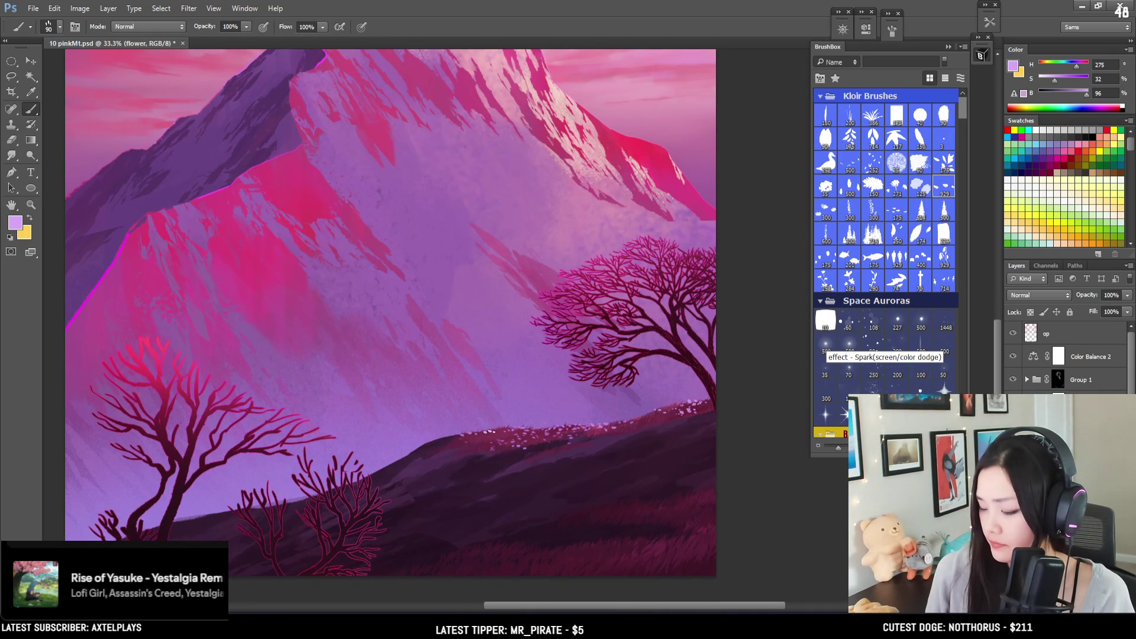
pyautogui.press('e')
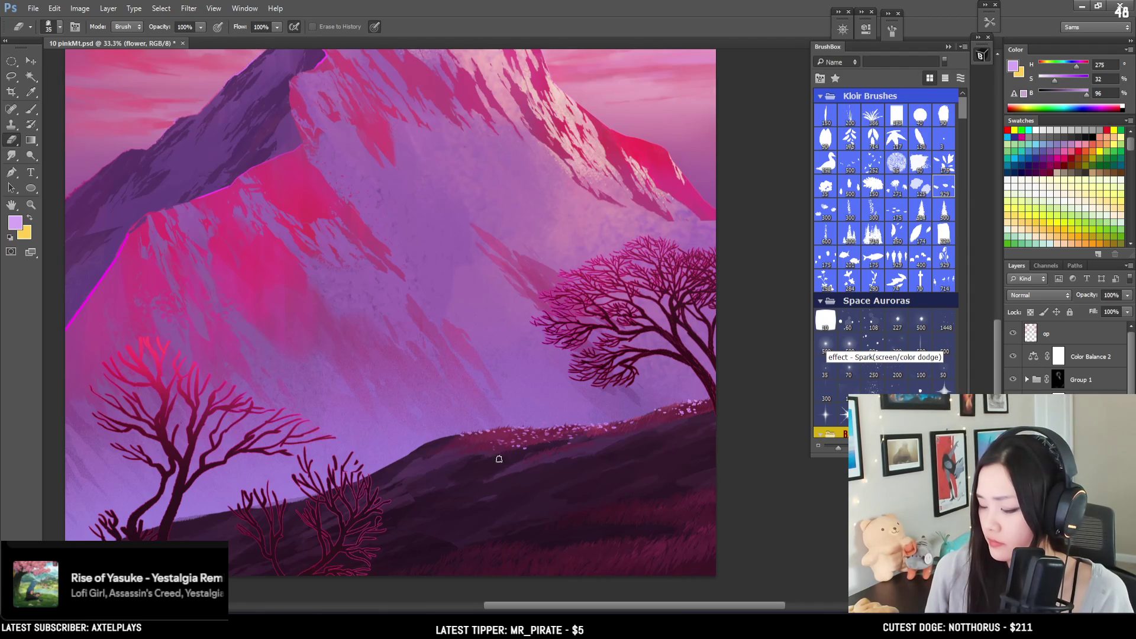
pyautogui.press('b')
pyautogui.press('[')
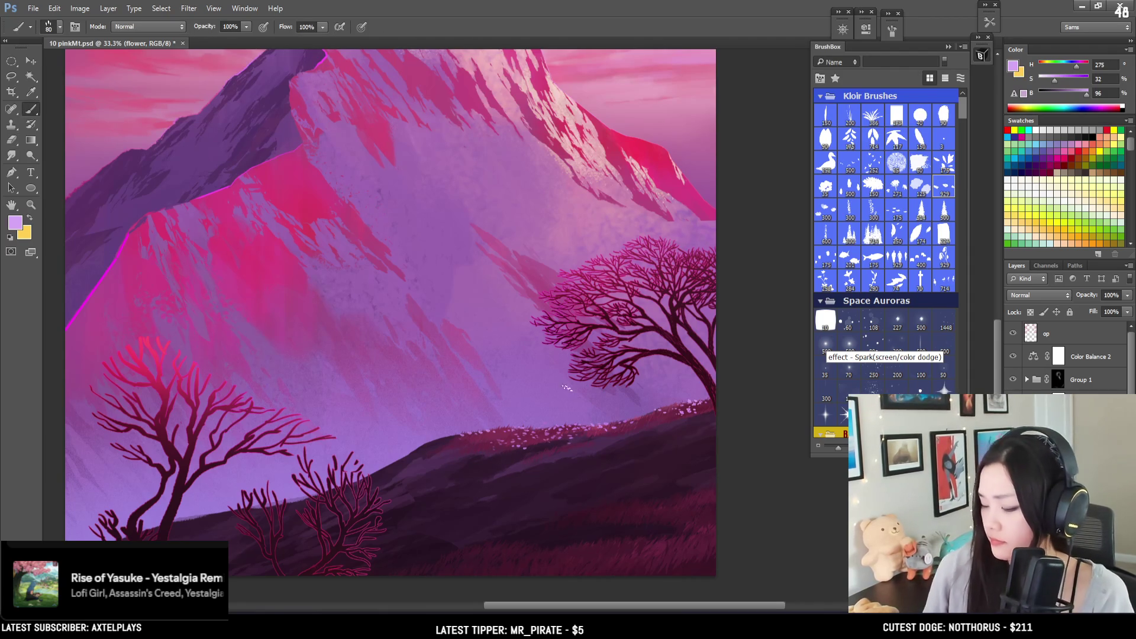
pyautogui.press('e')
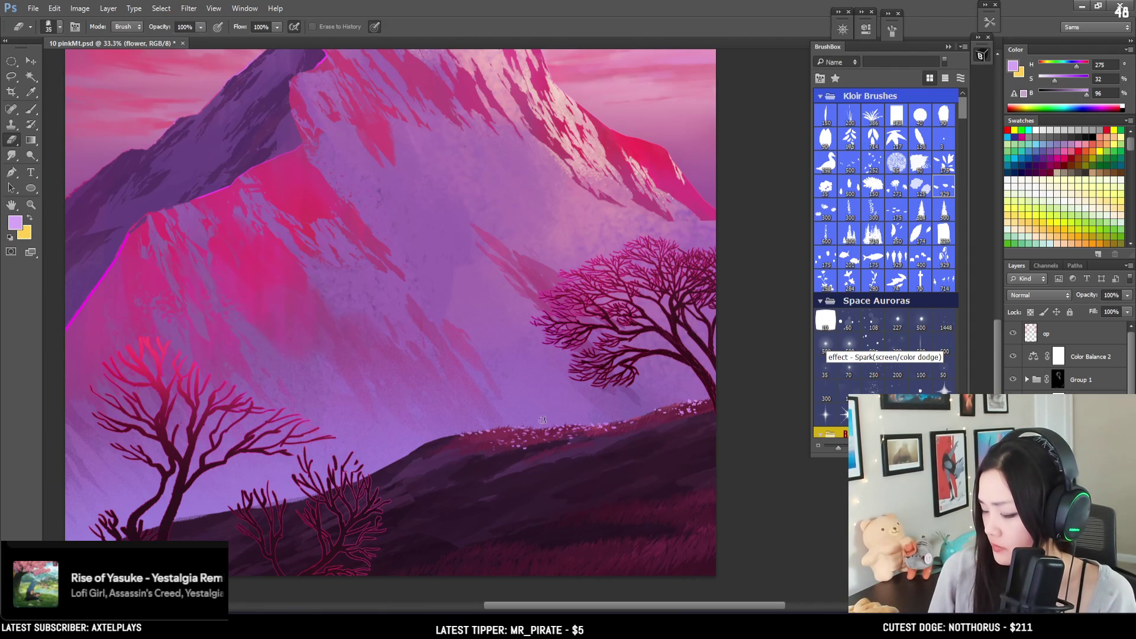
pyautogui.press('b')
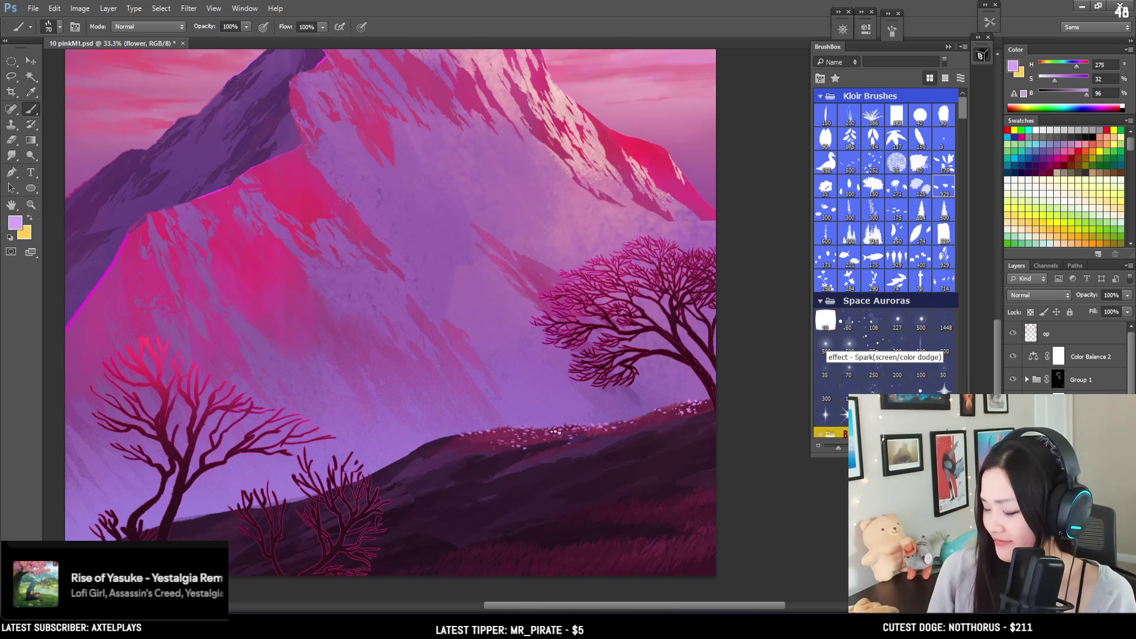
pyautogui.press('e')
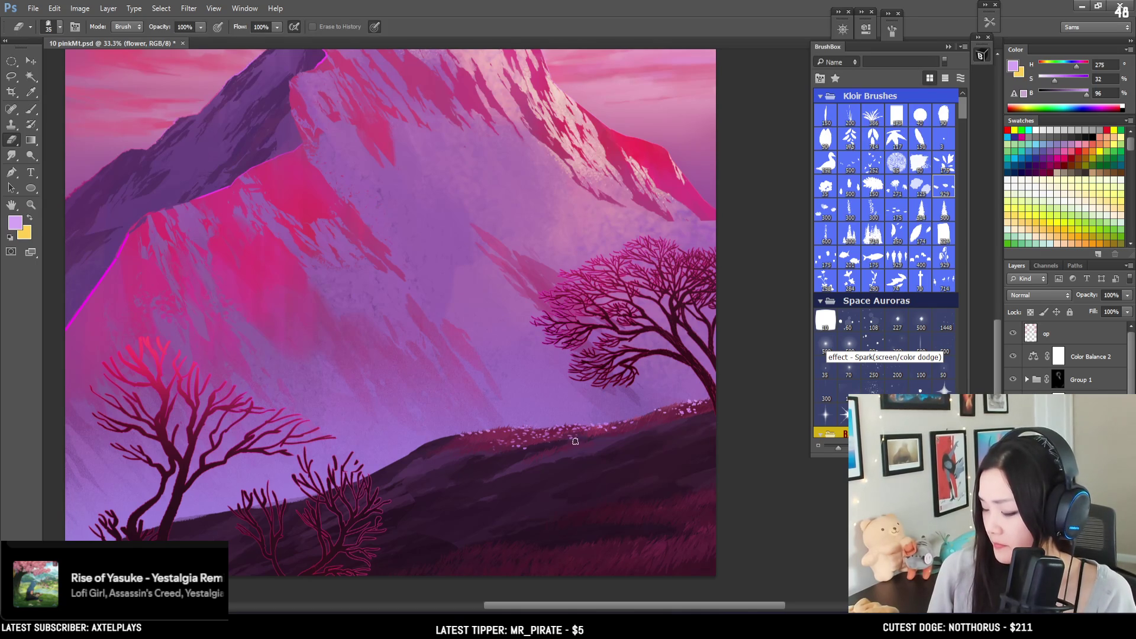
pyautogui.press('b')
pyautogui.press(']')
pyautogui.press(']')
pyautogui.moveTo(609, 465); pyautogui.dragTo(513, 406)
pyautogui.press(']')
pyautogui.press('[')
pyautogui.press('[')
pyautogui.press('[')
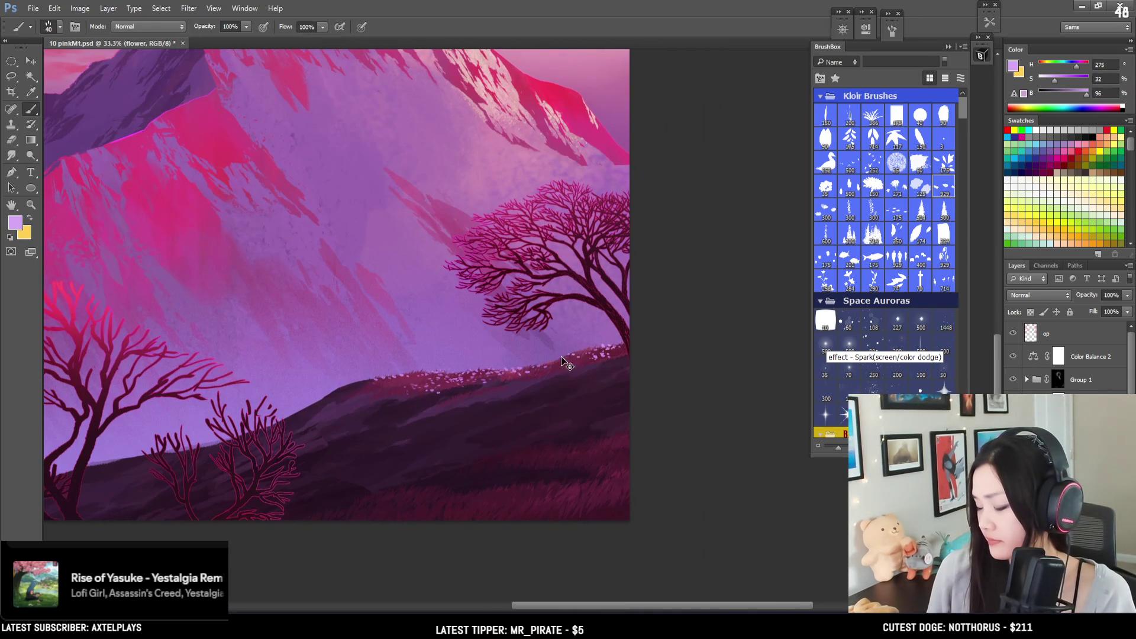
pyautogui.press(']')
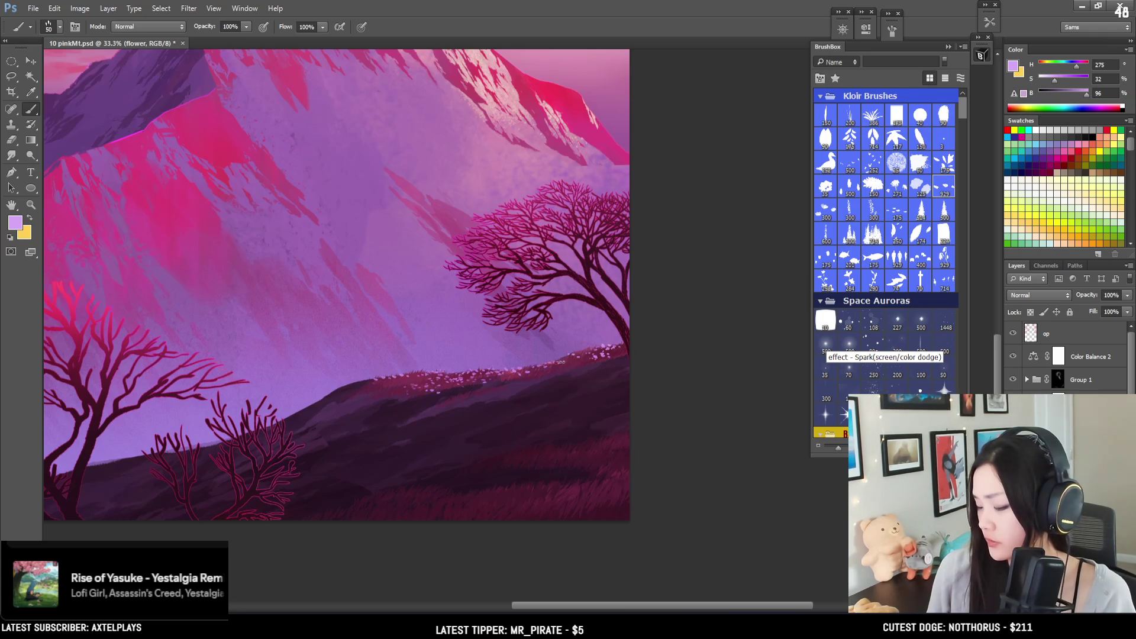
pyautogui.press('e')
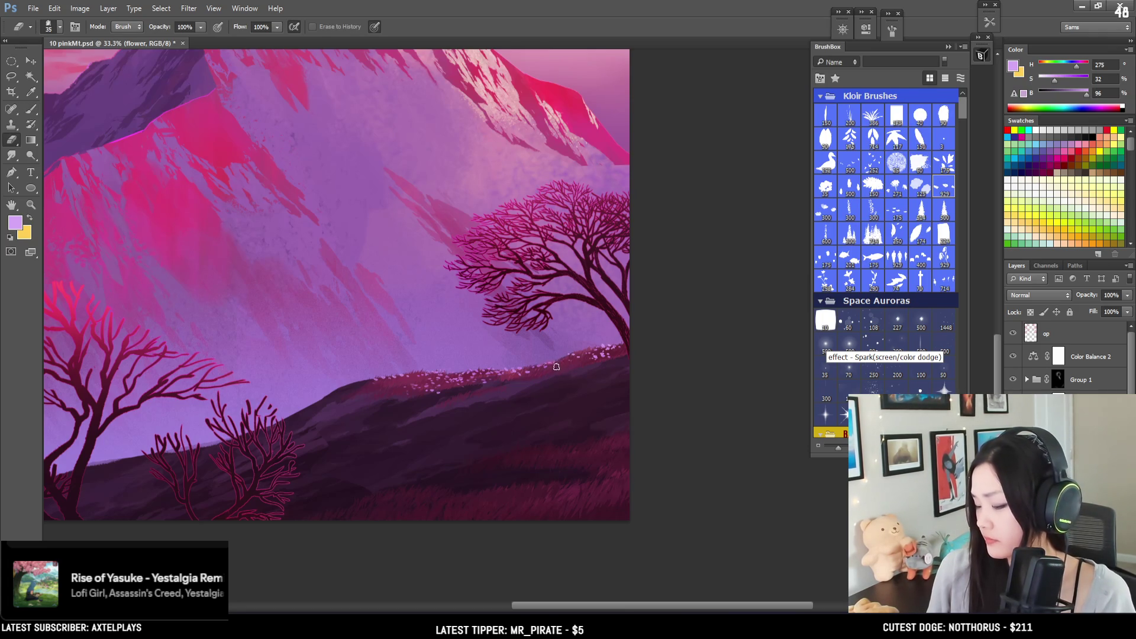
pyautogui.hotkey('ctrl', '-')
pyautogui.hotkey('ctrl', '-')
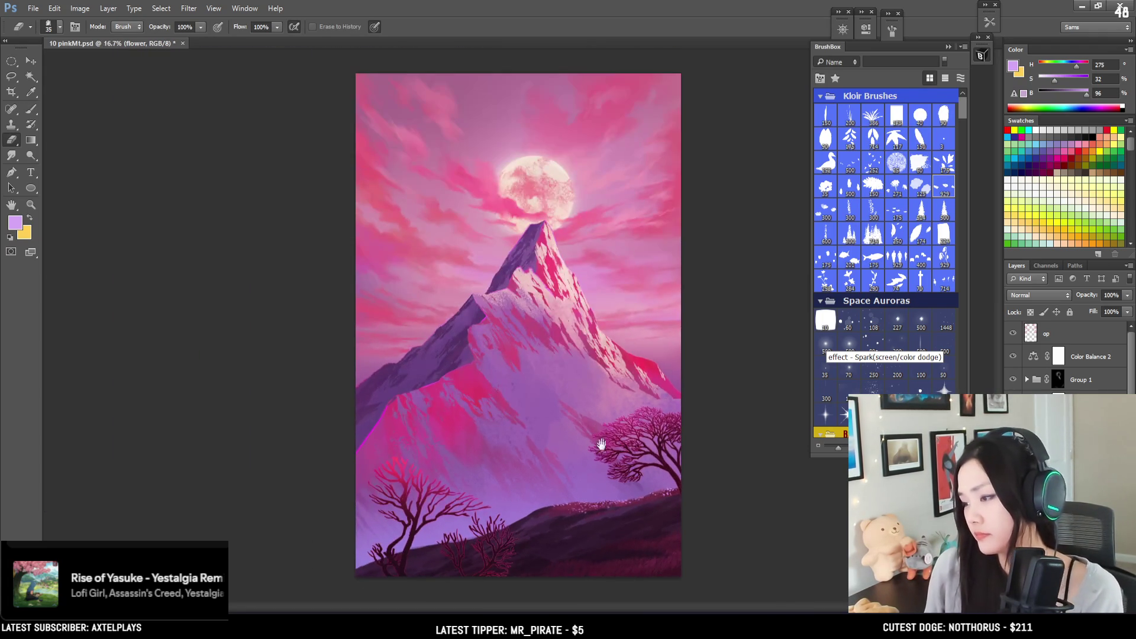
# Step: Nudge the brush larger, frame the peak and sky, and zoom out to 16.7% to view the whole painting
pyautogui.hotkey('ctrl', '+')
pyautogui.scroll(-5, 431, 373)
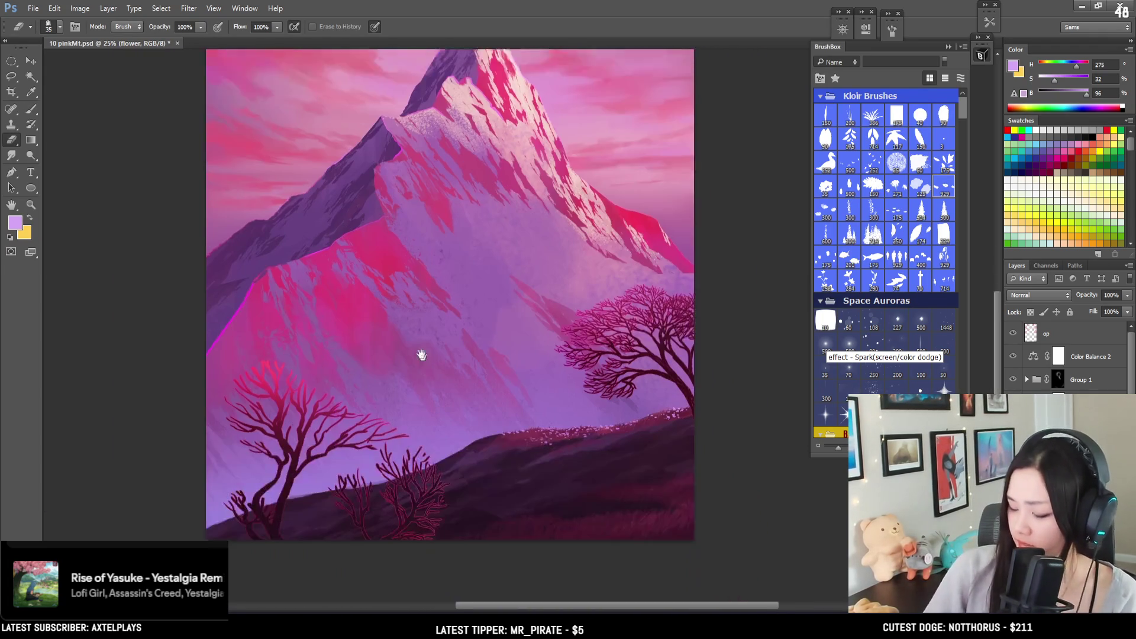
pyautogui.press('b')
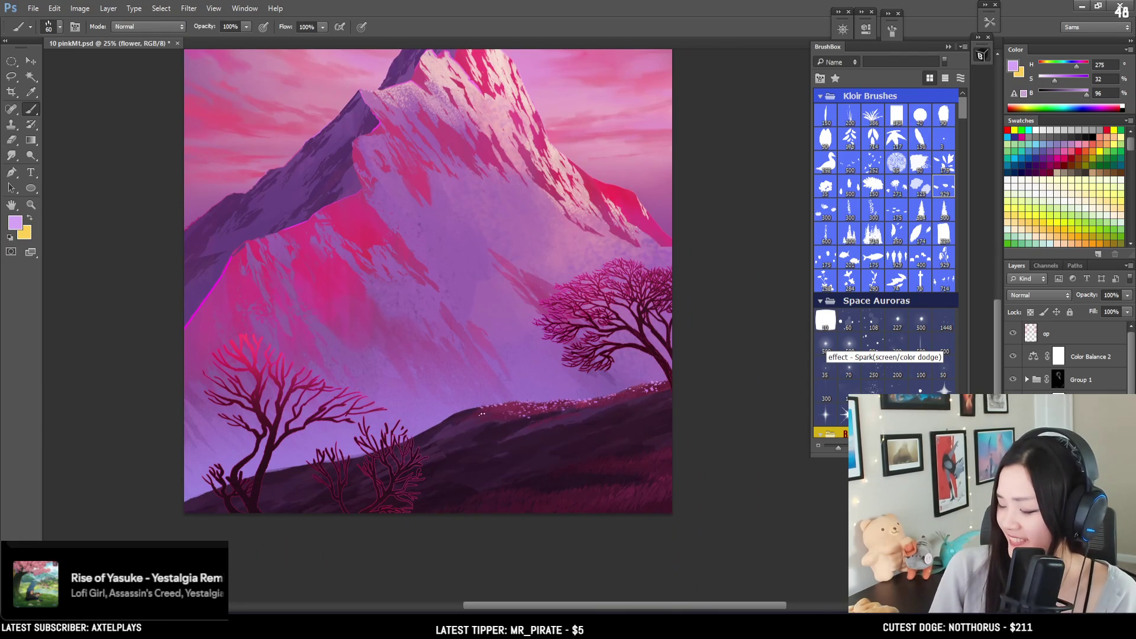
pyautogui.press(']')
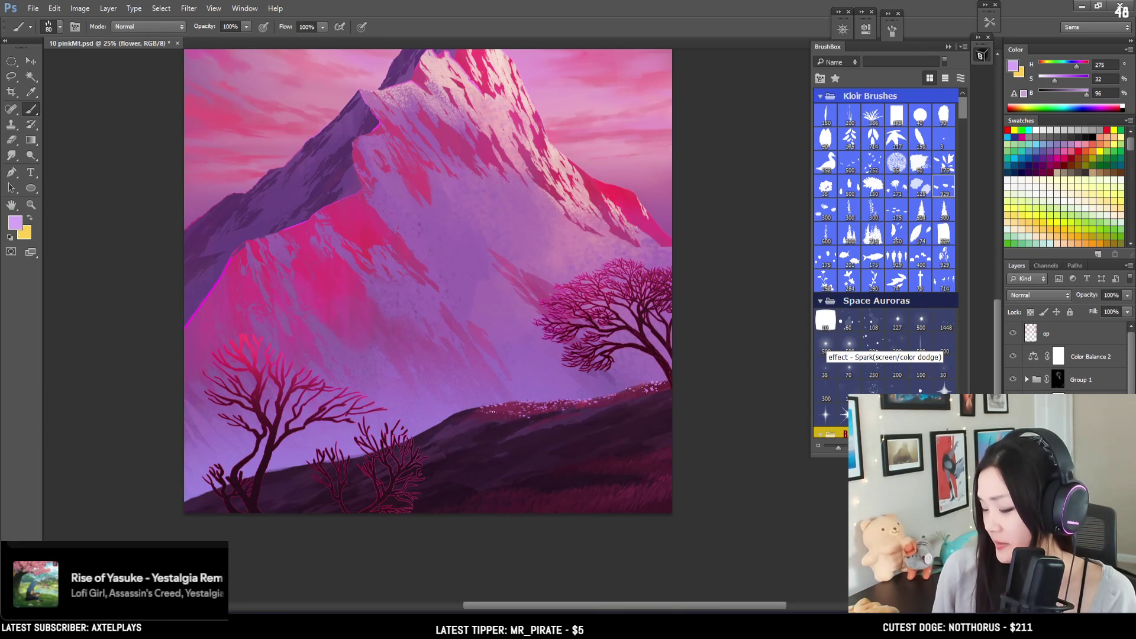
pyautogui.moveTo(532, 366)
pyautogui.mouseDown()
pyautogui.moveTo(446, 507)
pyautogui.moveTo(497, 449)
pyautogui.moveTo(466, 445)
pyautogui.mouseUp()
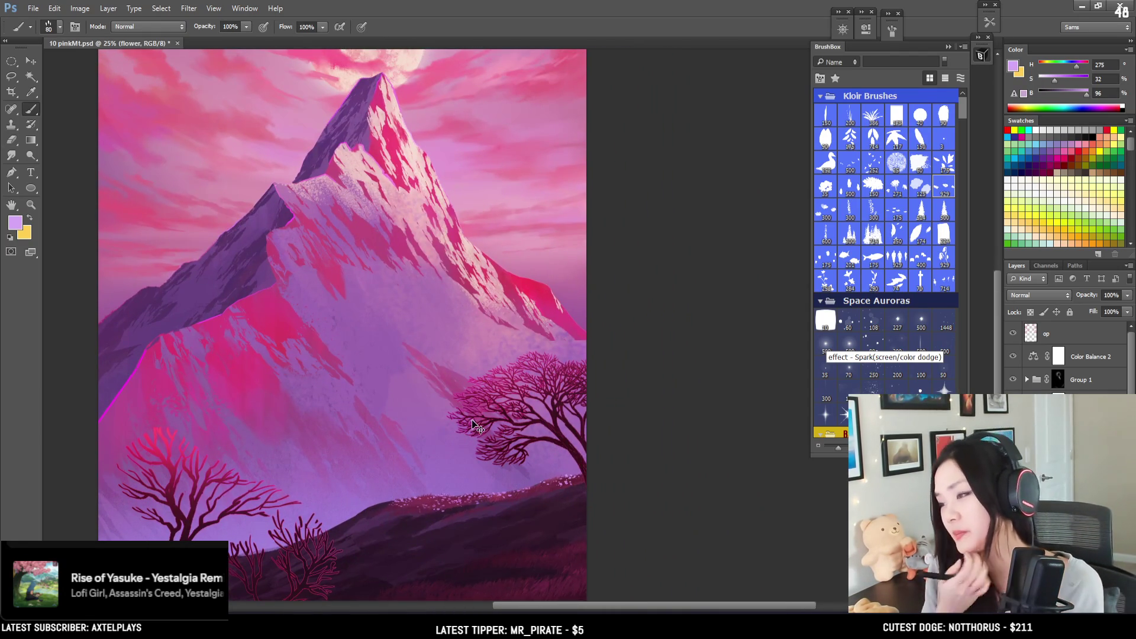
pyautogui.hotkey('ctrl', '-')
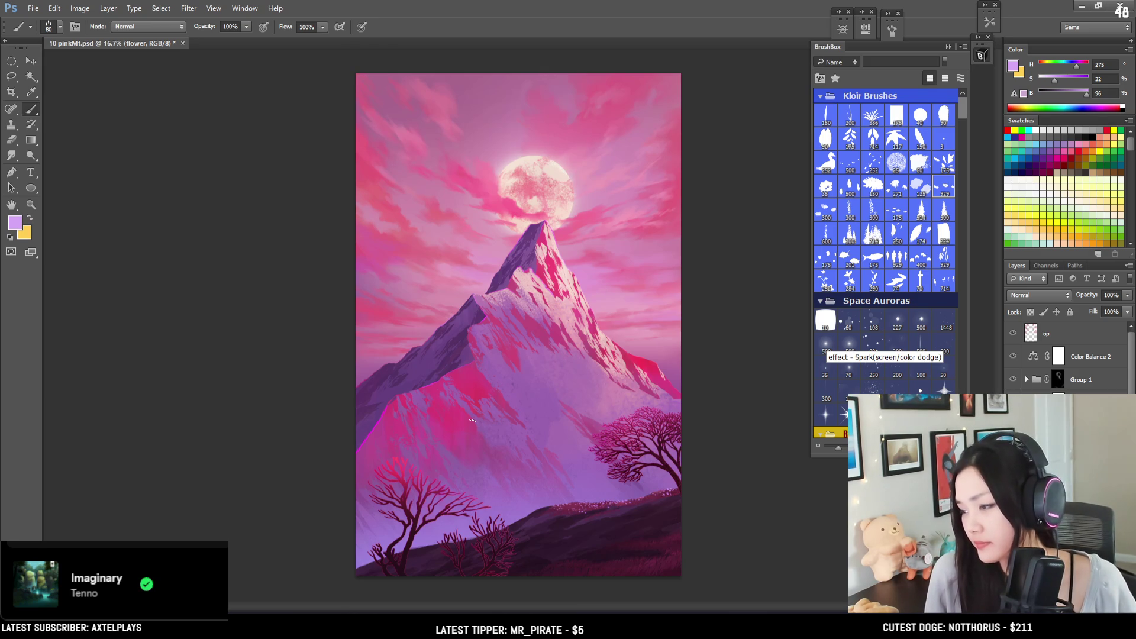
pyautogui.press(']')
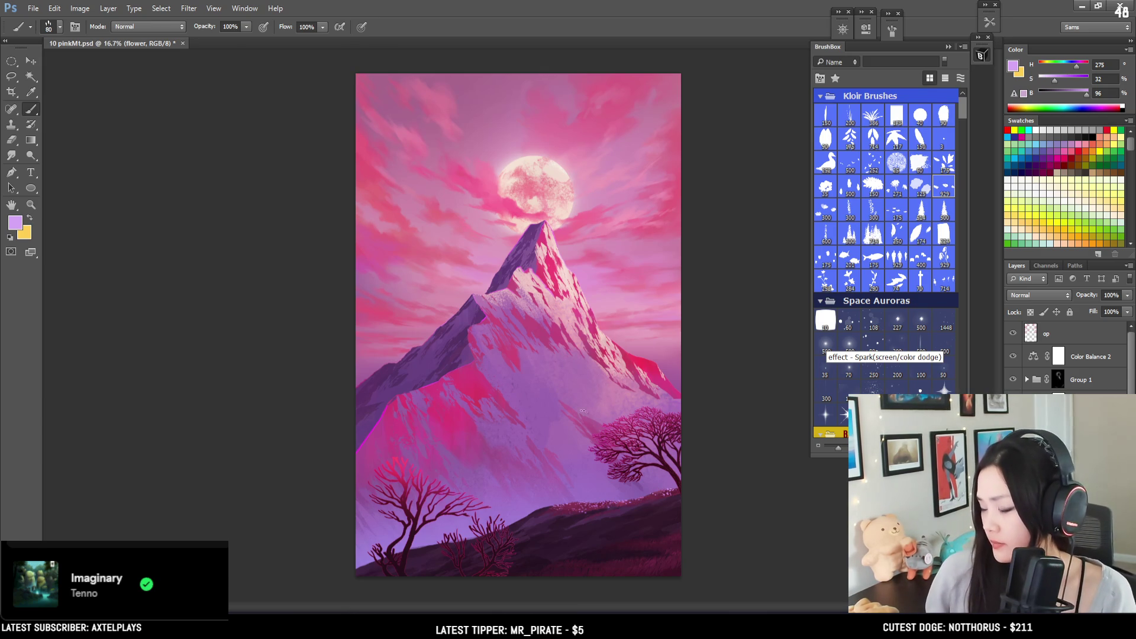
pyautogui.press(']')
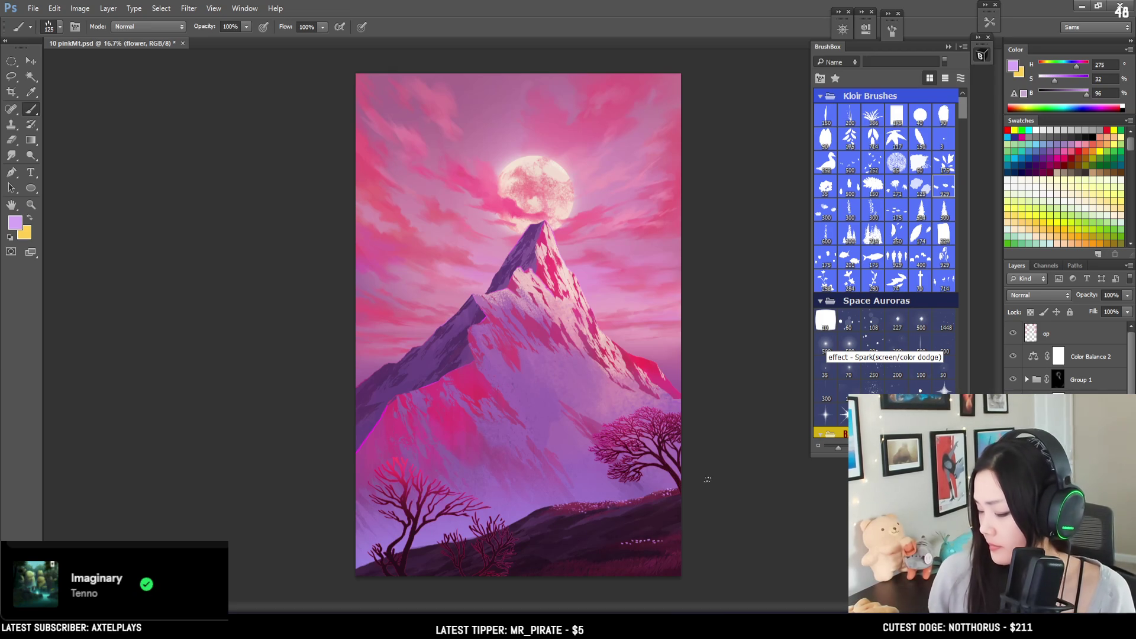
pyautogui.press(']')
pyautogui.press(']')
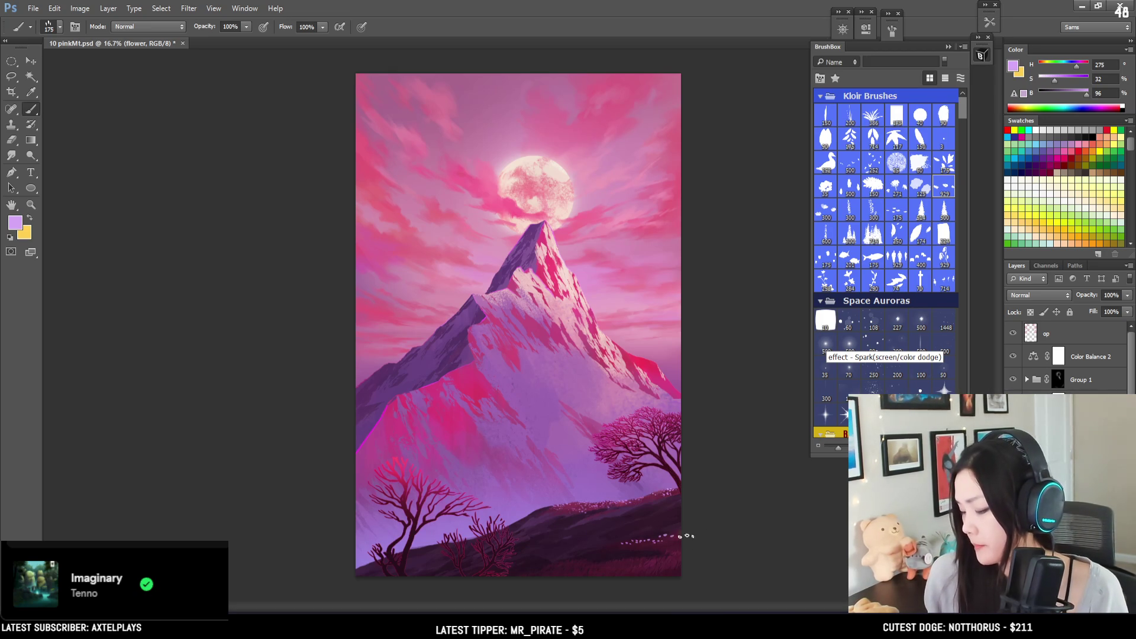
pyautogui.press('e')
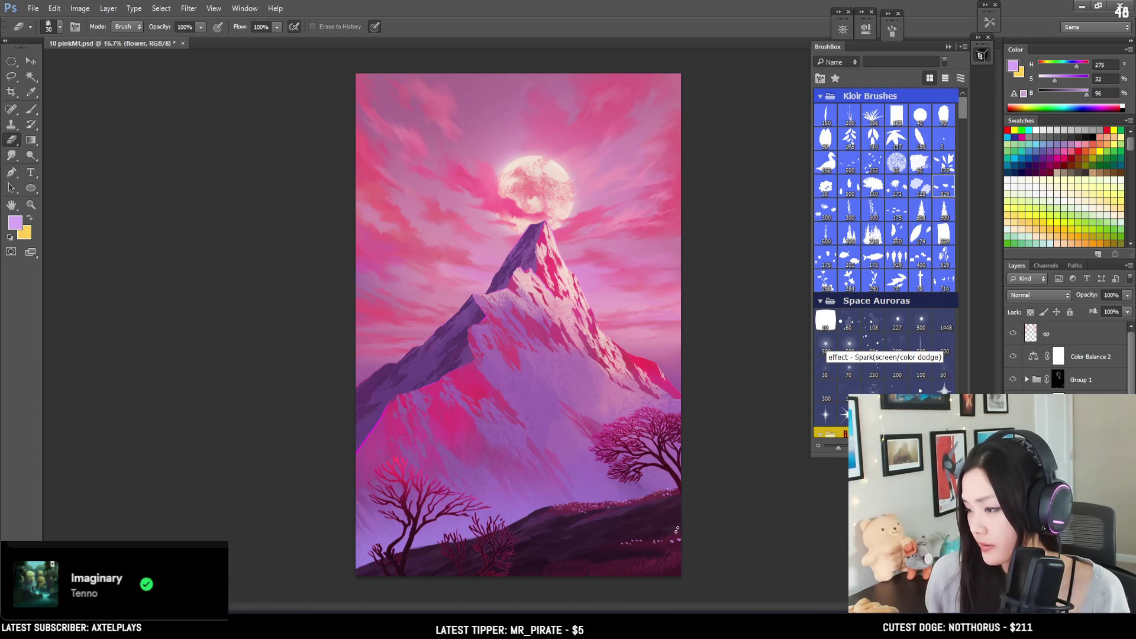
pyautogui.press('b')
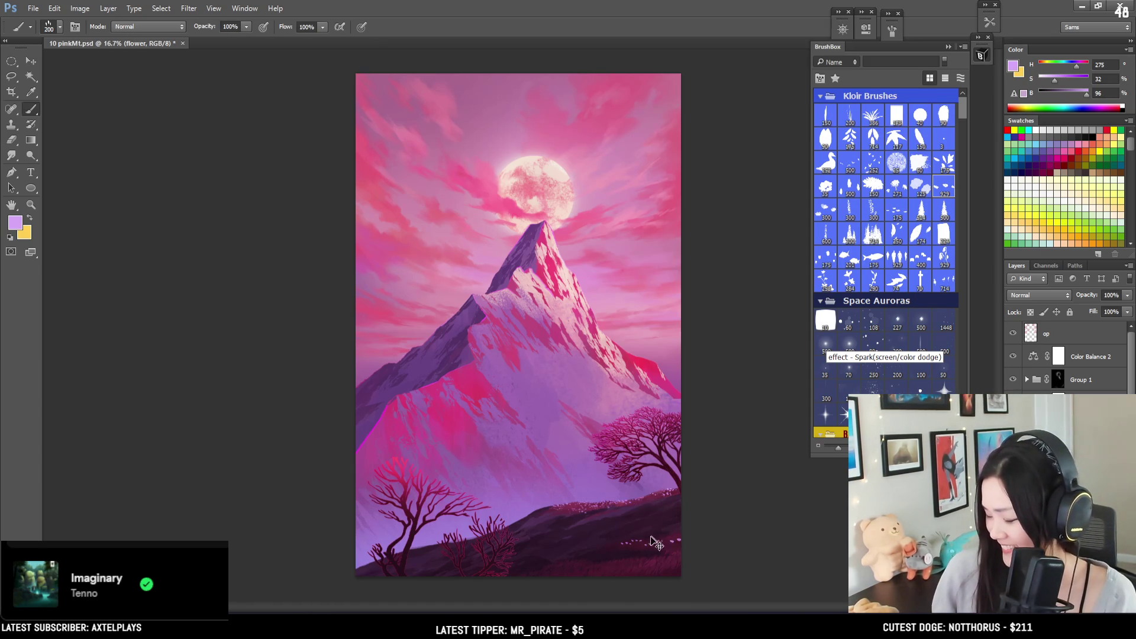
pyautogui.press('e')
pyautogui.press('[')
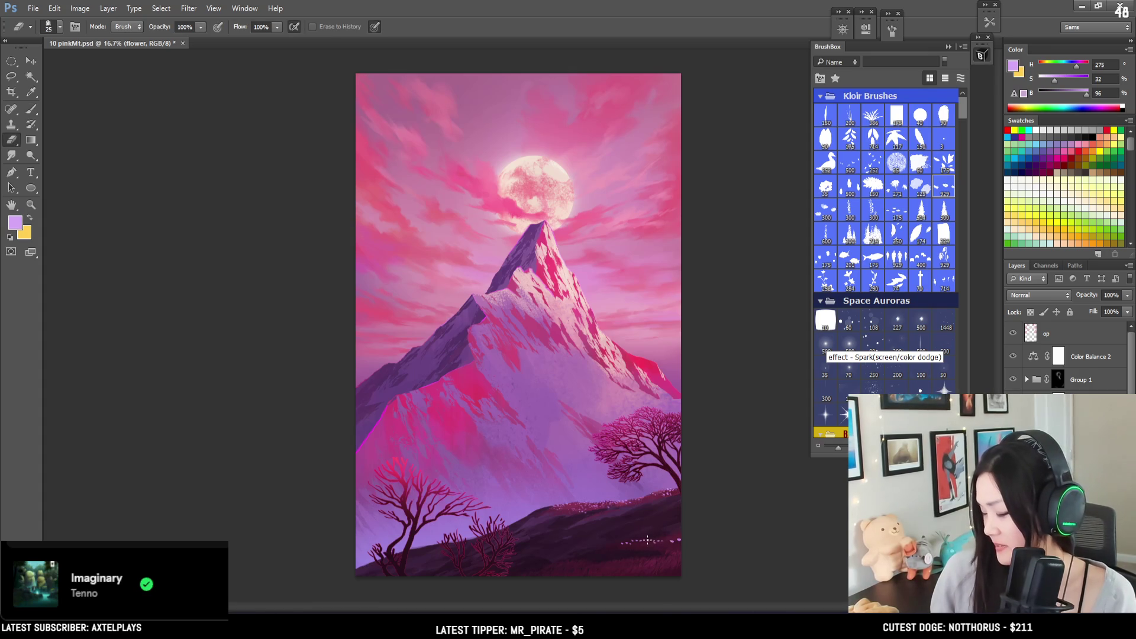
pyautogui.press(']')
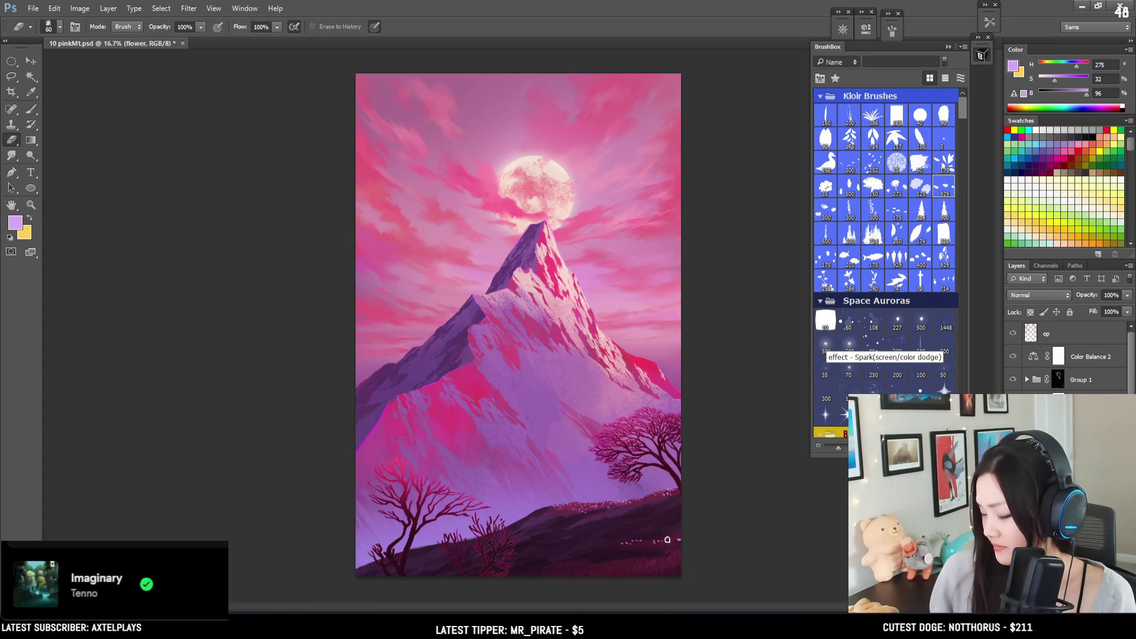
pyautogui.press('b')
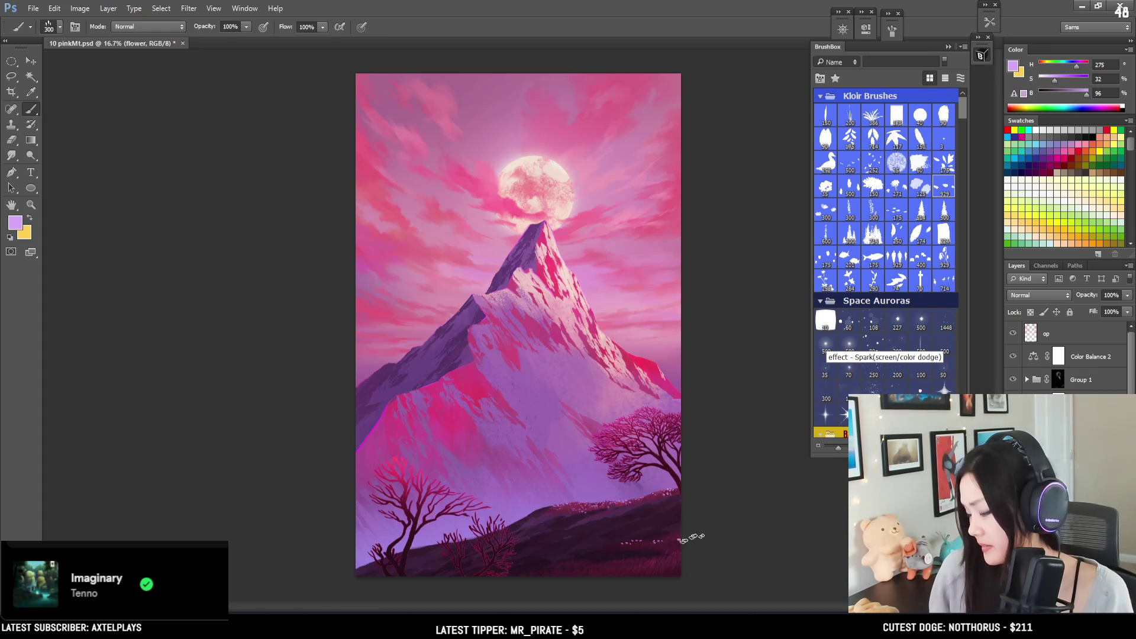
pyautogui.press('e')
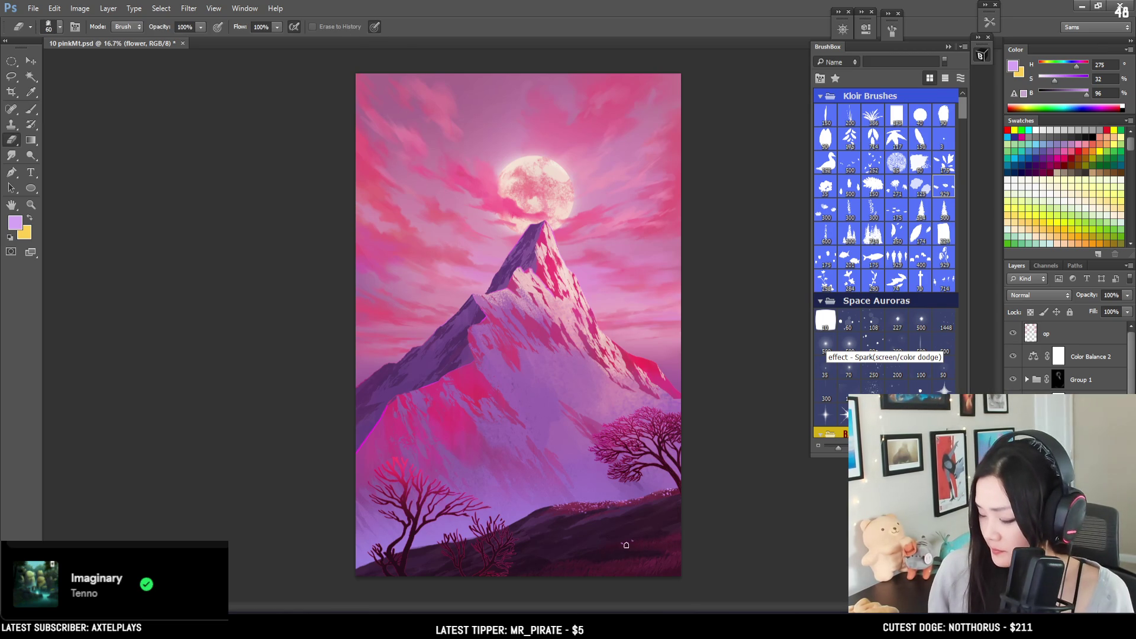
pyautogui.press('b')
pyautogui.moveTo(629, 544); pyautogui.dragTo(646, 544)
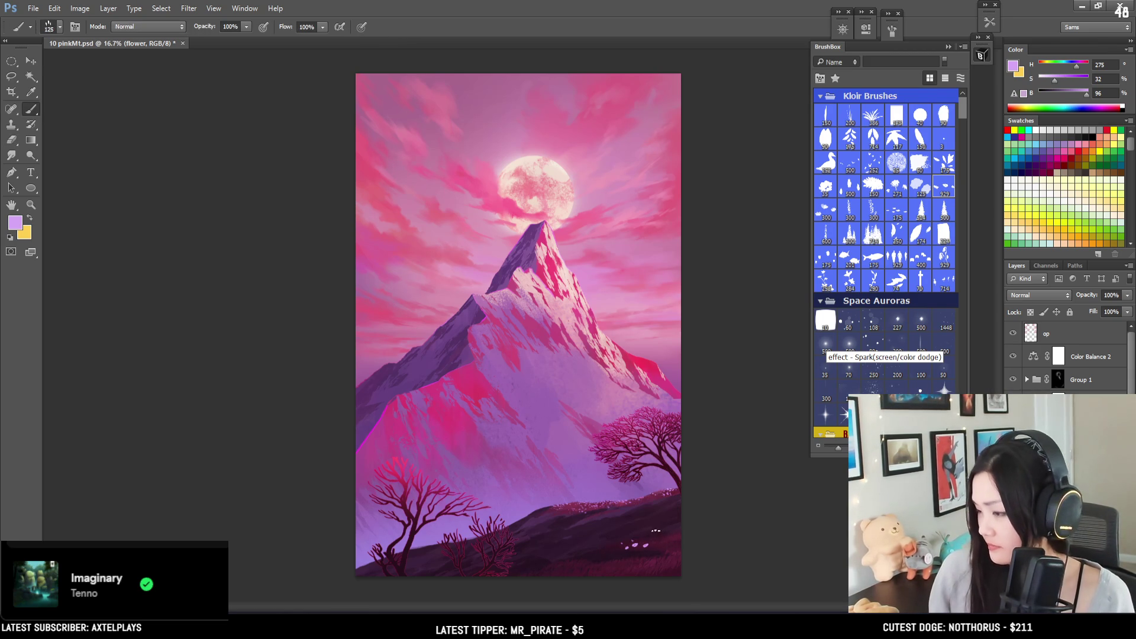
pyautogui.hotkey('ctrl', 'z')
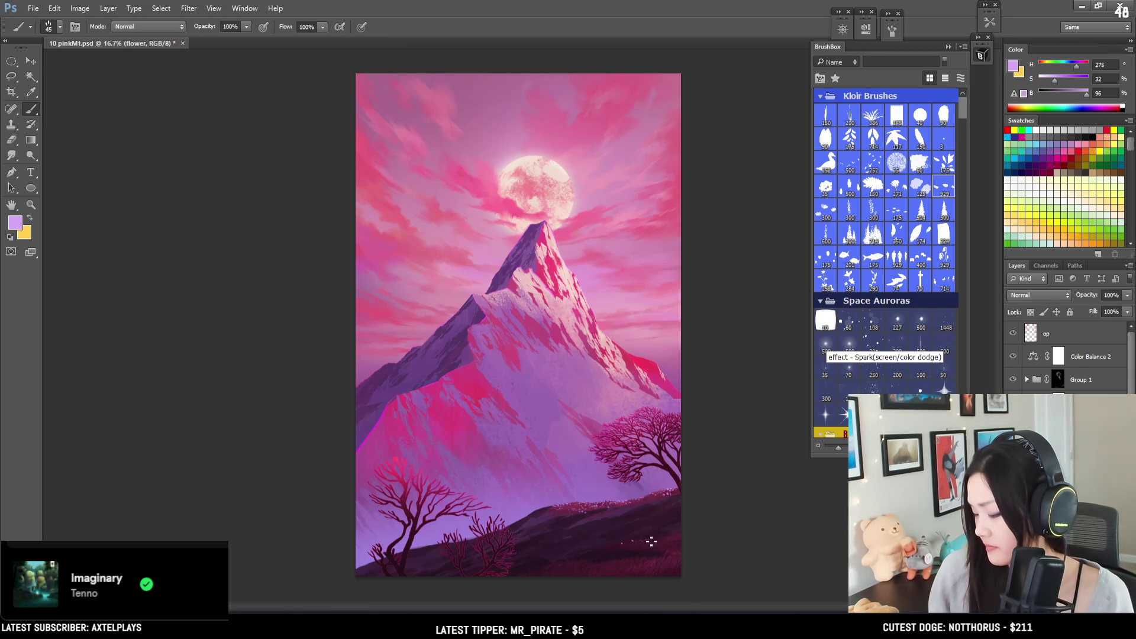
pyautogui.press(']')
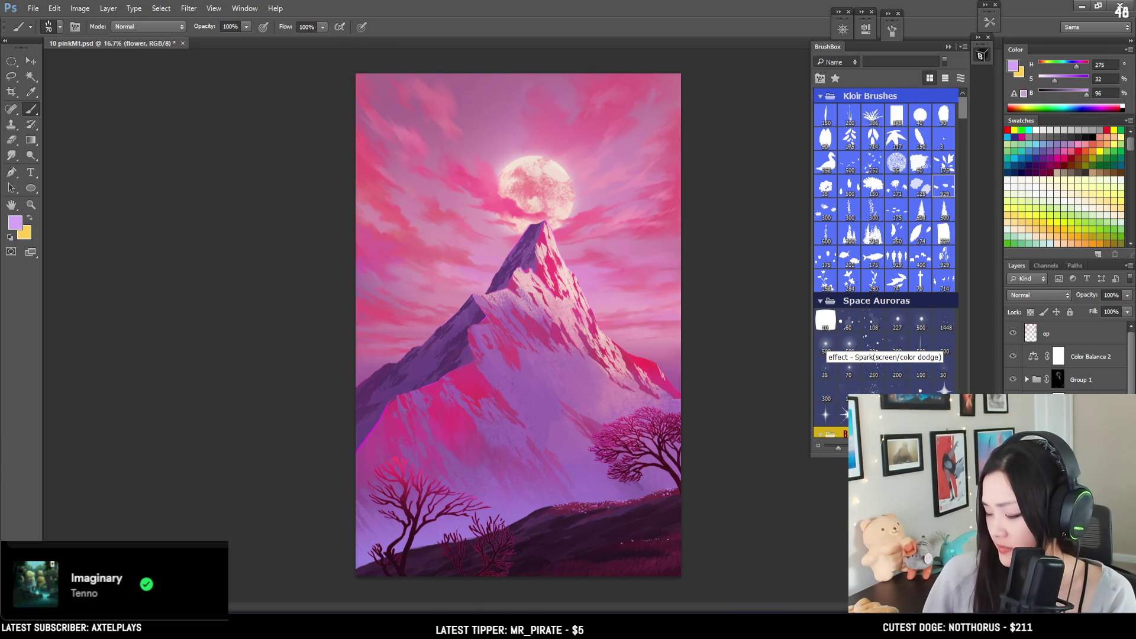
pyautogui.hotkey('ctrl', '+')
pyautogui.moveTo(588, 481); pyautogui.dragTo(490, 285)
# Step: Set the brush size to 100, then 50, and switch to the eraser
pyautogui.press(']')
pyautogui.press(']')
pyautogui.press(']')
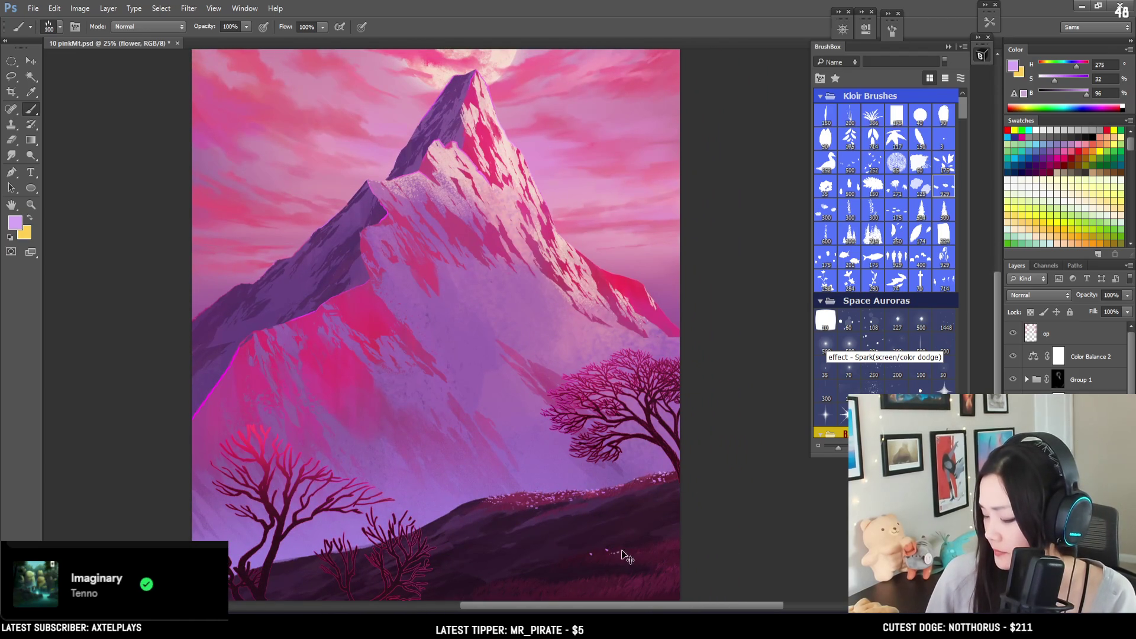
pyautogui.press(']')
pyautogui.press(']')
pyautogui.press(']')
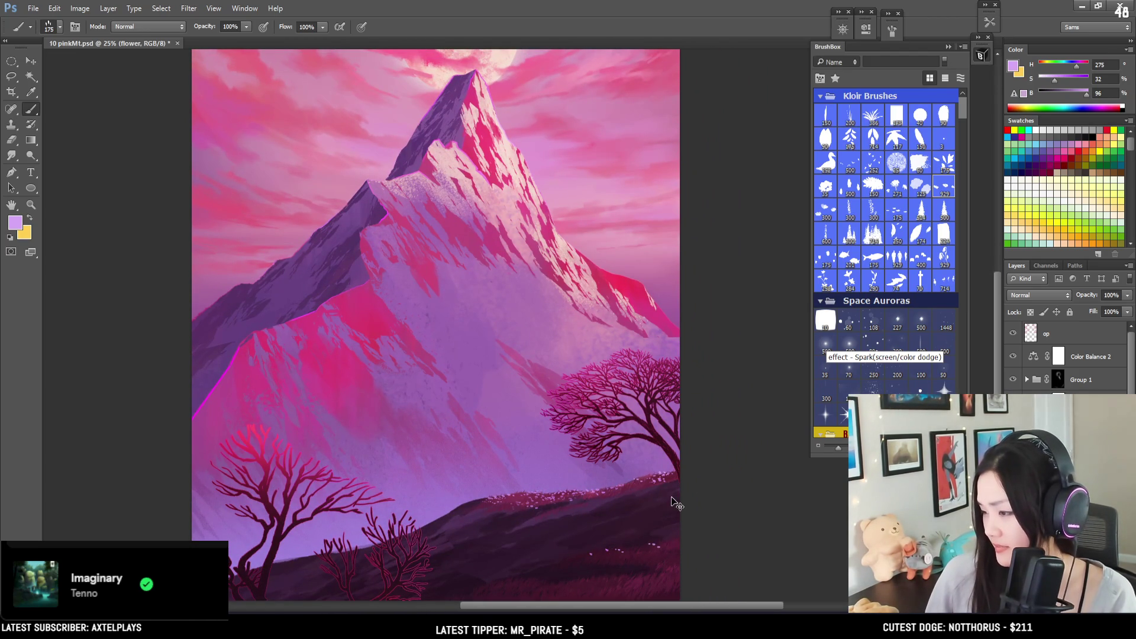
pyautogui.press('[')
pyautogui.press('[')
pyautogui.press('[')
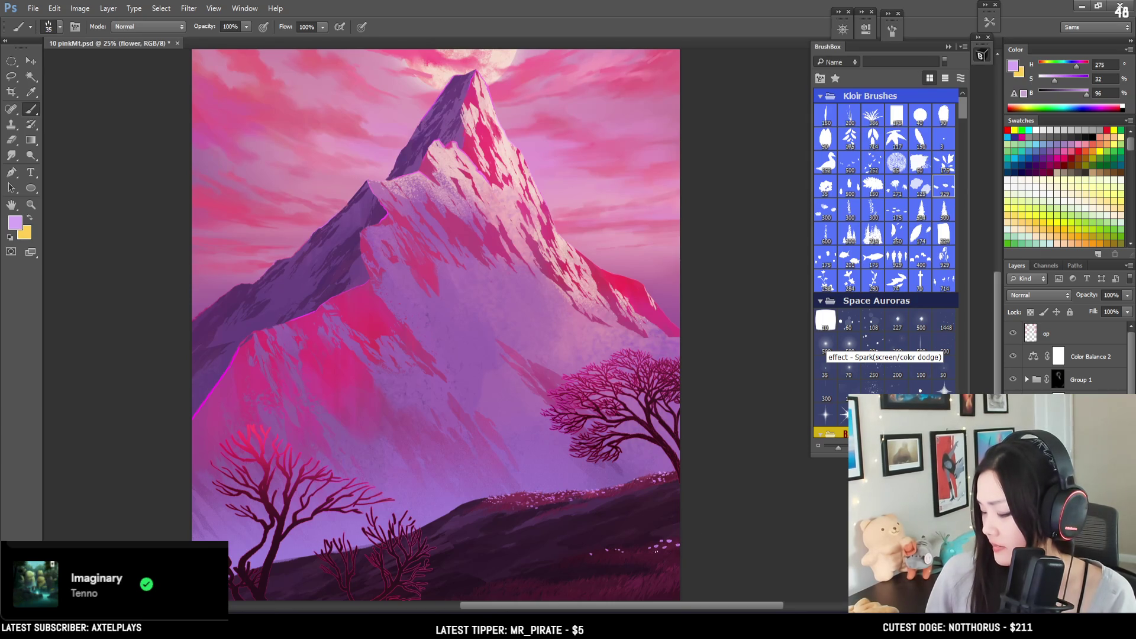
pyautogui.press('e')
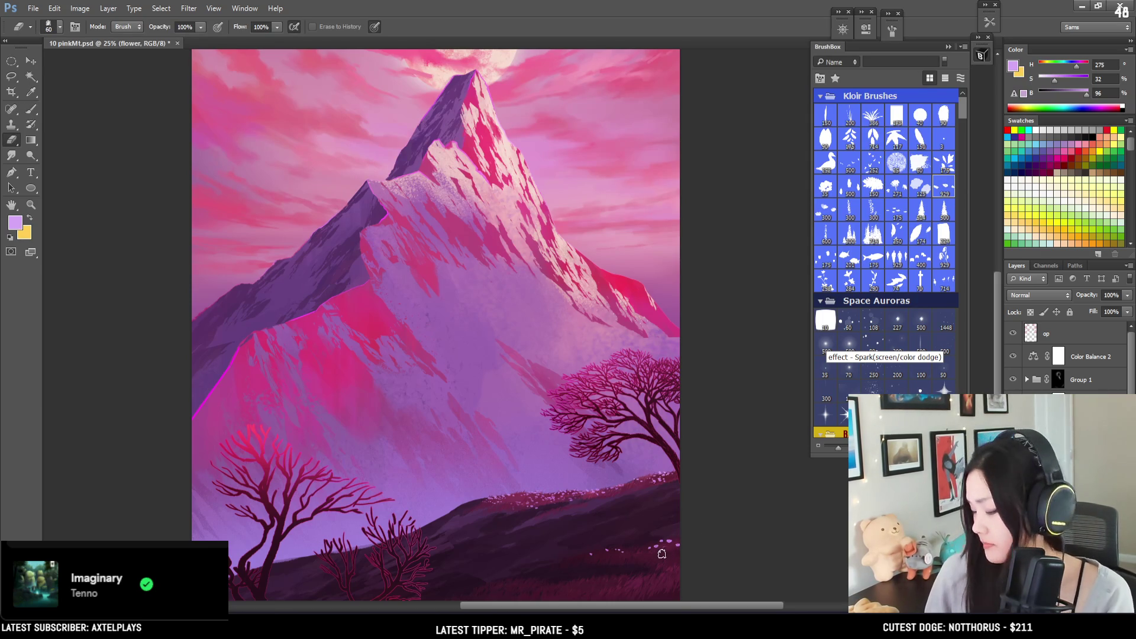
# Step: Lasso the lower-right meadow sparkles and scale them down to about 84%
pyautogui.press('l')
pyautogui.moveTo(701, 533); pyautogui.dragTo(712, 592)
pyautogui.moveTo(711, 520)
pyautogui.mouseDown()
pyautogui.moveTo(688, 516)
pyautogui.moveTo(551, 562)
pyautogui.moveTo(732, 513)
pyautogui.moveTo(713, 520)
pyautogui.moveTo(727, 518)
pyautogui.moveTo(702, 550)
pyautogui.moveTo(677, 475)
pyautogui.mouseUp()
pyautogui.hotkey('ctrl', 't')
pyautogui.press('Return')
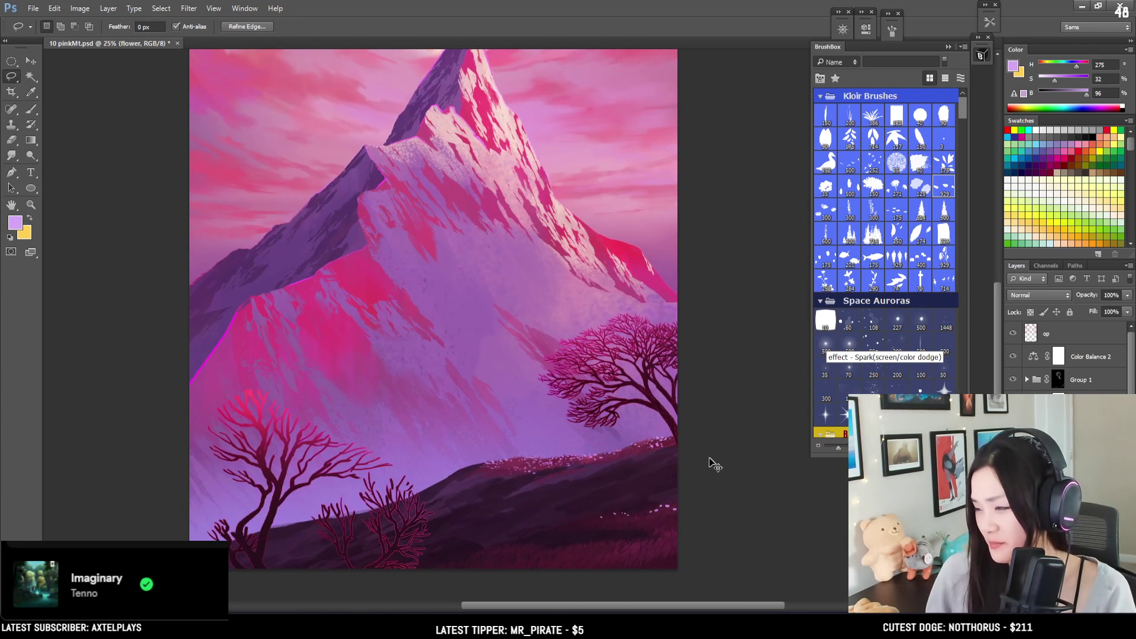
# Step: Zoom out to 16.7%, switch to the Brush and bring up the Paramount logo history page
pyautogui.scroll(-1, 708, 458)
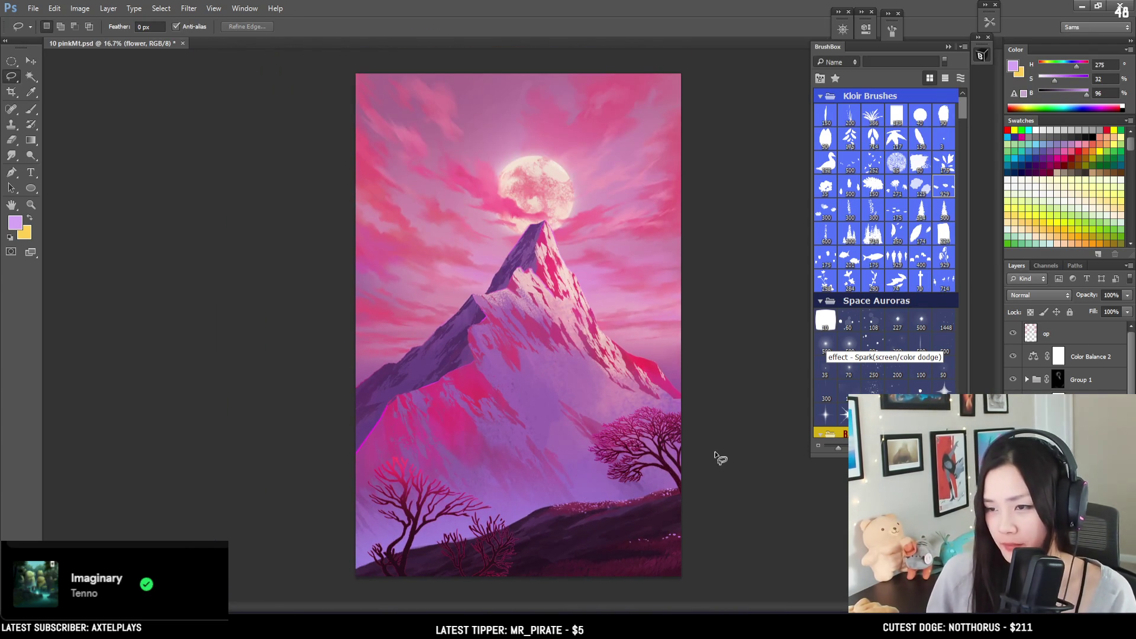
pyautogui.press('b')
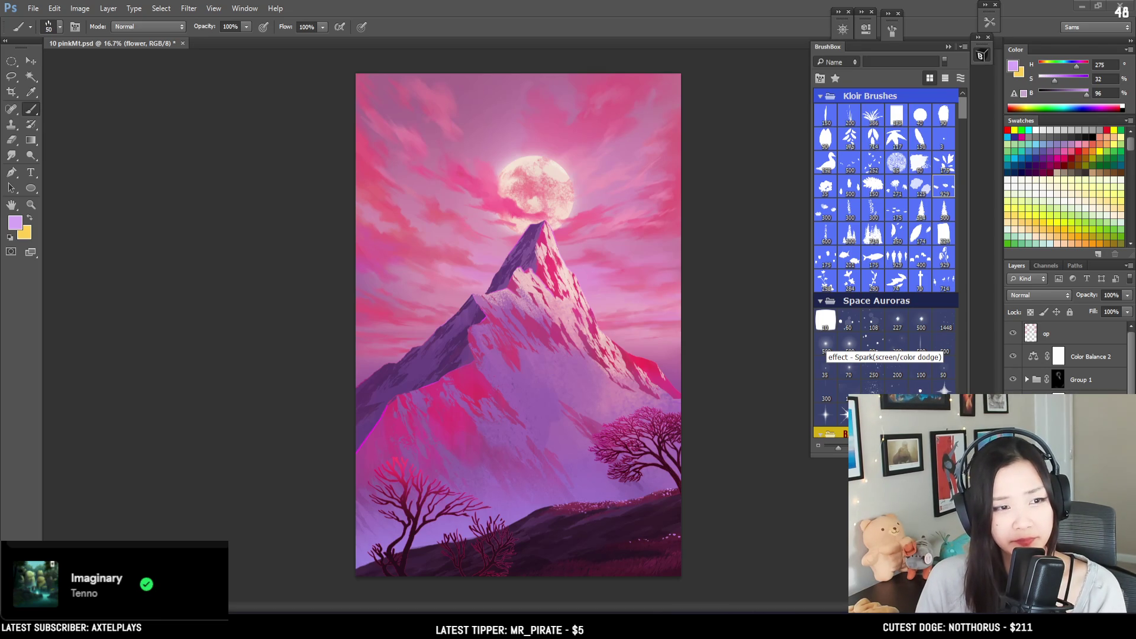
pyautogui.hotkey('alt', 'Tab')
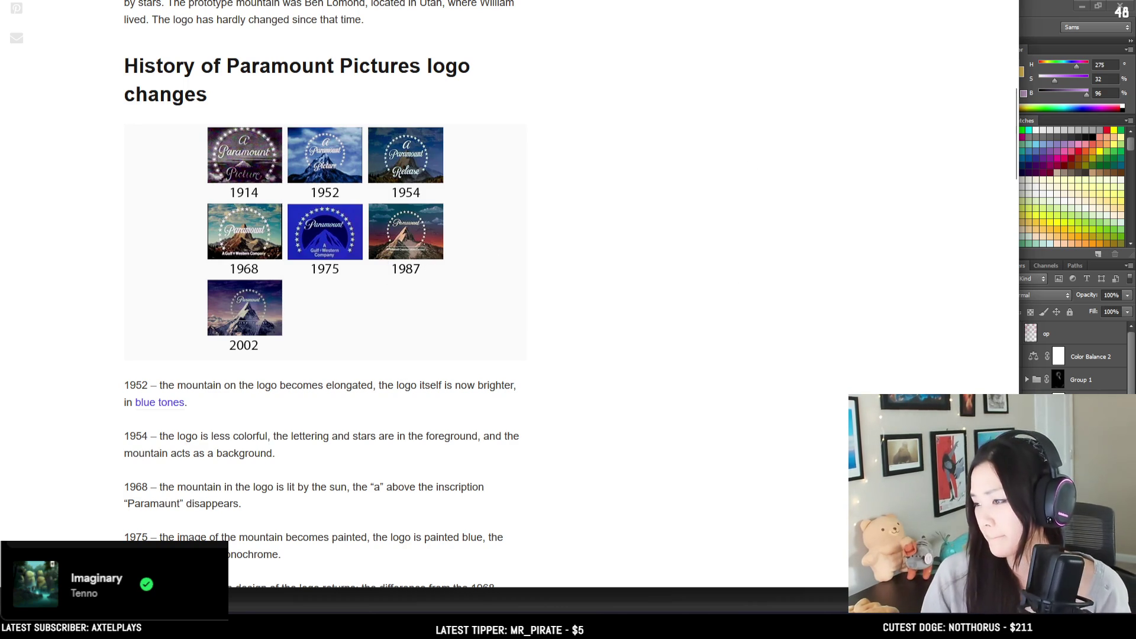
# Step: Leave the Paramount logo page and return to the pink mountain painting in Photoshop
pyautogui.hotkey('alt', 'Tab')
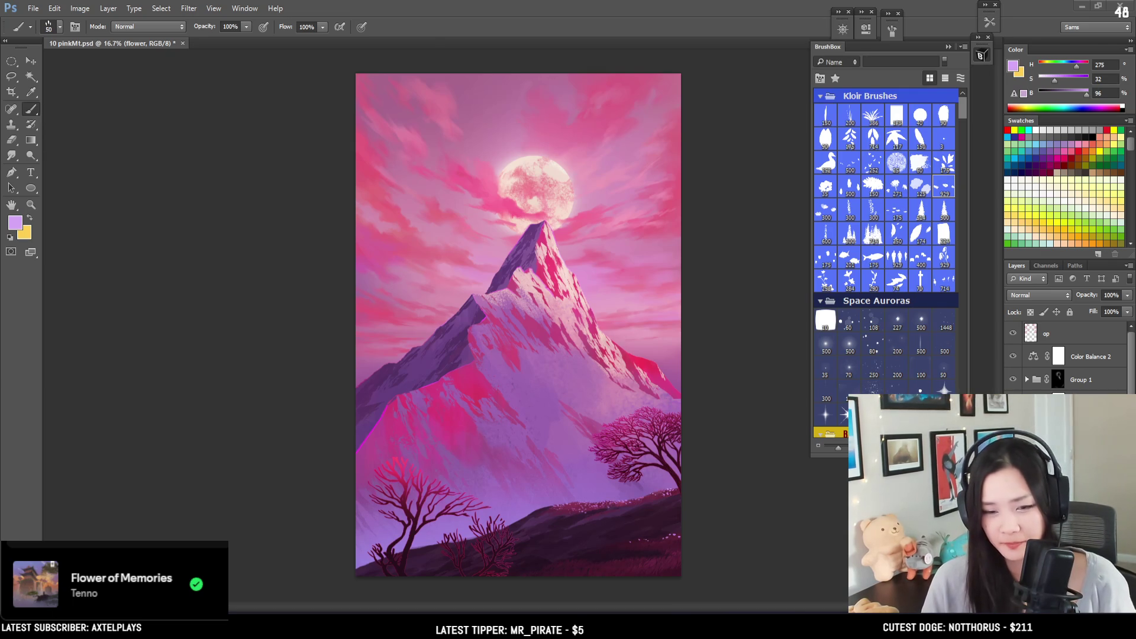
# Step: Stamp white flower dabs along the lower slope at brush sizes 70 and 125
pyautogui.scroll(1, 569, 255)
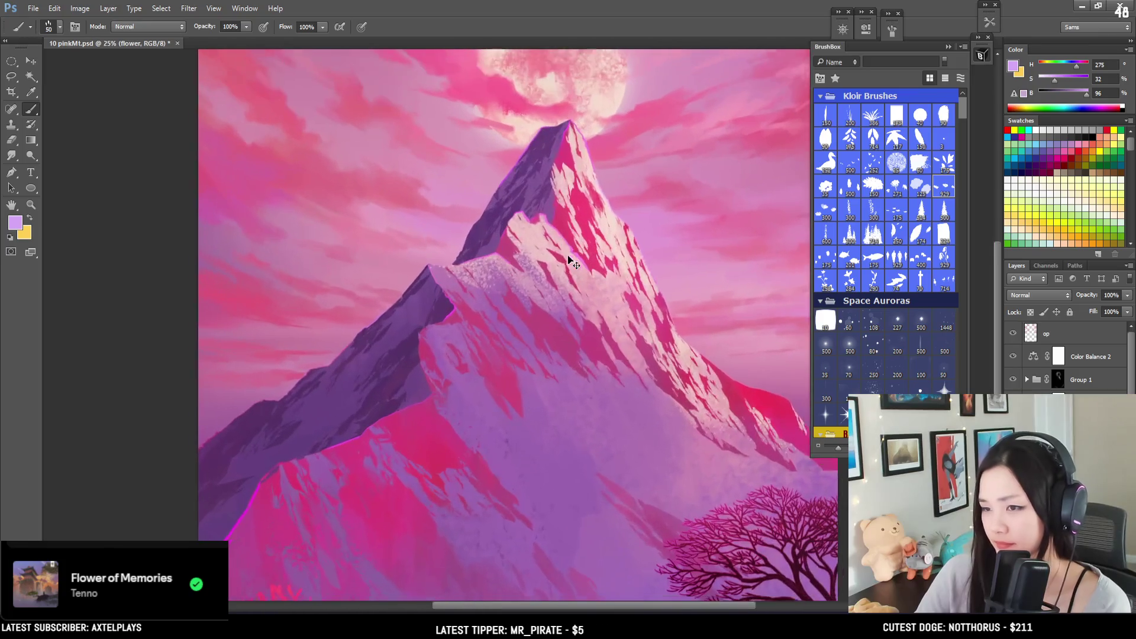
pyautogui.moveTo(569, 255)
pyautogui.mouseDown()
pyautogui.moveTo(556, 331)
pyautogui.moveTo(521, 234)
pyautogui.mouseUp()
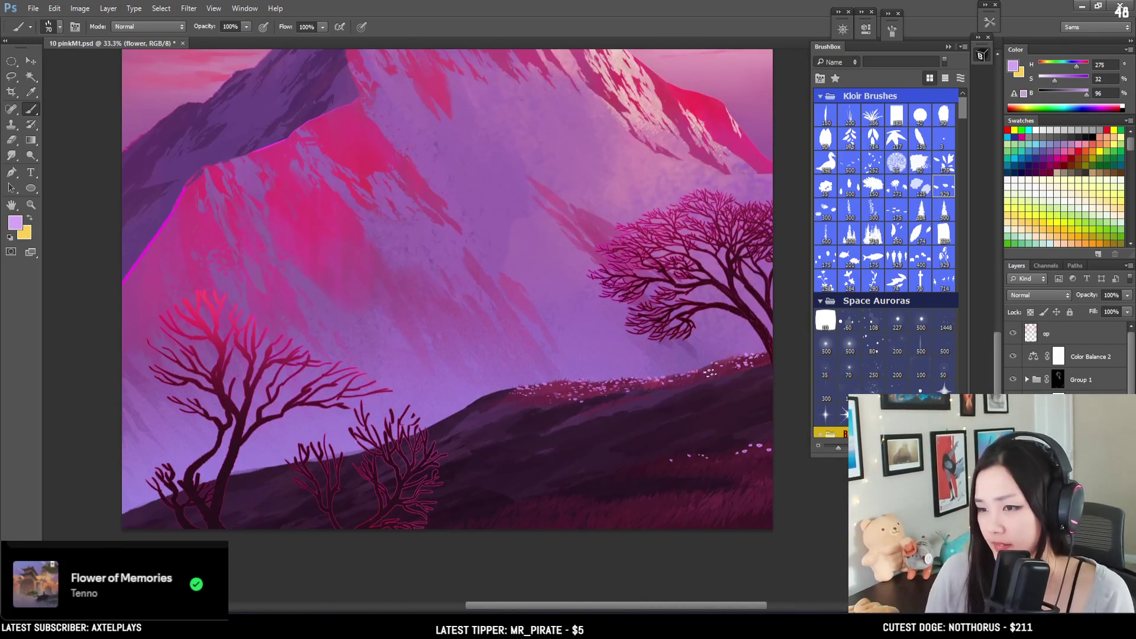
pyautogui.press(']')
pyautogui.press(']')
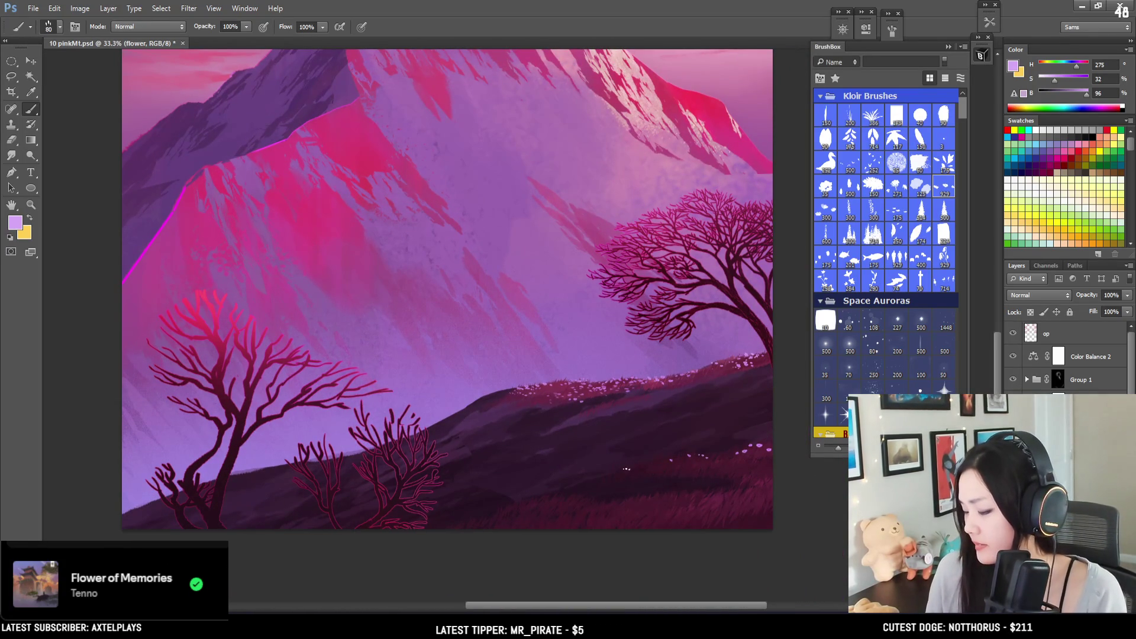
pyautogui.click(638, 468)
pyautogui.click(656, 468)
pyautogui.click(678, 465)
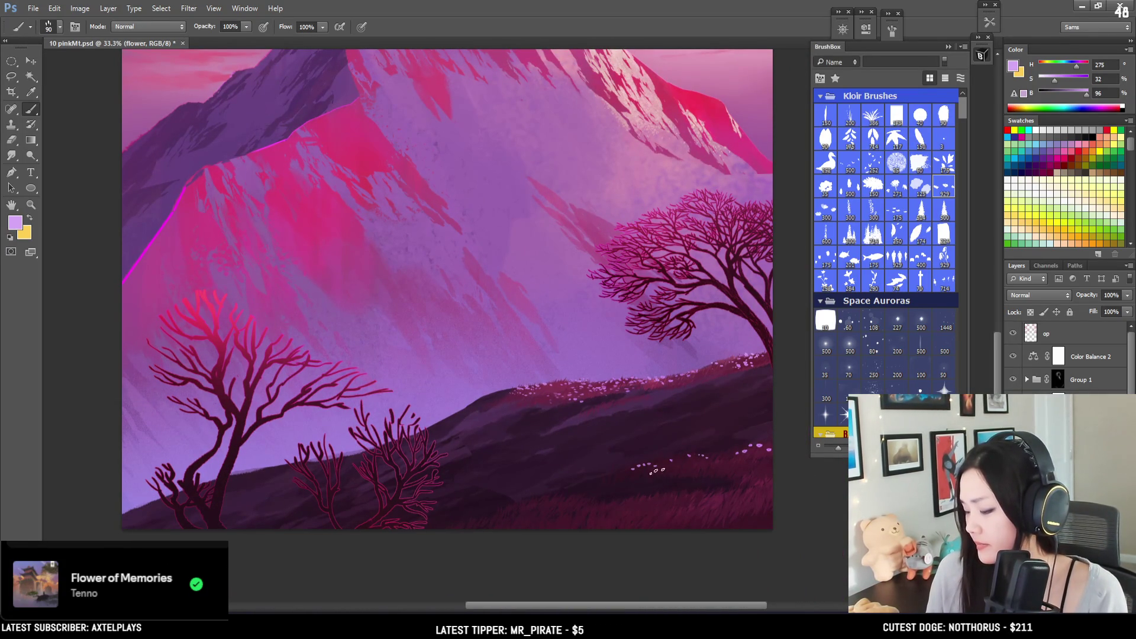
pyautogui.press(']')
pyautogui.press(']')
pyautogui.click(680, 468)
pyautogui.click(704, 469)
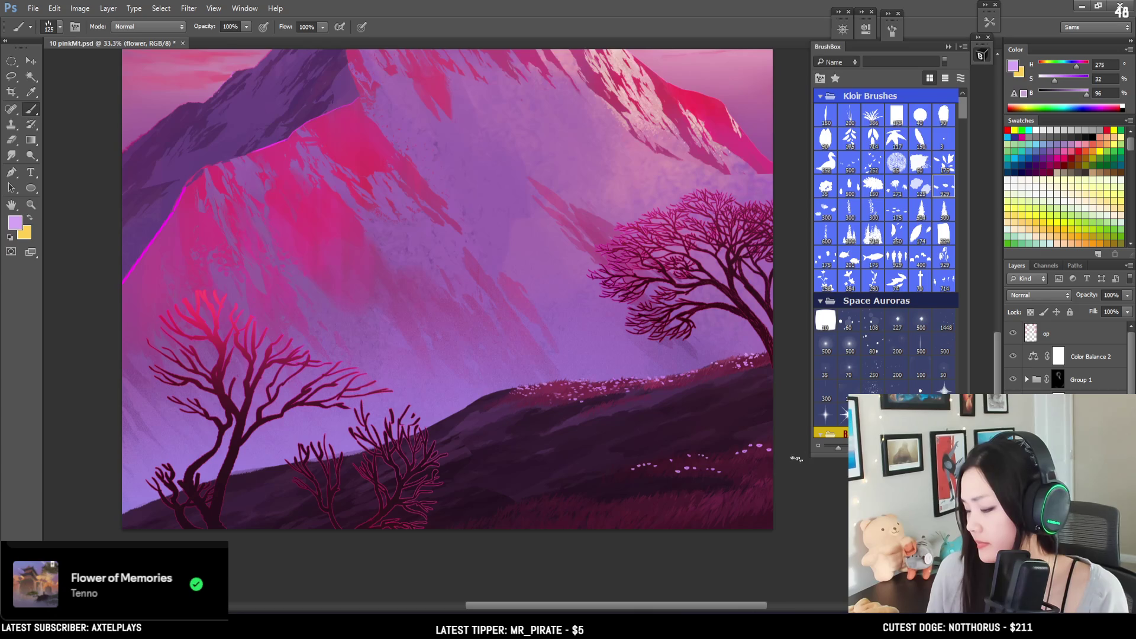
pyautogui.click(744, 471)
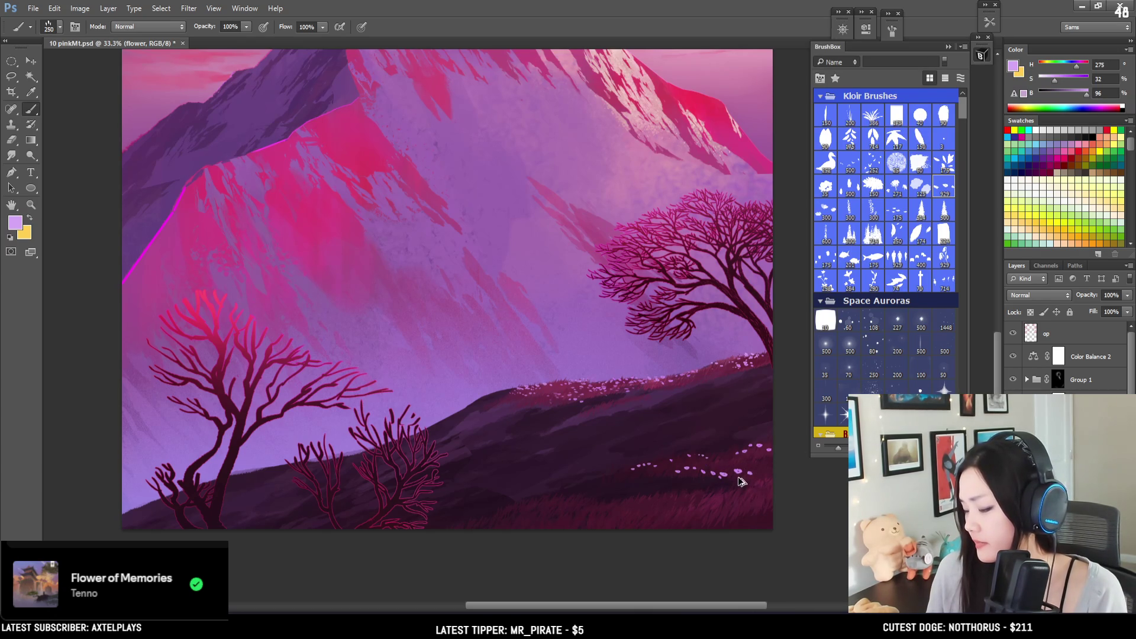
# Step: Paint a row of flower dabs on the lower-right hill at size 150, then undo it
pyautogui.press('e')
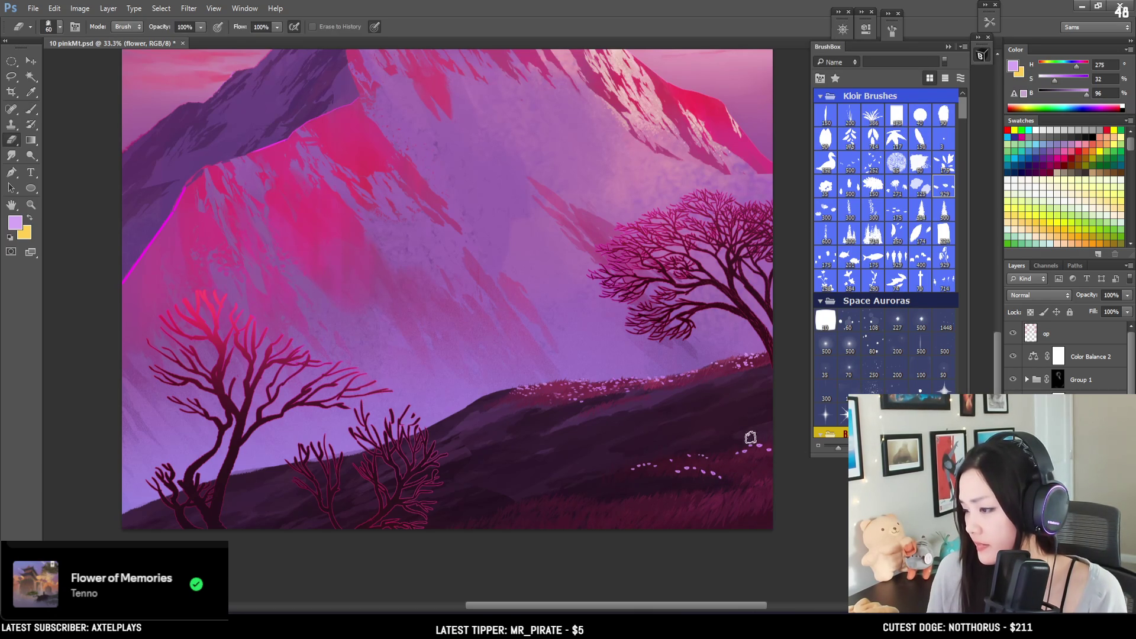
pyautogui.press('b')
pyautogui.press(']')
pyautogui.press(']')
pyautogui.press(']')
pyautogui.moveTo(654, 507)
pyautogui.mouseDown()
pyautogui.moveTo(769, 501)
pyautogui.moveTo(685, 496)
pyautogui.moveTo(709, 506)
pyautogui.mouseUp()
pyautogui.press(']')
pyautogui.hotkey('ctrl', 'z')
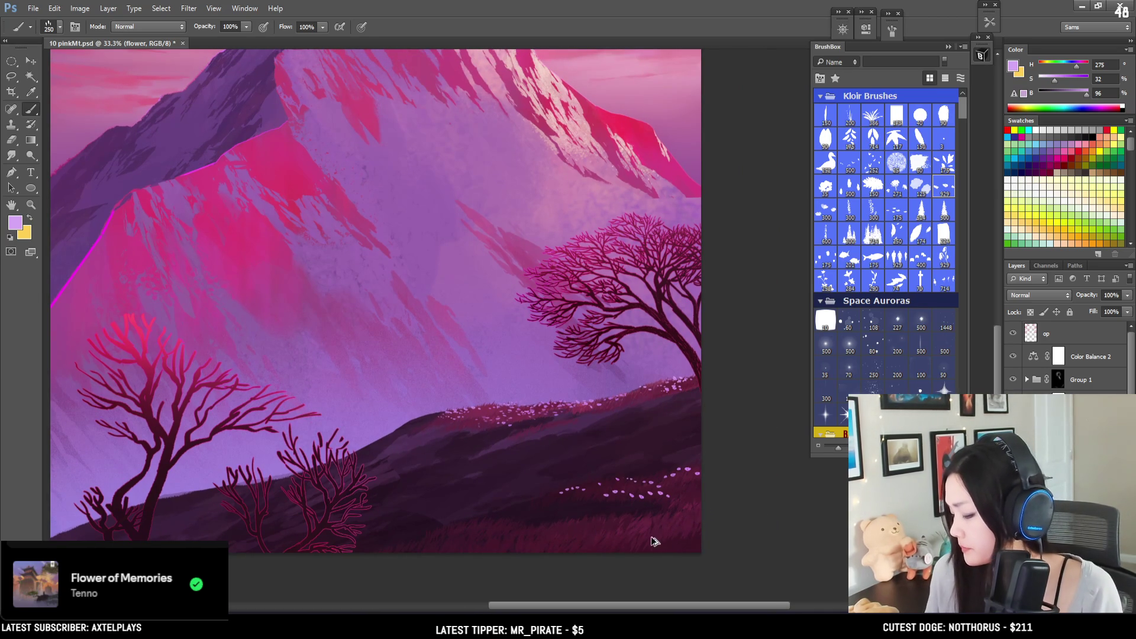
# Step: Stamp a few flower dabs on the hillside and paint a row of small flowers across it
pyautogui.press('e')
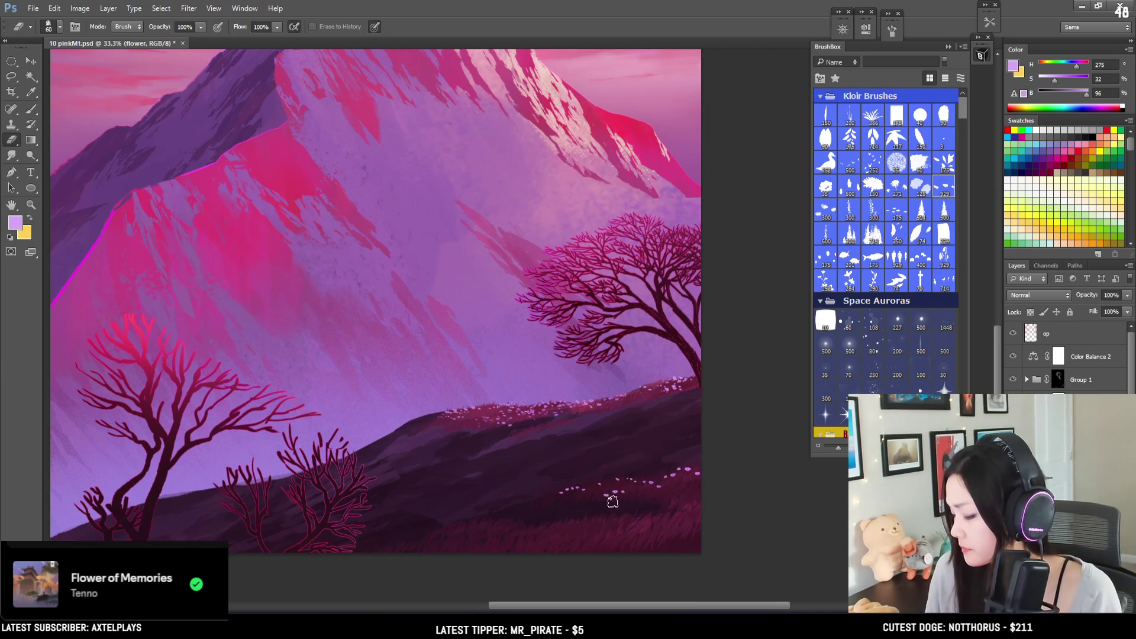
pyautogui.press('b')
pyautogui.press('[')
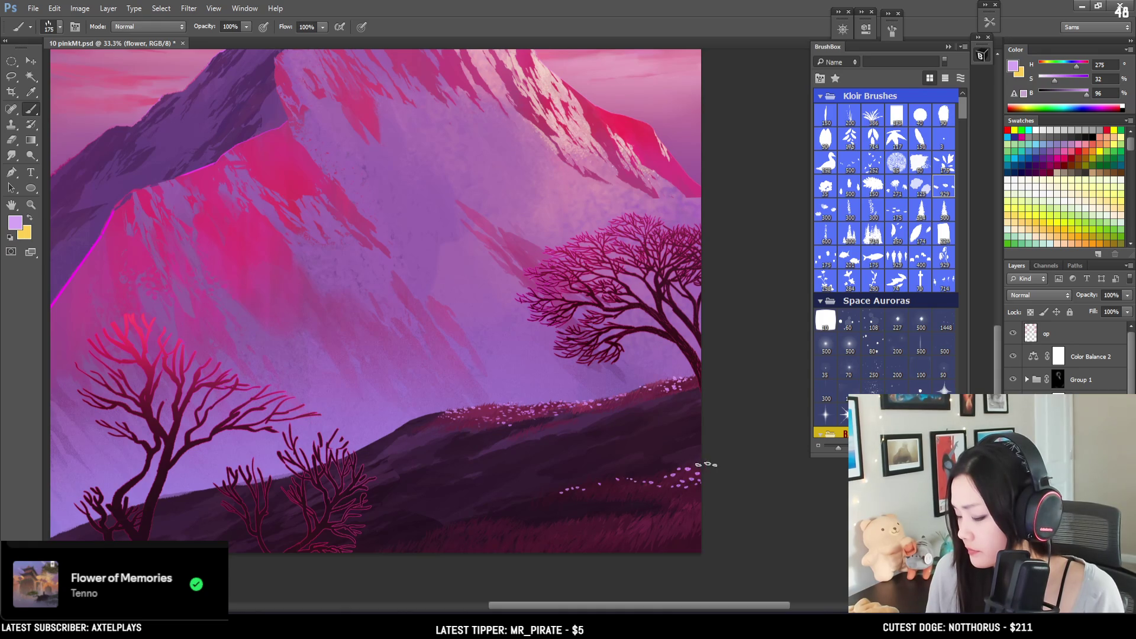
pyautogui.click(707, 493)
pyautogui.press('e')
pyautogui.press('b')
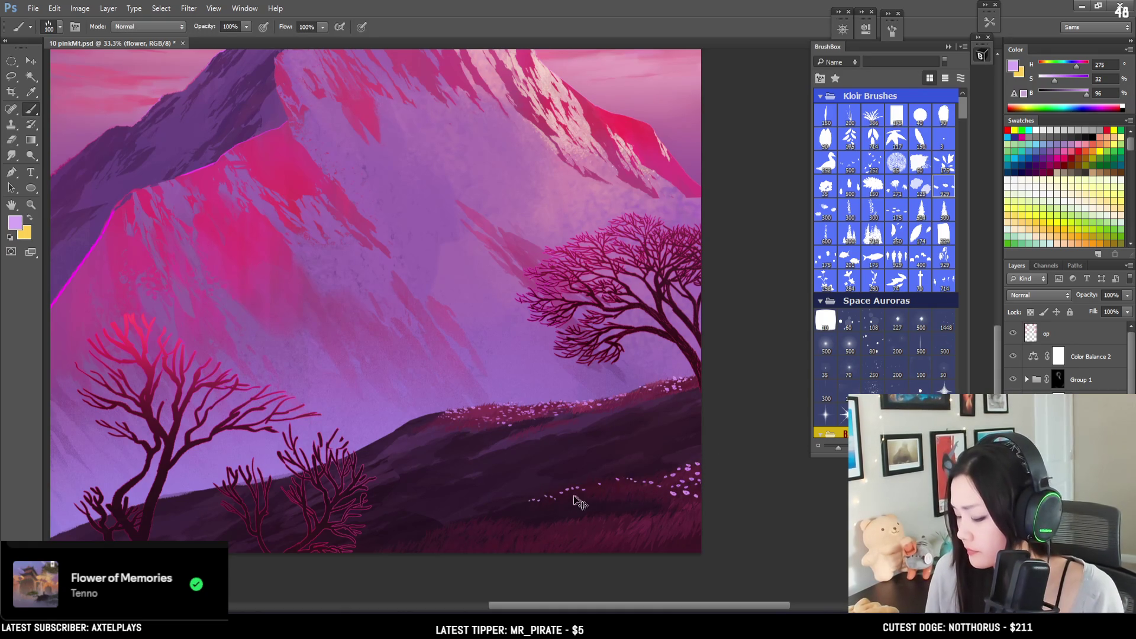
pyautogui.moveTo(539, 499); pyautogui.dragTo(619, 493)
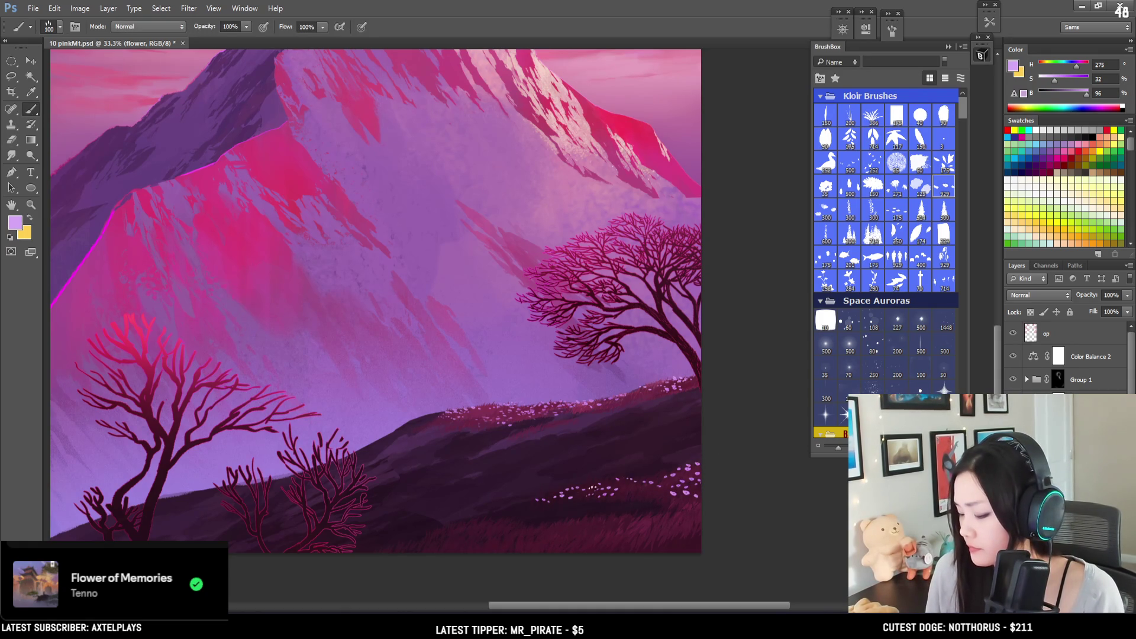
# Step: Dab pale pink blobs onto the lower-right flowers, then shrink the brush to 100
pyautogui.press('e')
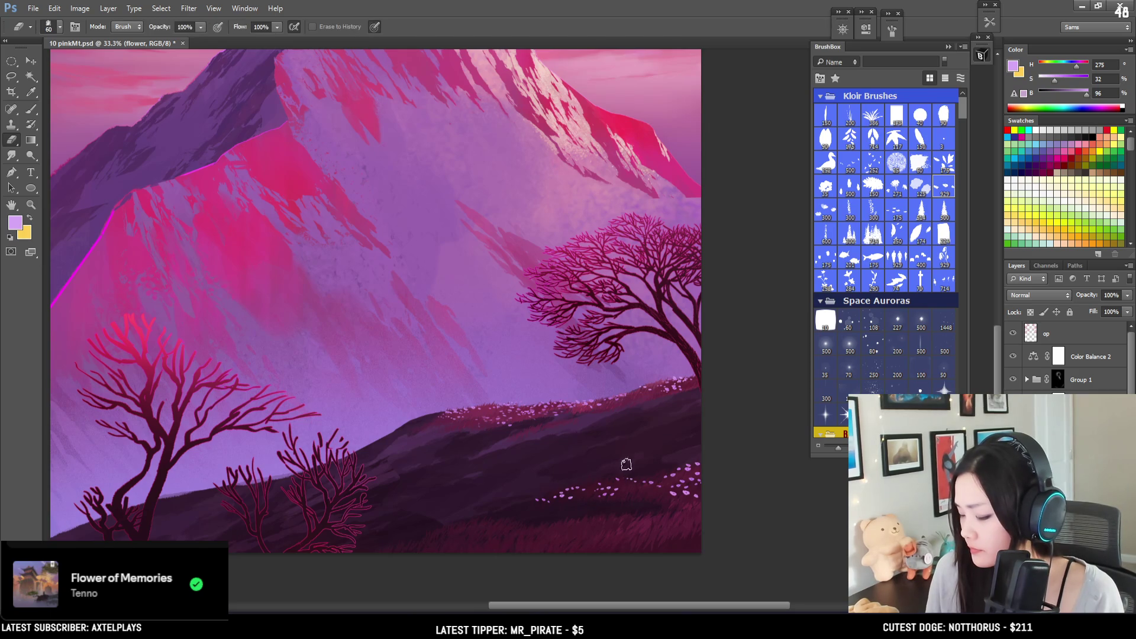
pyautogui.press('b')
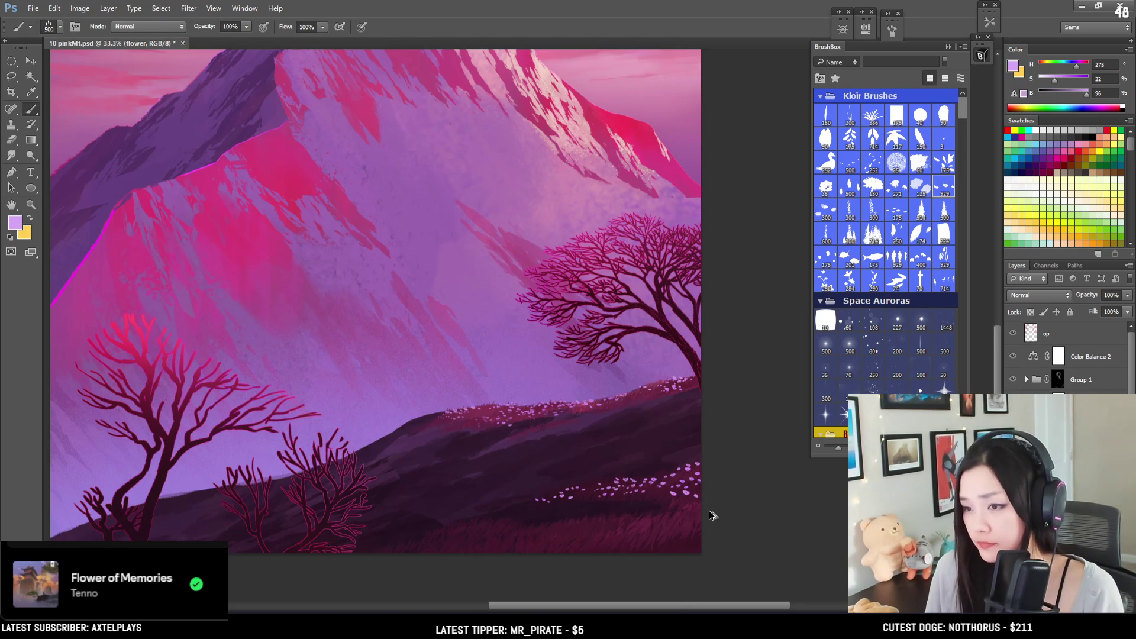
pyautogui.press('e')
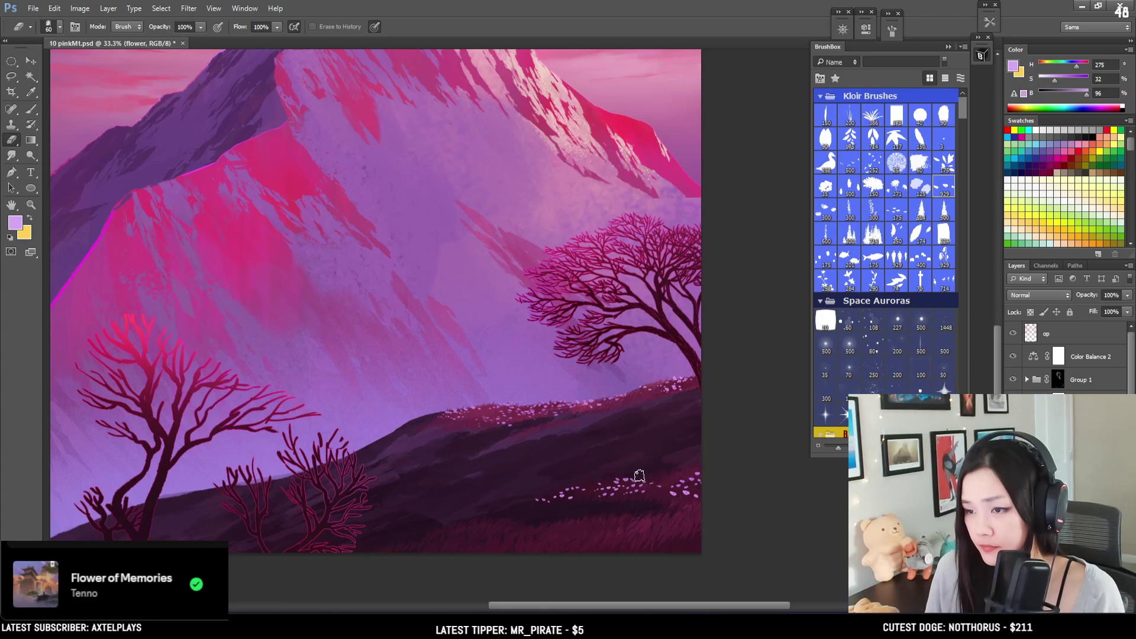
pyautogui.press('b')
pyautogui.moveTo(643, 478)
pyautogui.mouseDown()
pyautogui.moveTo(709, 473)
pyautogui.moveTo(653, 498)
pyautogui.mouseUp()
pyautogui.press('[')
pyautogui.press('[')
pyautogui.press('[')
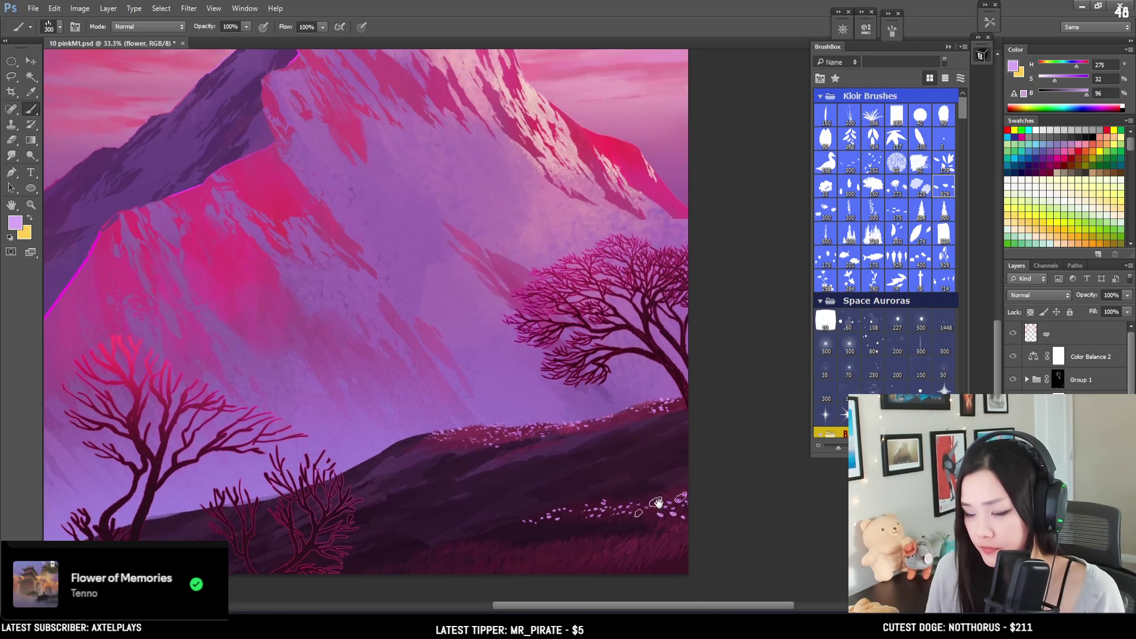
pyautogui.press('[')
pyautogui.press('[')
pyautogui.press('[')
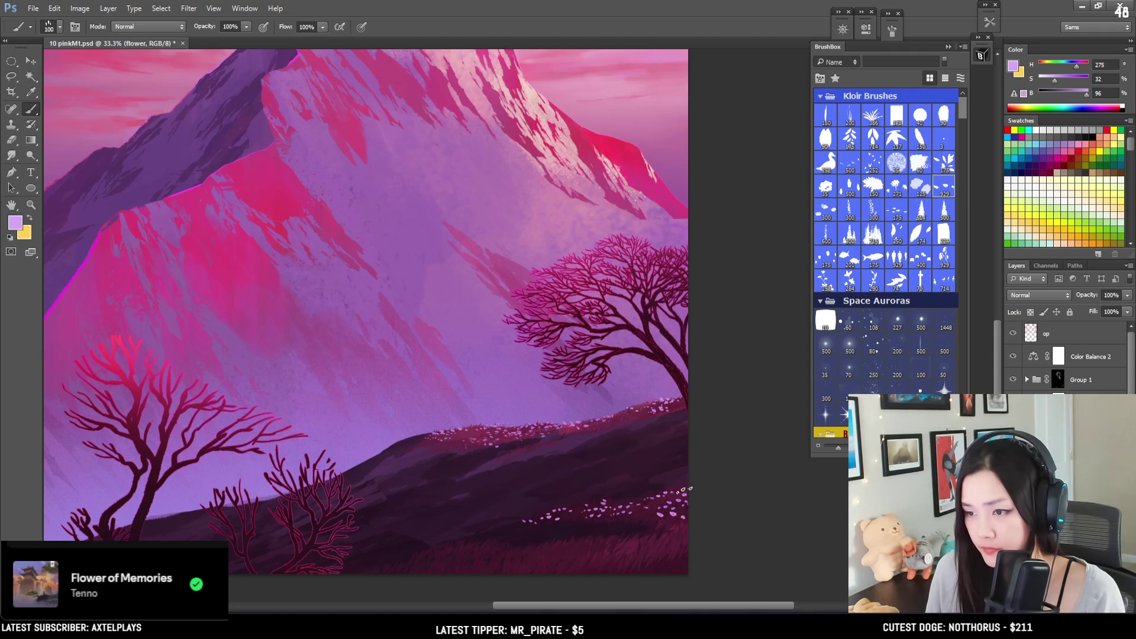
pyautogui.press('e')
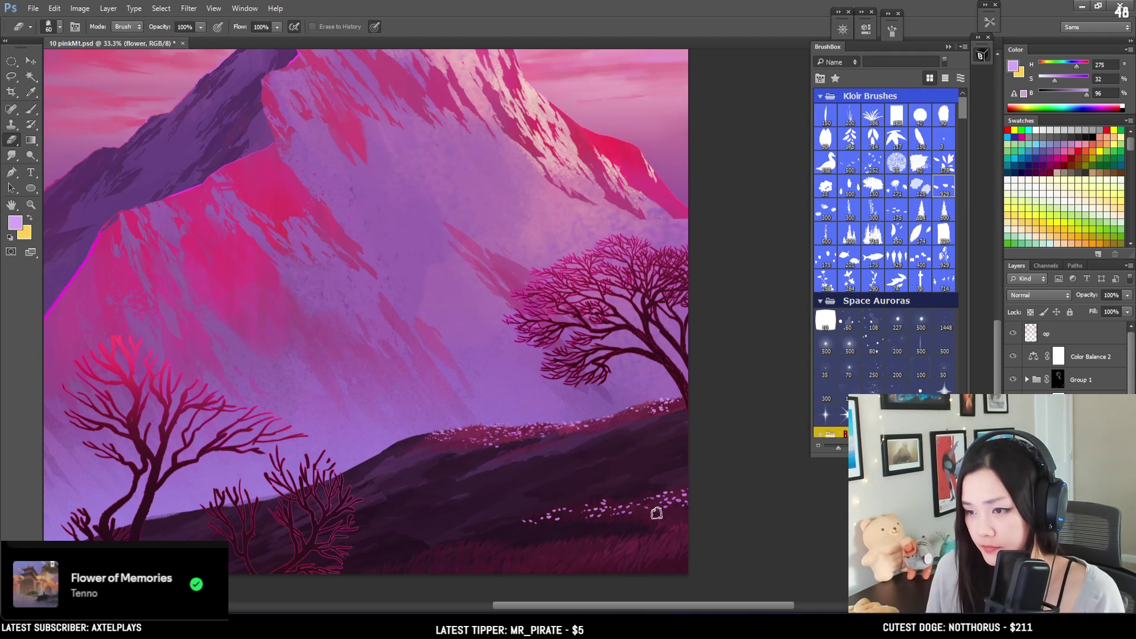
# Step: Lasso the lower-right flower patch, widen its bottom in perspective, and nudge it right
pyautogui.press('l')
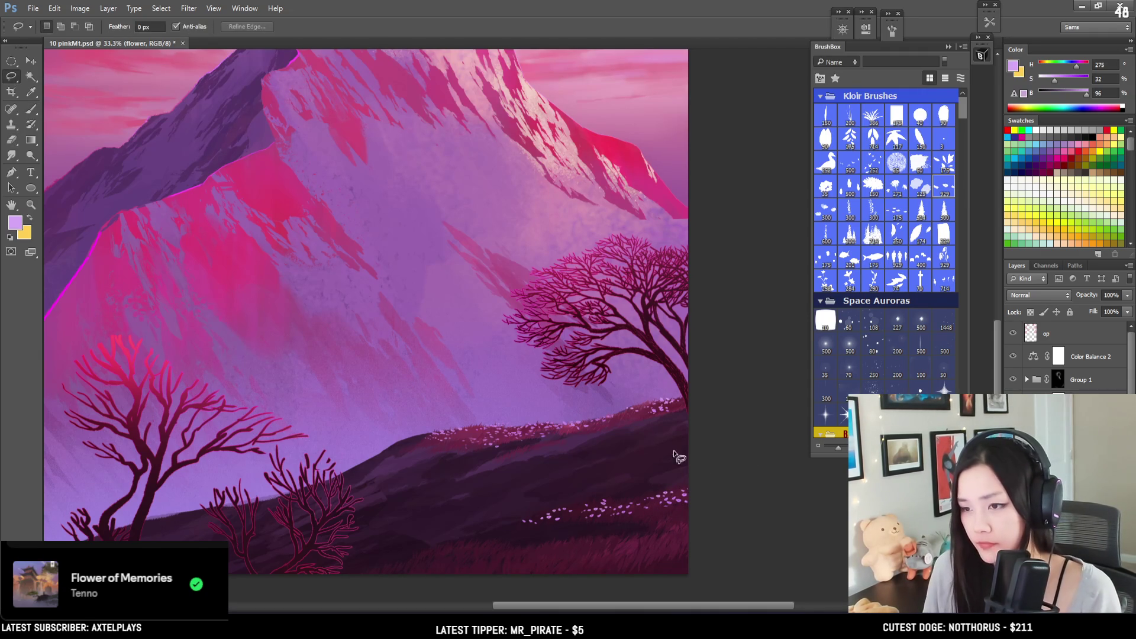
pyautogui.moveTo(514, 506)
pyautogui.mouseDown()
pyautogui.moveTo(570, 553)
pyautogui.moveTo(750, 530)
pyautogui.moveTo(762, 467)
pyautogui.mouseUp()
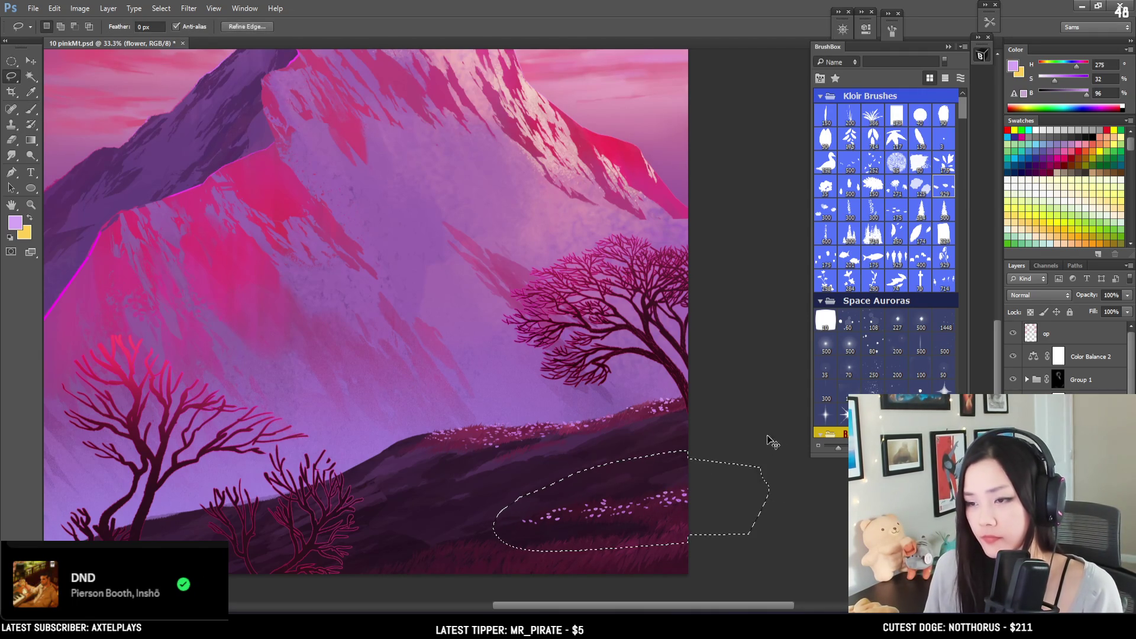
pyautogui.hotkey('ctrl', 't')
pyautogui.rightClick(671, 472)
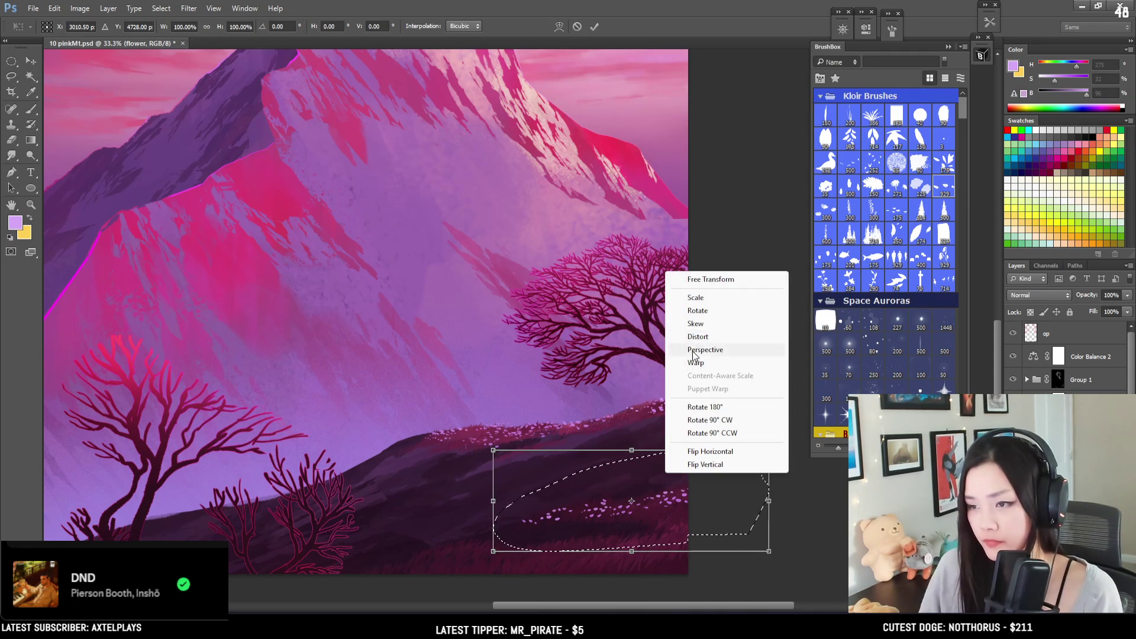
pyautogui.click(728, 350)
pyautogui.moveTo(493, 553); pyautogui.dragTo(458, 569)
pyautogui.moveTo(599, 516); pyautogui.dragTo(644, 519)
pyautogui.press('Return')
pyautogui.hotkey('ctrl', 'd')
# Step: Stamp bright pink flowers and paint a row of them along the bottom hillside
pyautogui.press('b')
pyautogui.click(665, 543)
pyautogui.click(662, 545)
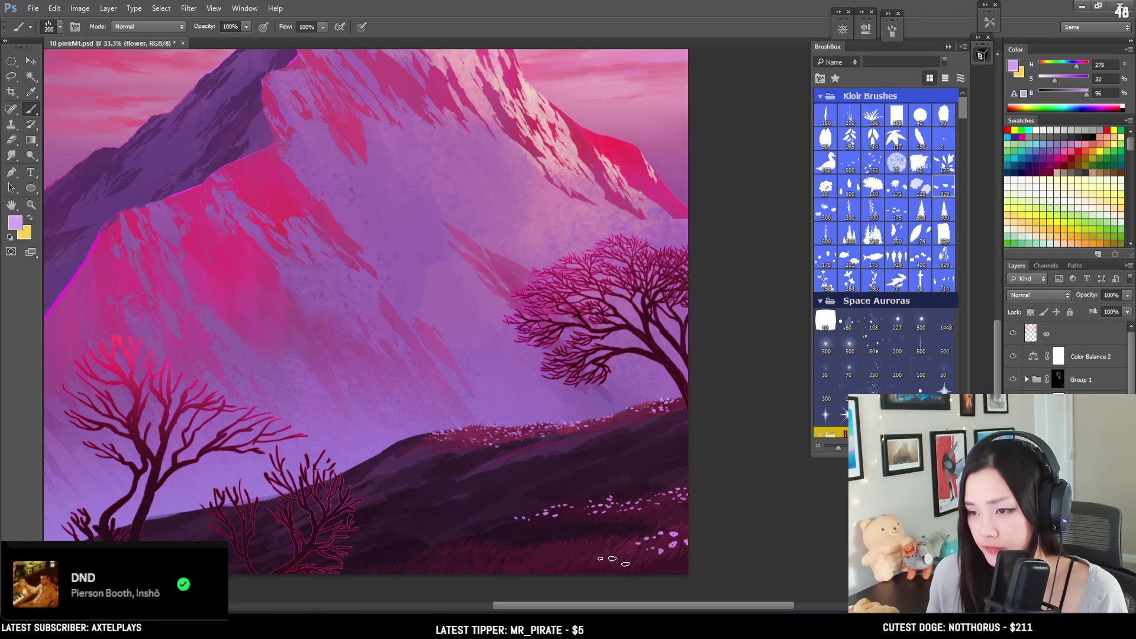
pyautogui.press('e')
pyautogui.press('b')
pyautogui.moveTo(509, 556); pyautogui.dragTo(665, 556)
# Step: Add flower dabs near the bottom of the hill, varying the brush between 125 and 400
pyautogui.press(']')
pyautogui.press(']')
pyautogui.press(']')
pyautogui.press(']')
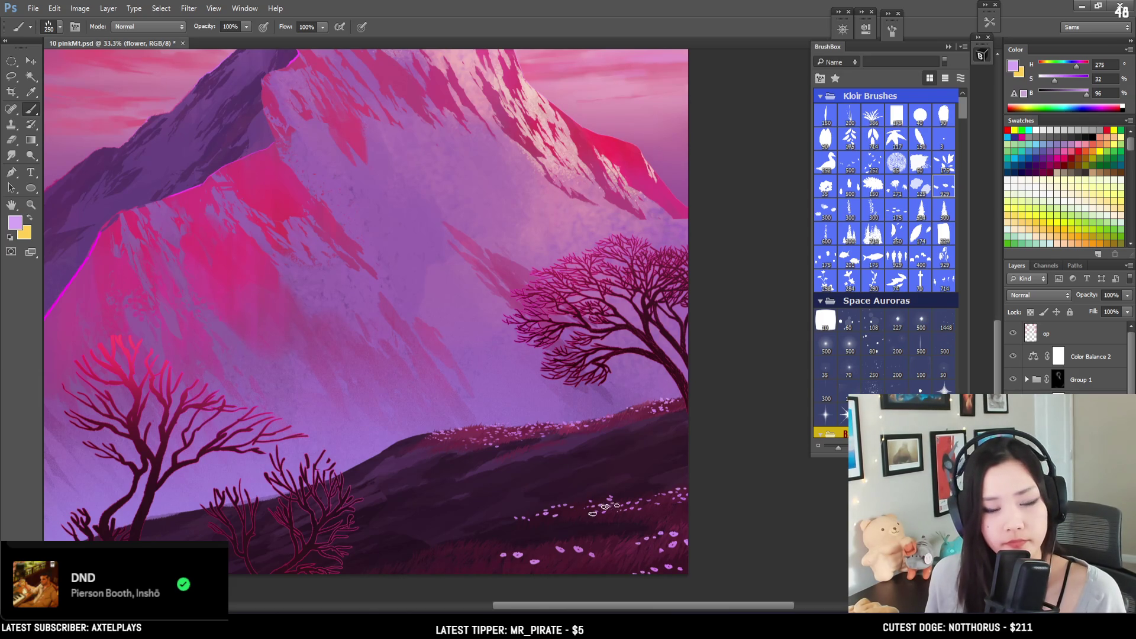
pyautogui.press(']')
pyautogui.press(']')
pyautogui.press('[')
pyautogui.press('[')
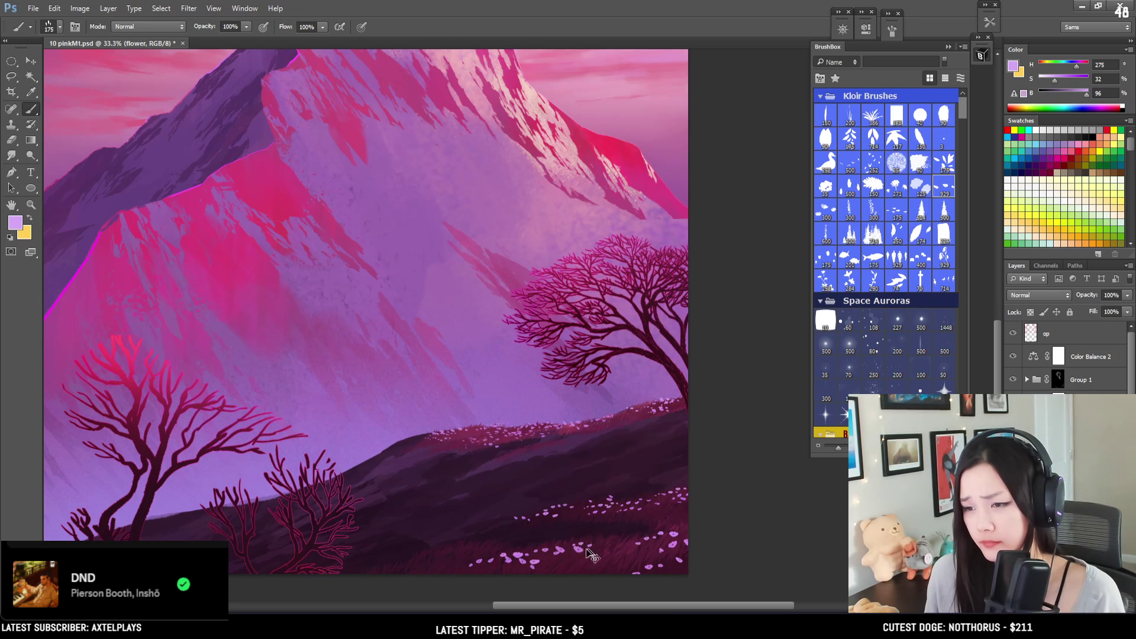
pyautogui.click(426, 559)
pyautogui.press('[')
pyautogui.press('[')
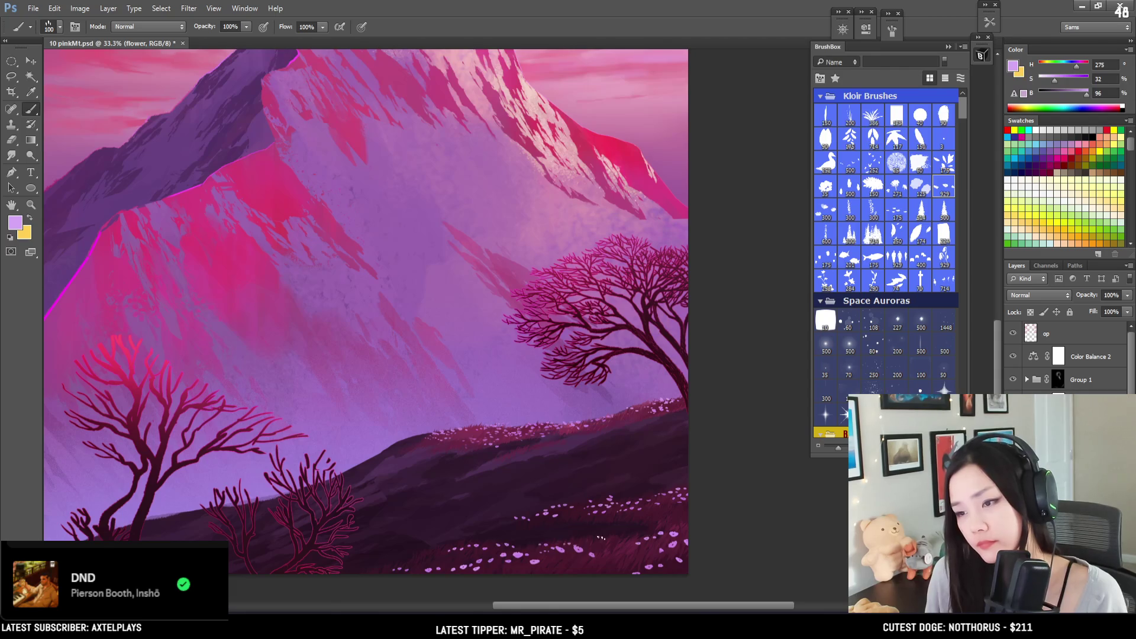
pyautogui.press(']')
pyautogui.press(']')
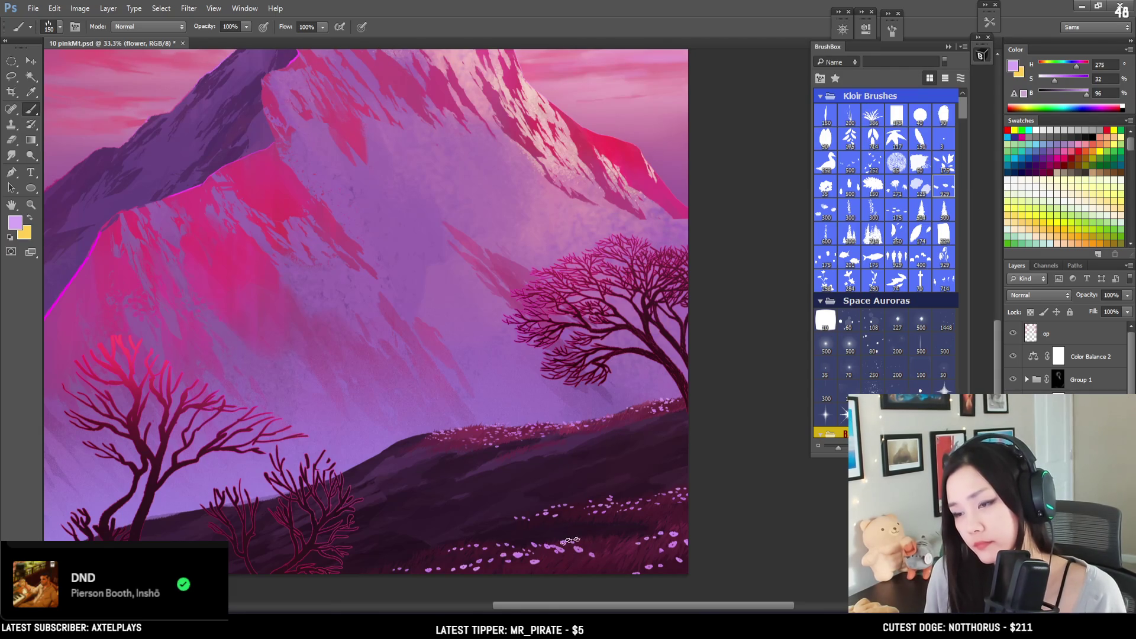
pyautogui.press(']')
pyautogui.press(']')
pyautogui.press(']')
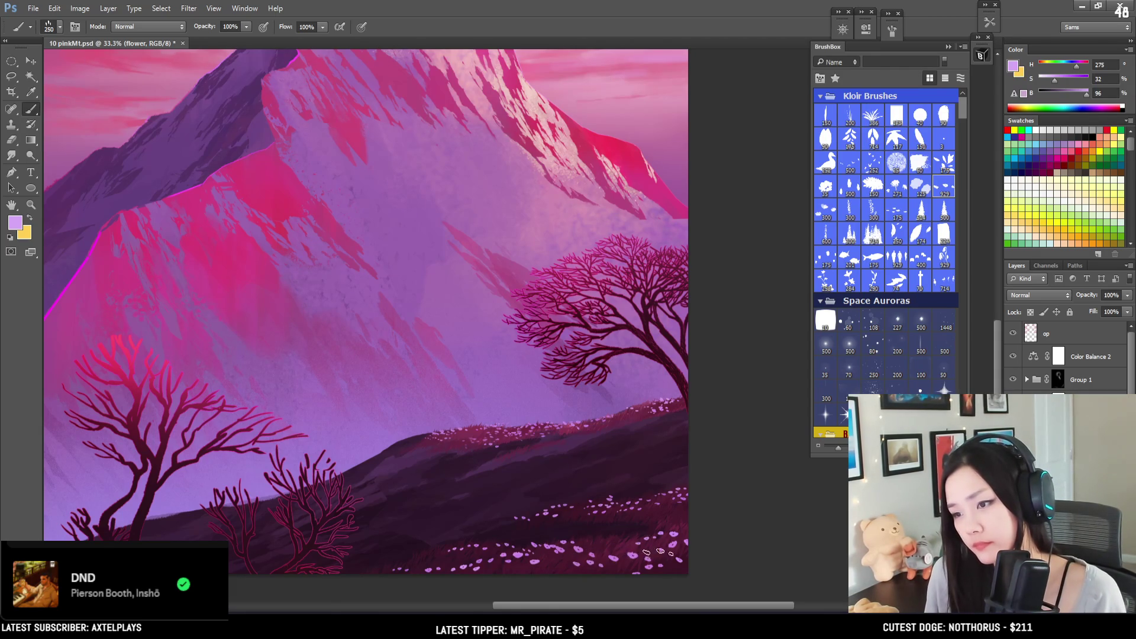
# Step: Choose a different brush shape from the collection and dismiss the history eraser error
pyautogui.press('l')
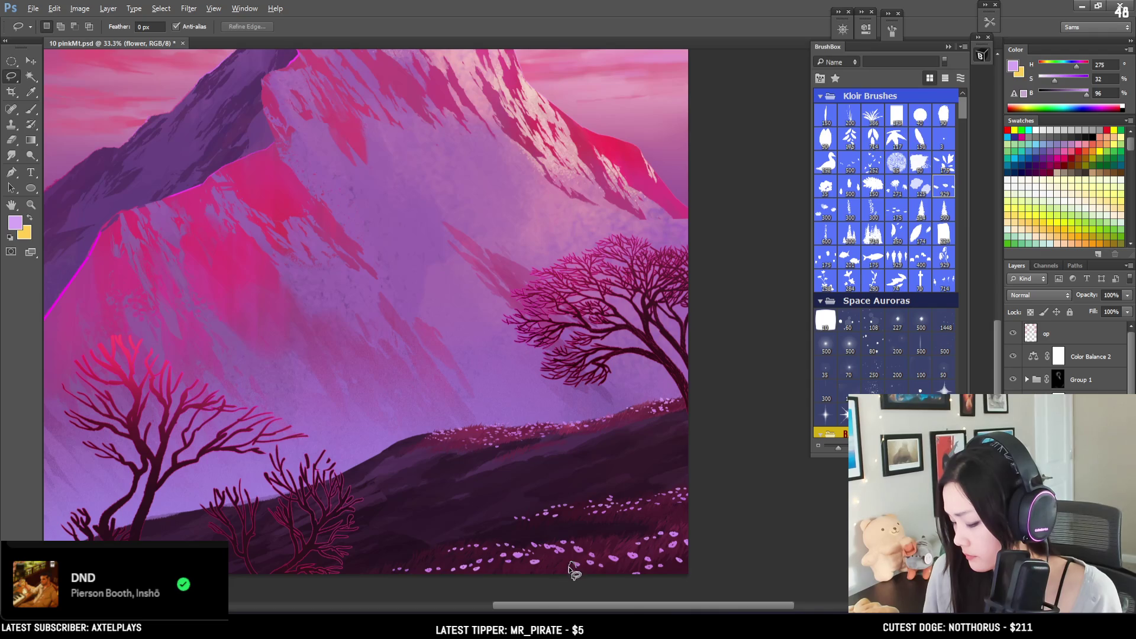
pyautogui.press('b')
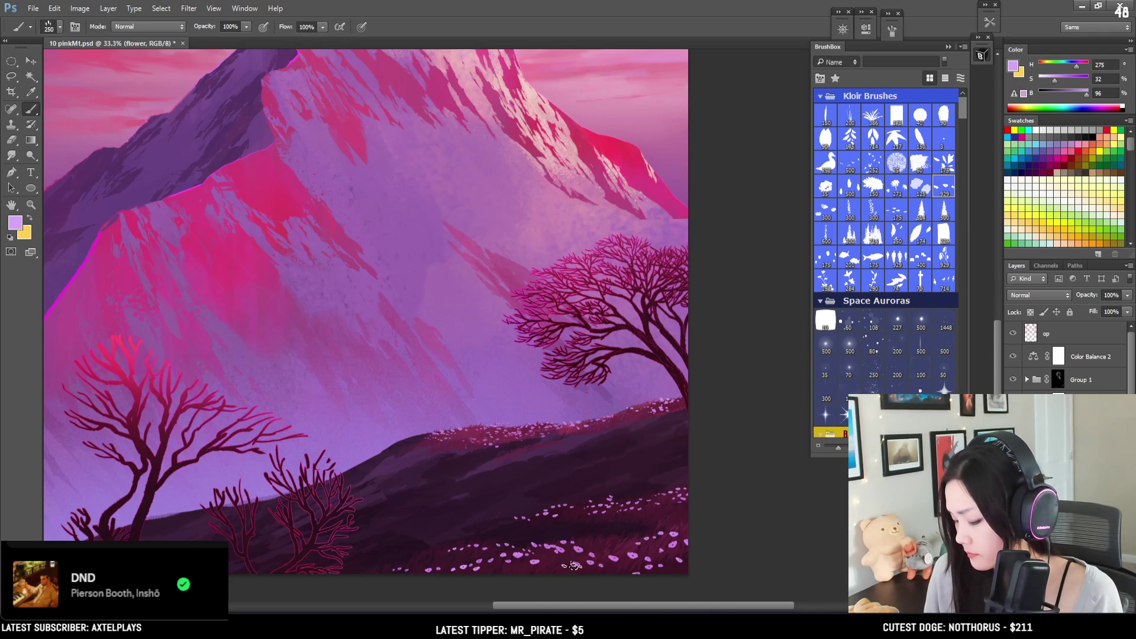
pyautogui.click(895, 121)
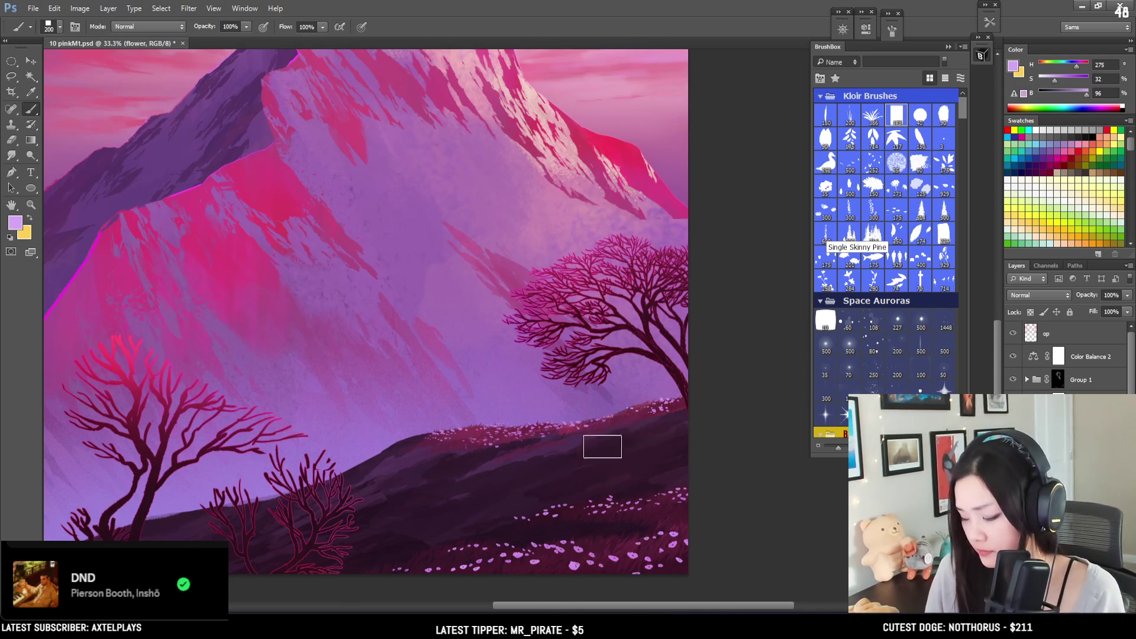
pyautogui.press('l')
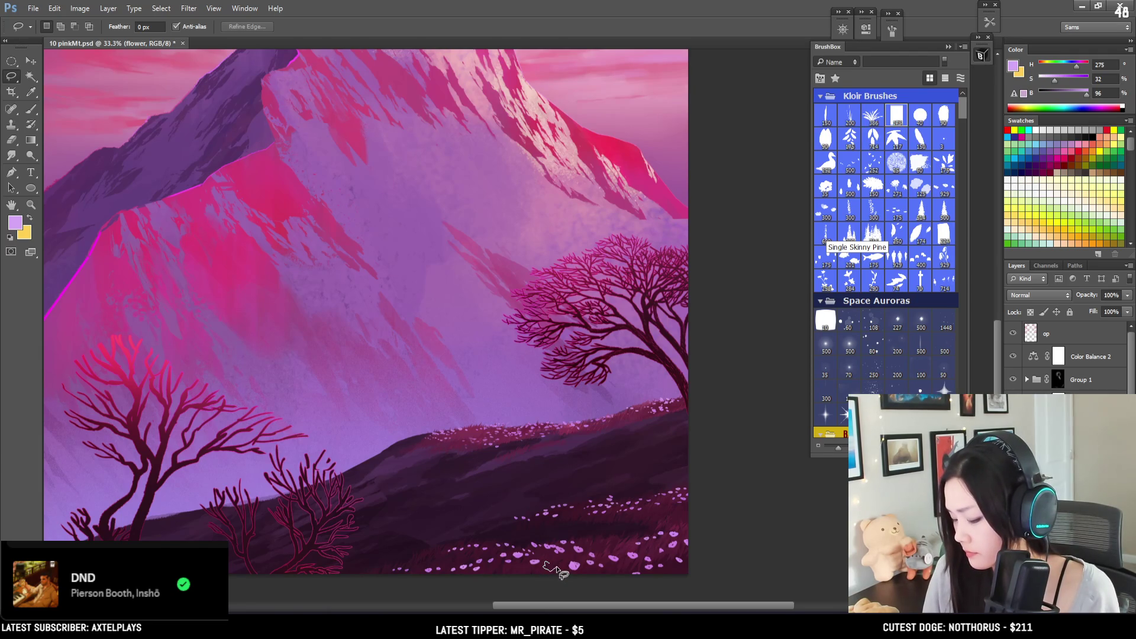
pyautogui.press('b')
pyautogui.press('e')
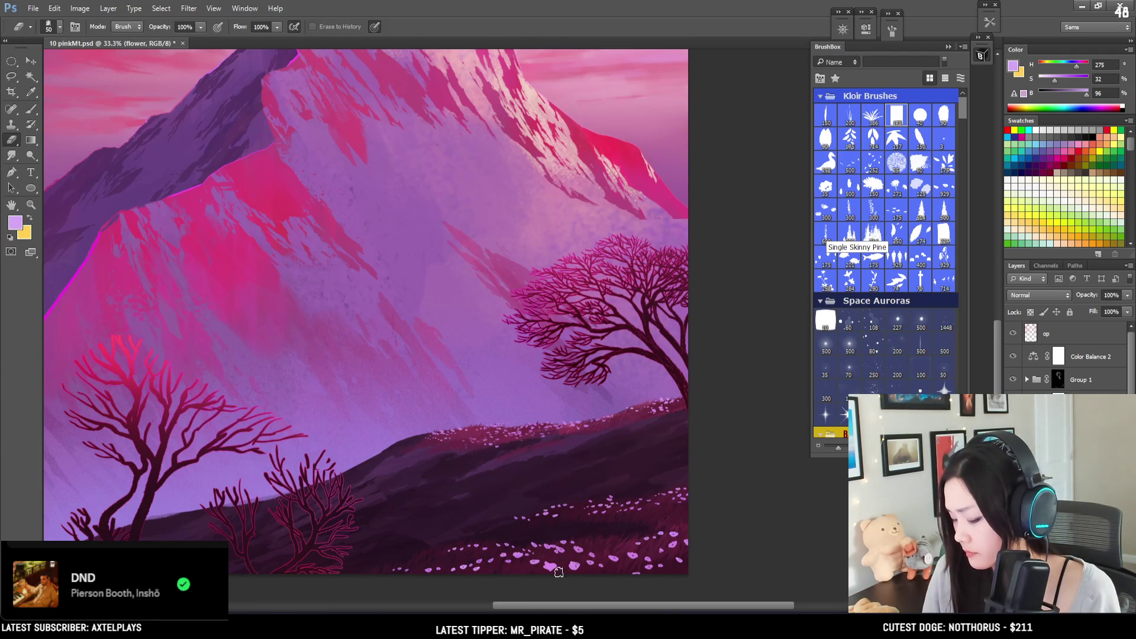
pyautogui.press('[')
pyautogui.press('[')
pyautogui.keyDown('alt'); pyautogui.click(551, 569); pyautogui.keyUp('alt')
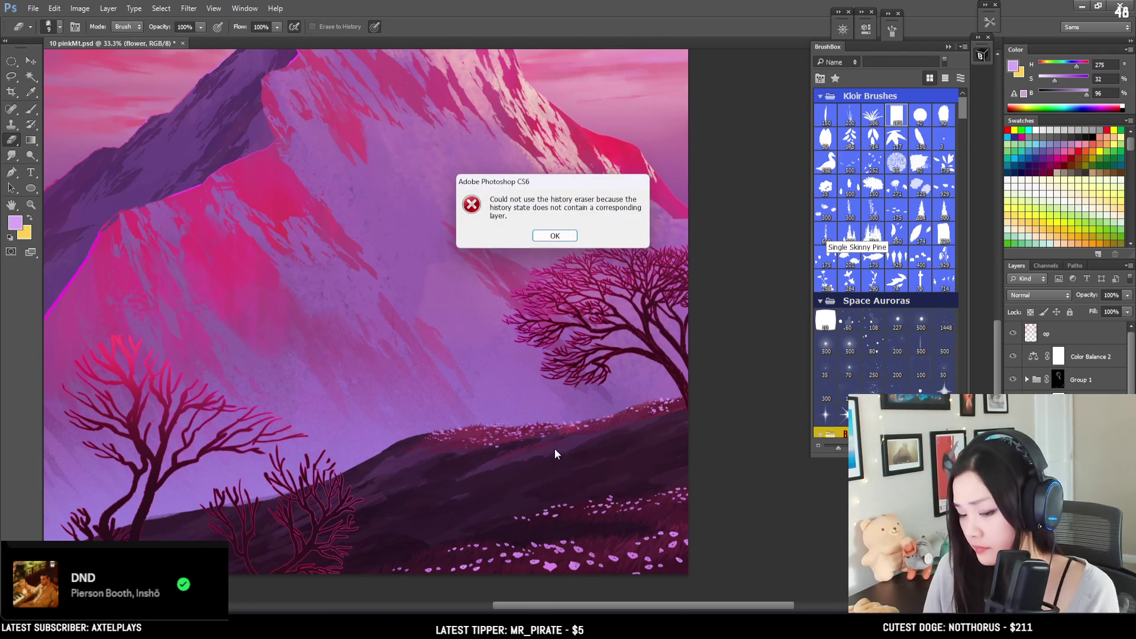
pyautogui.press('Return')
# Step: Sample the flowers' pinker lavender (hue 291, saturation 43, brightness 92) with a 90 px brush
pyautogui.press('b')
pyautogui.press('[')
pyautogui.press('[')
pyautogui.press('[')
pyautogui.hscroll(-2, 547, 566)
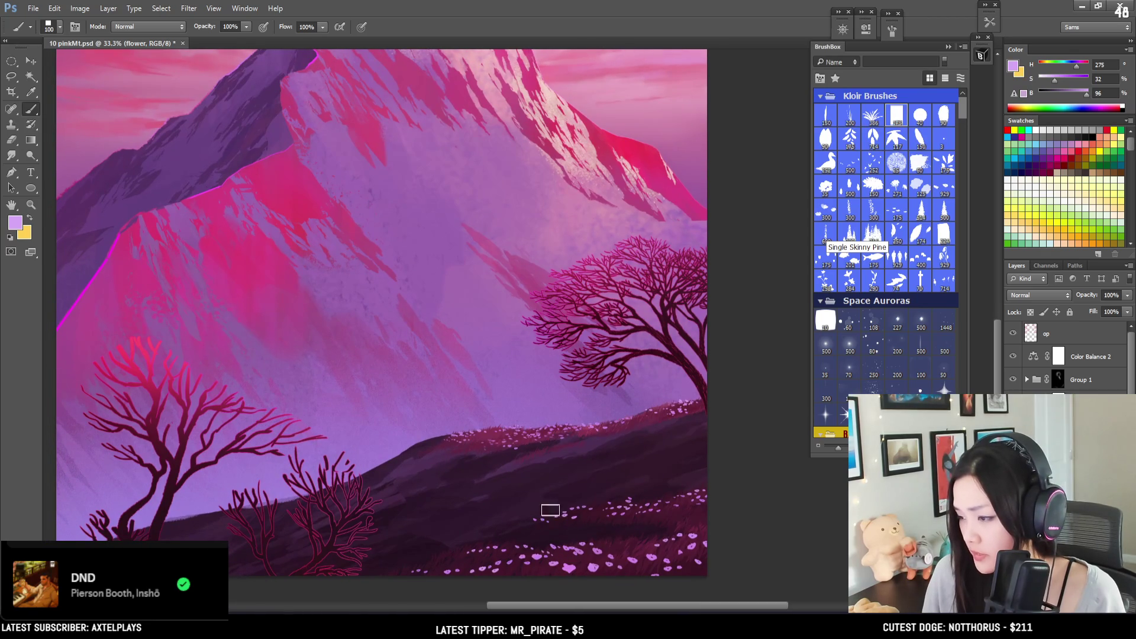
pyautogui.press('[')
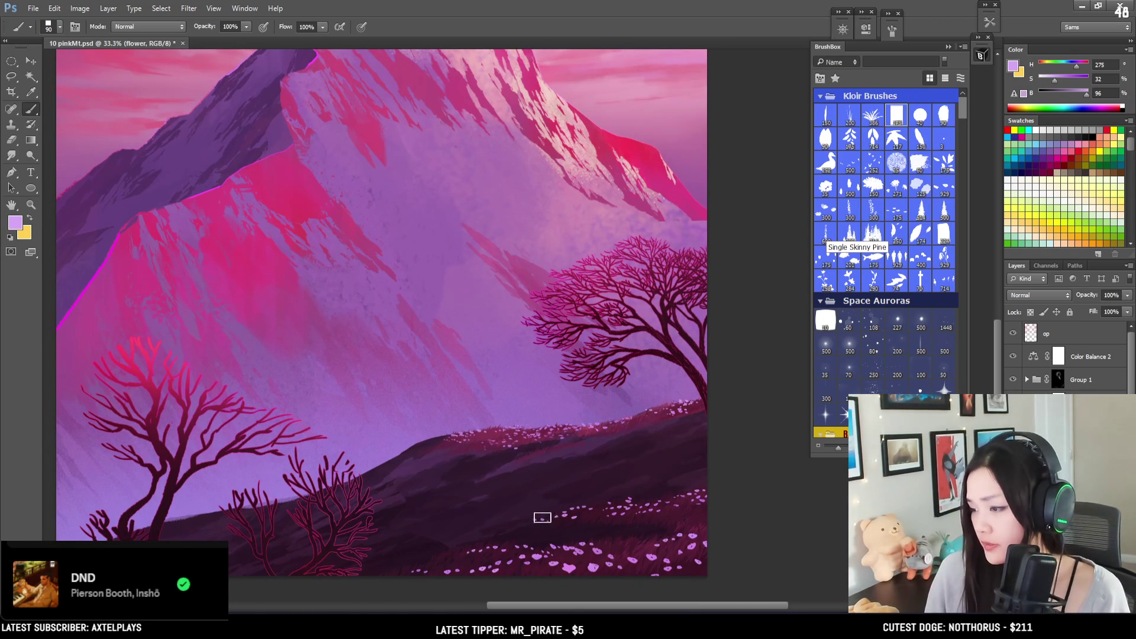
pyautogui.keyDown('alt'); pyautogui.click(566, 562); pyautogui.keyUp('alt')
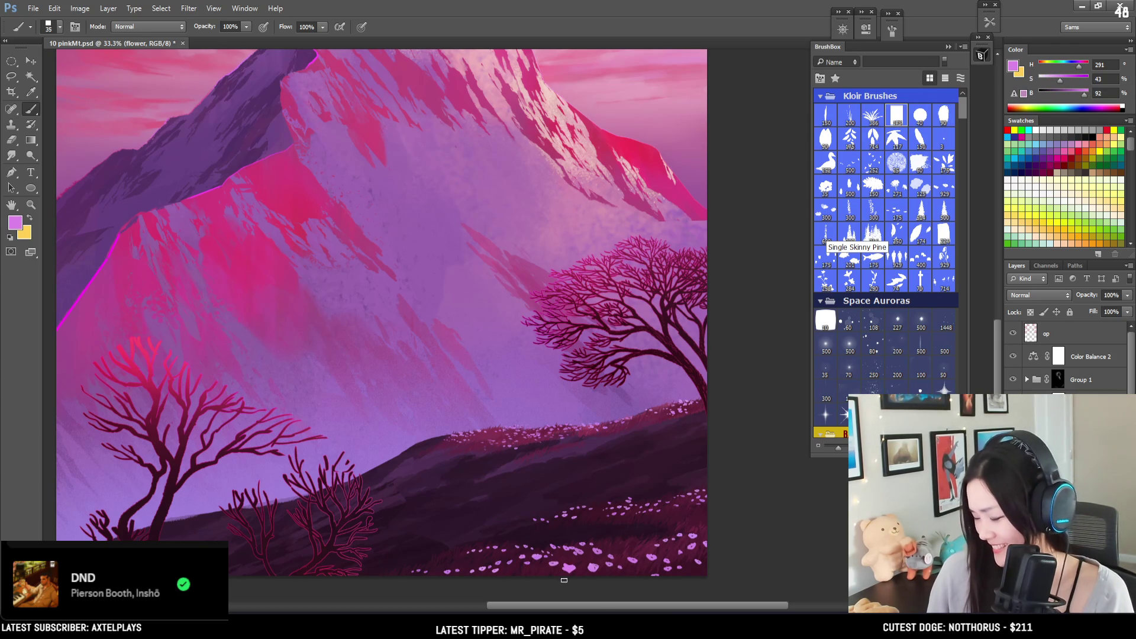
# Step: Sample lilac petal colours from the flowers while shrinking the brush for tiny petals
pyautogui.press('[')
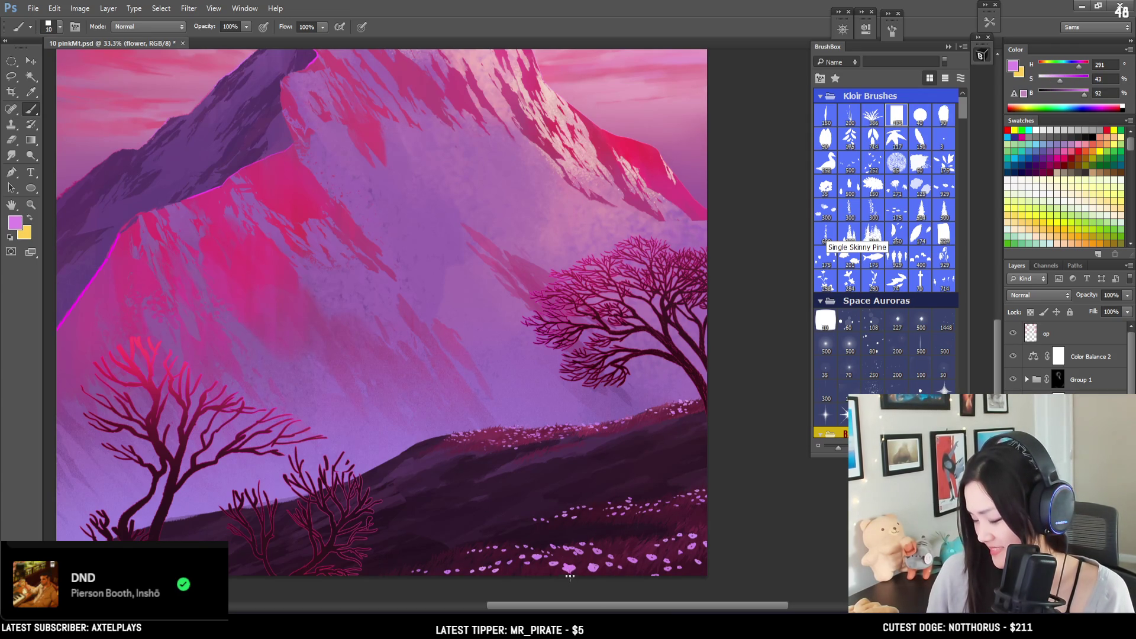
pyautogui.keyDown('alt'); pyautogui.click(571, 565); pyautogui.keyUp('alt')
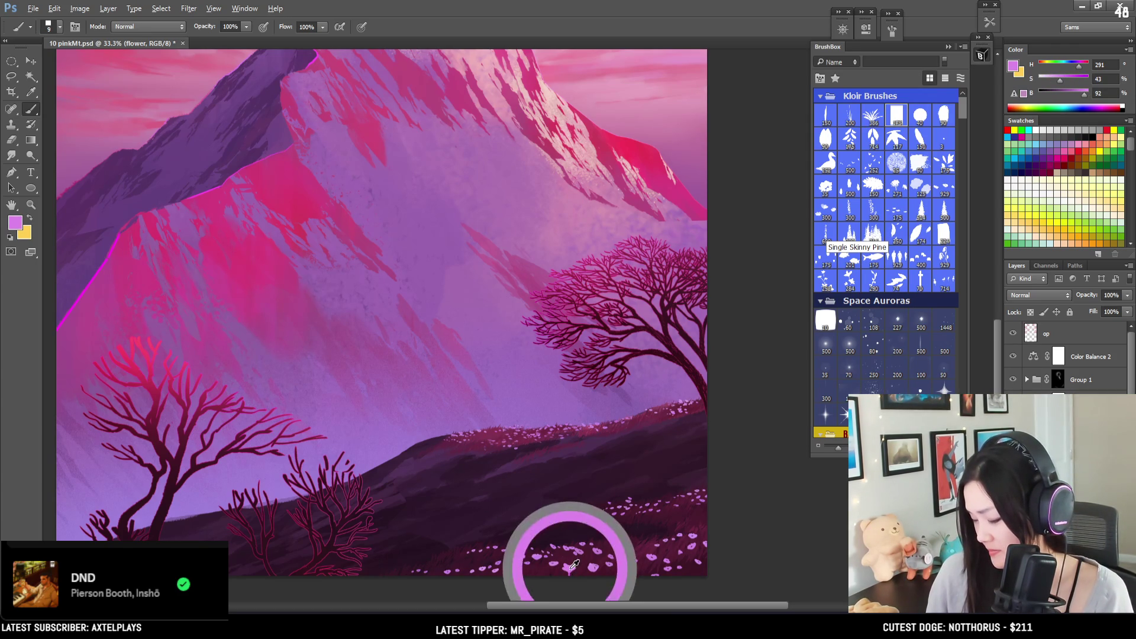
pyautogui.press('e')
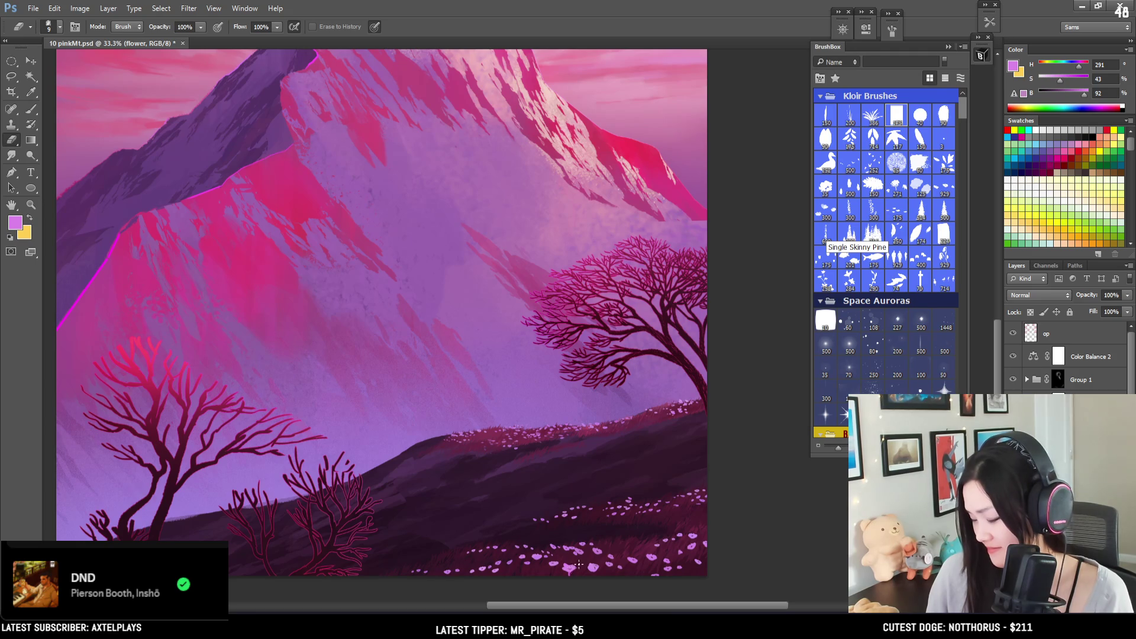
pyautogui.press('b')
pyautogui.press('[')
pyautogui.keyDown('alt'); pyautogui.click(592, 550); pyautogui.keyUp('alt')
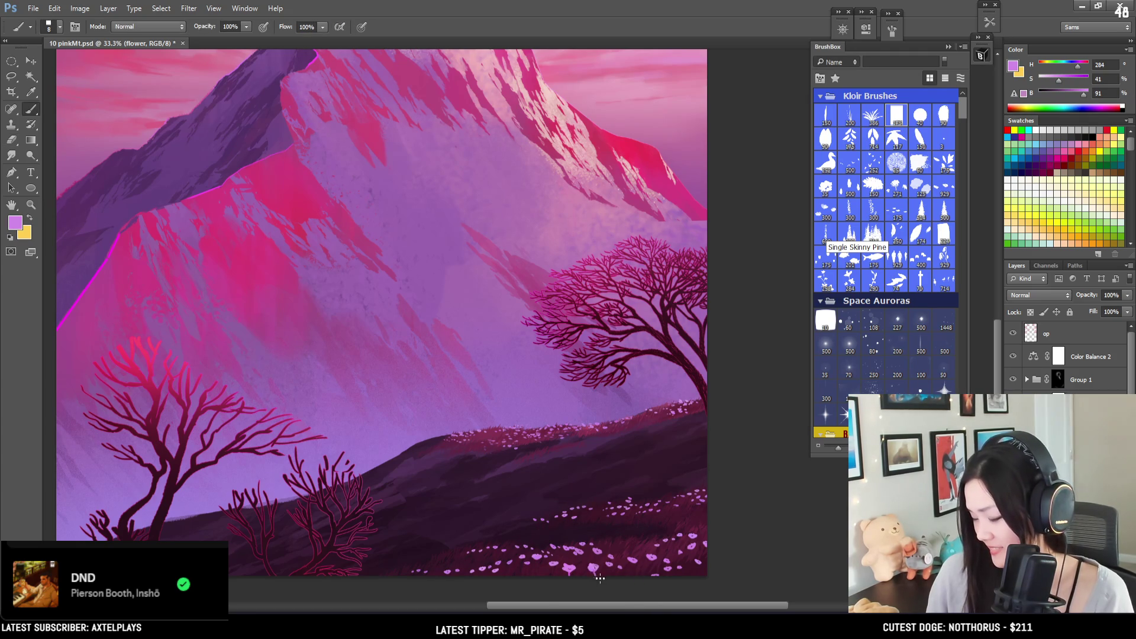
pyautogui.press('[')
pyautogui.press('[')
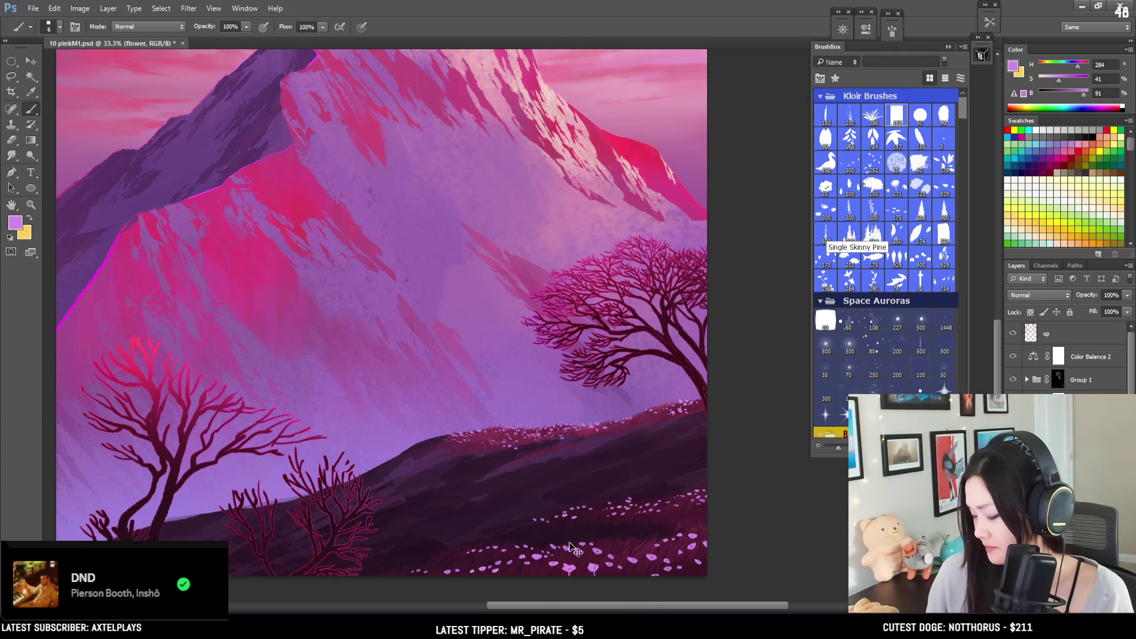
pyautogui.keyDown('alt'); pyautogui.click(555, 544); pyautogui.keyUp('alt')
pyautogui.press('e')
pyautogui.press(']')
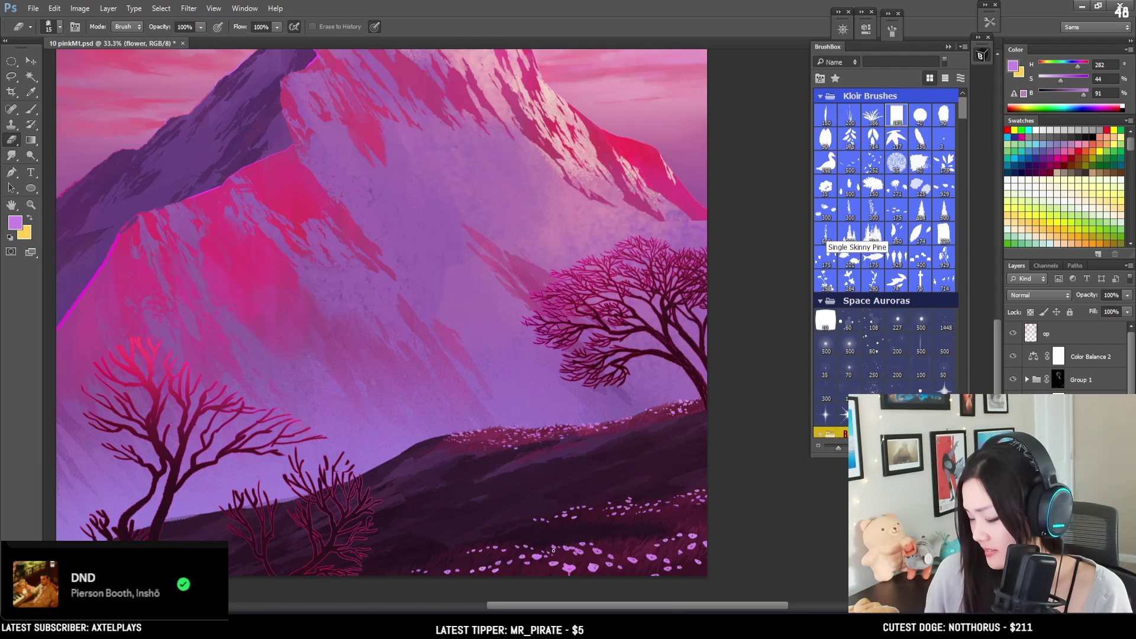
# Step: Pick a slightly paler petal colour from the canvas for fine petal strokes
pyautogui.press('l')
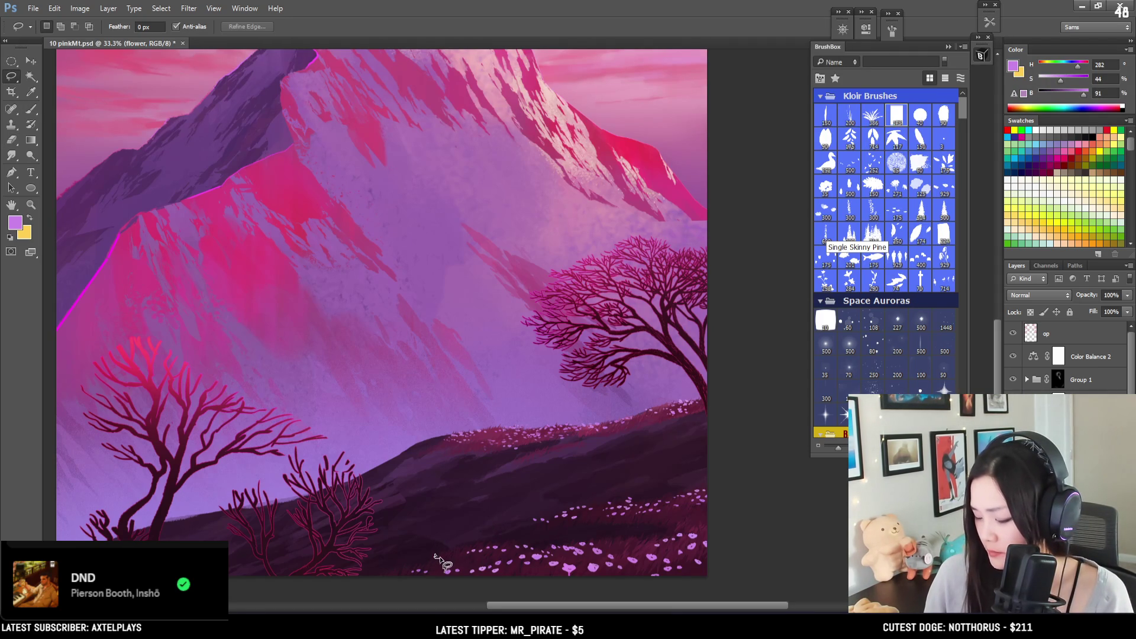
pyautogui.press('b')
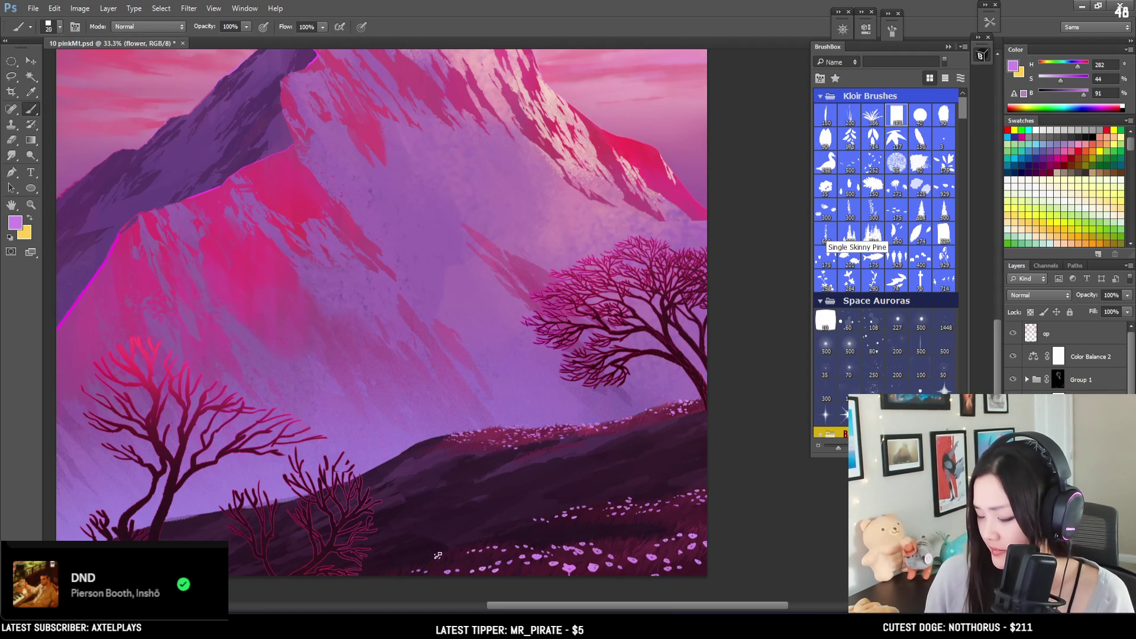
pyautogui.press('e')
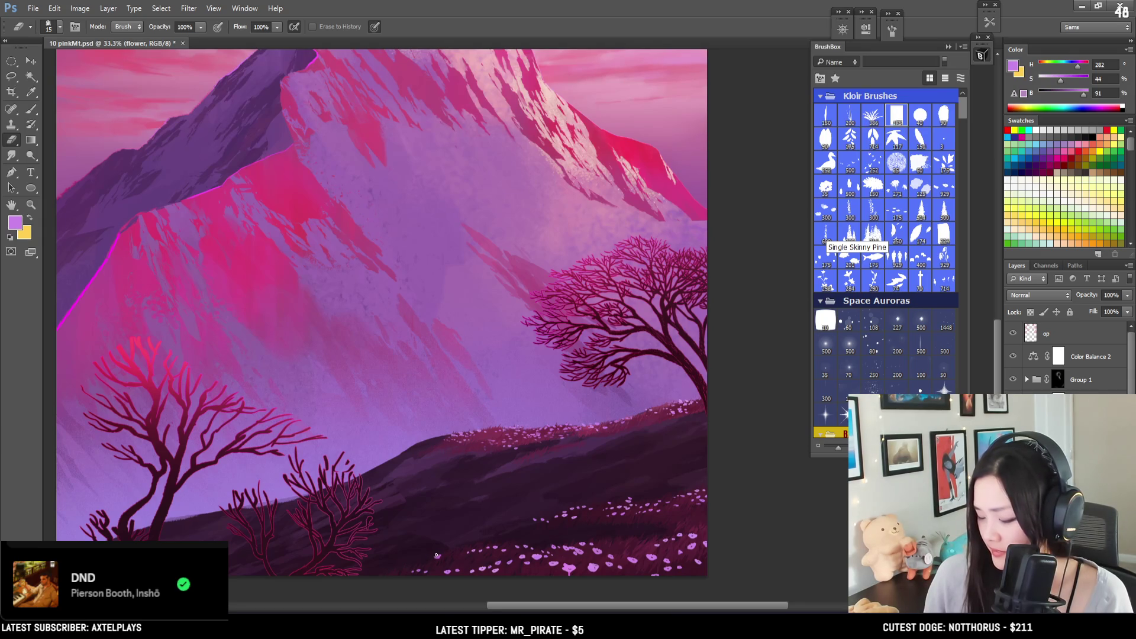
pyautogui.press('b')
pyautogui.press('[')
pyautogui.press('[')
pyautogui.press('[')
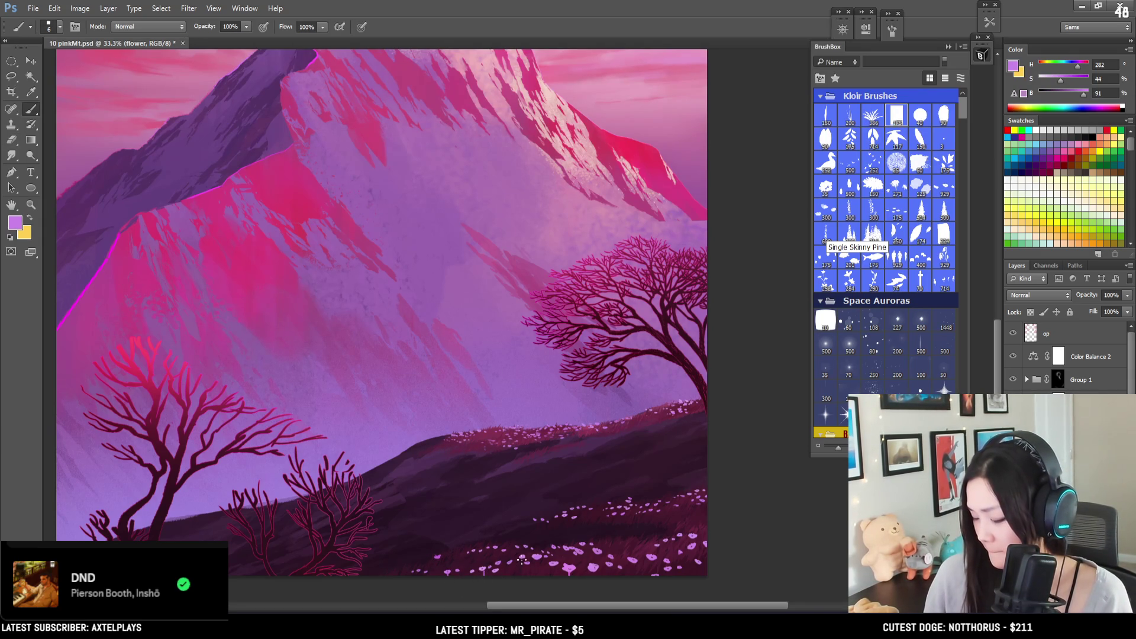
pyautogui.keyDown('alt'); pyautogui.click(556, 563); pyautogui.keyUp('alt')
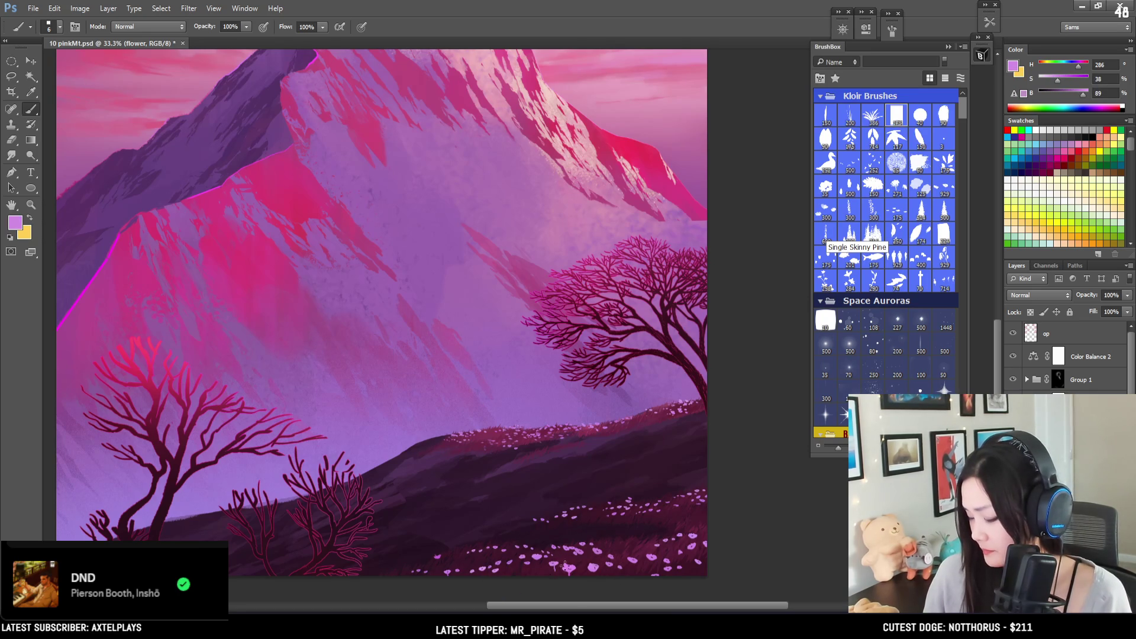
pyautogui.press('e')
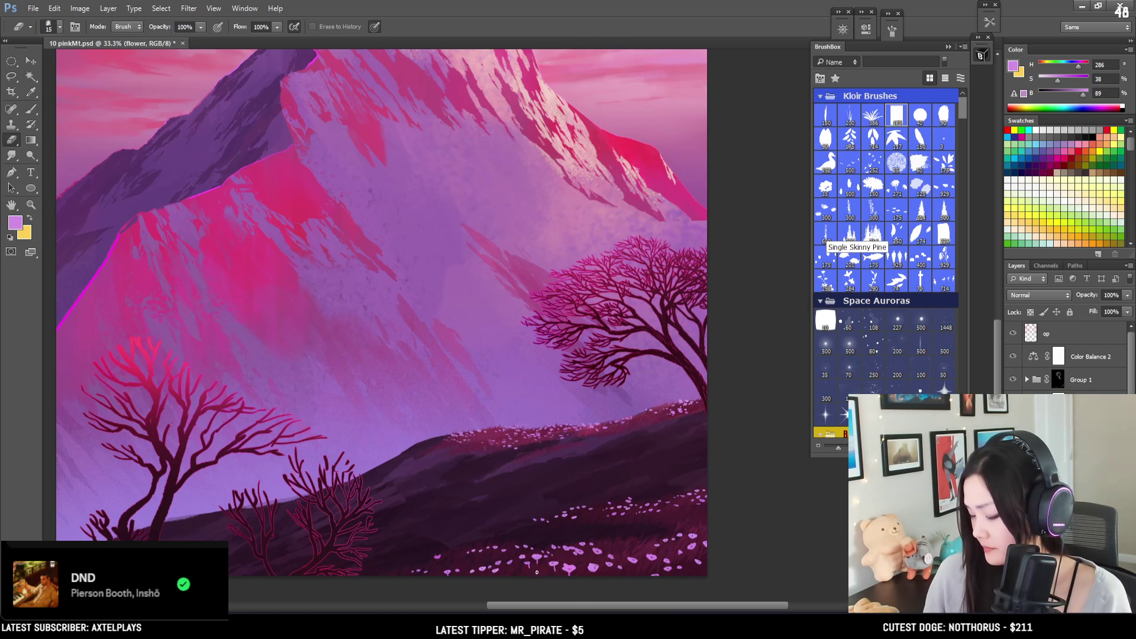
# Step: Erase stray petals on the hill with a large soft eraser tip at reduced size
pyautogui.hotkey('ctrl', '-')
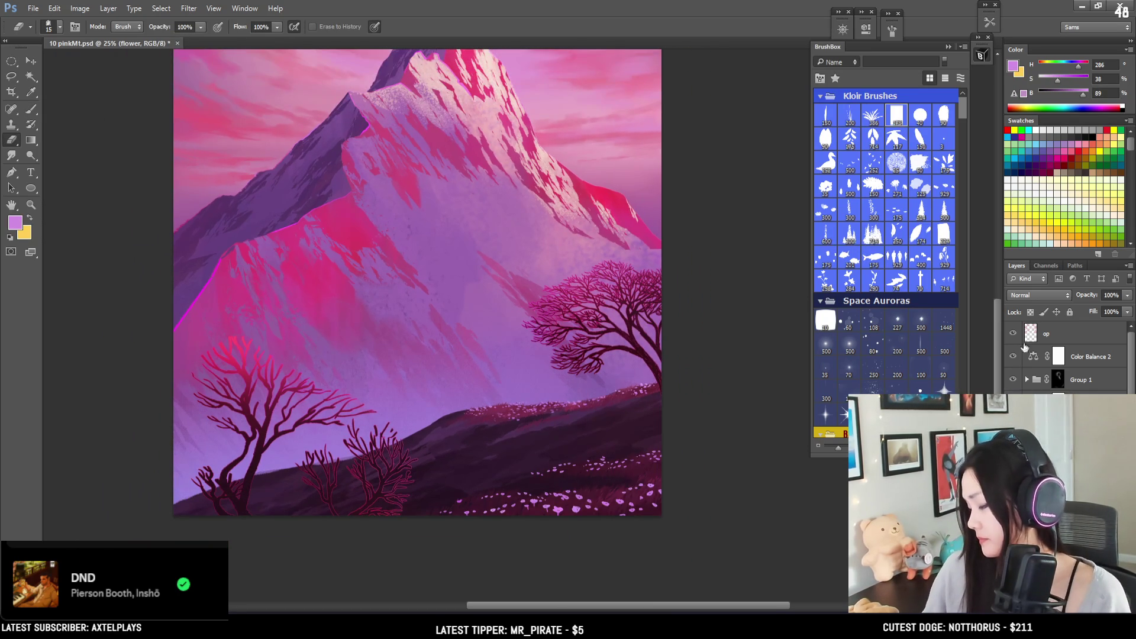
pyautogui.click(828, 117)
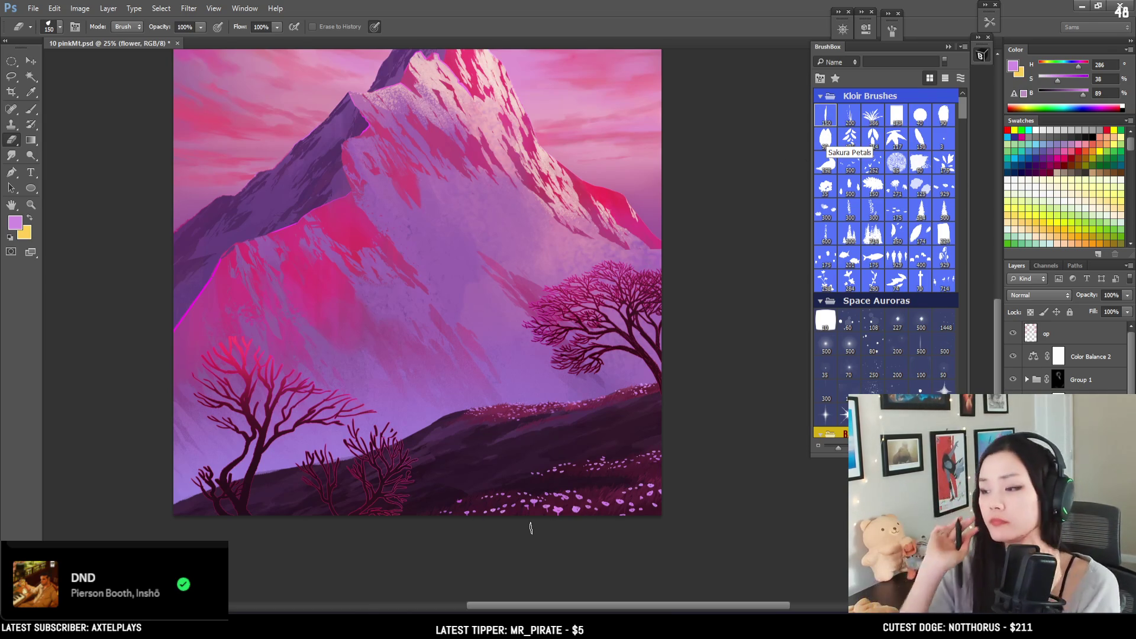
pyautogui.moveTo(626, 471); pyautogui.dragTo(675, 515)
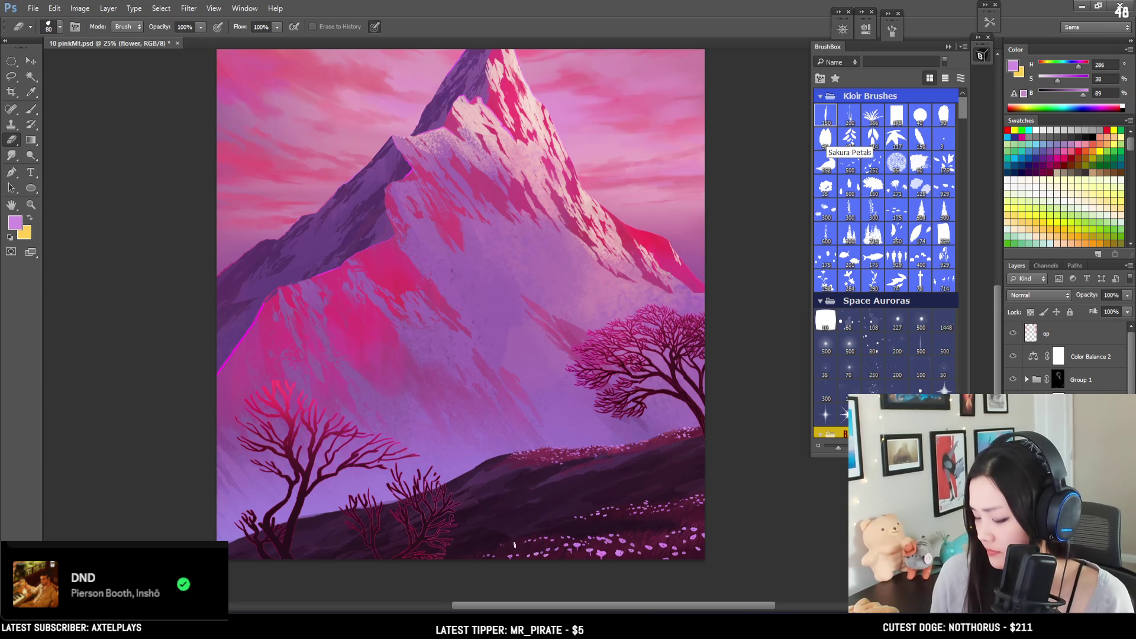
pyautogui.press('[')
pyautogui.moveTo(525, 569); pyautogui.dragTo(500, 574)
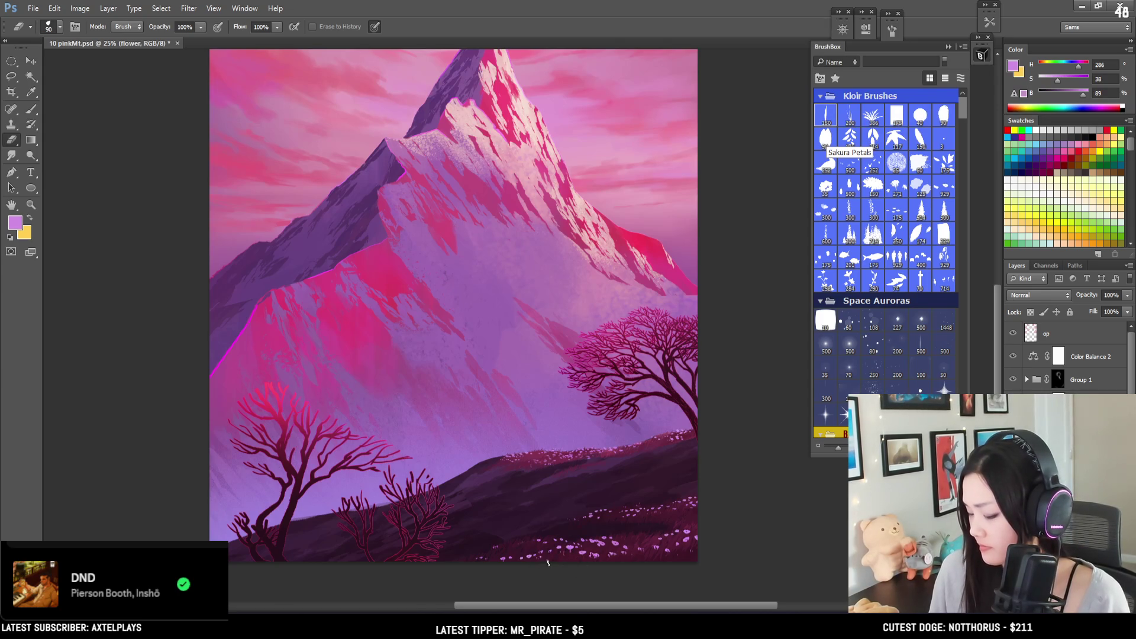
pyautogui.press('[')
pyautogui.press('[')
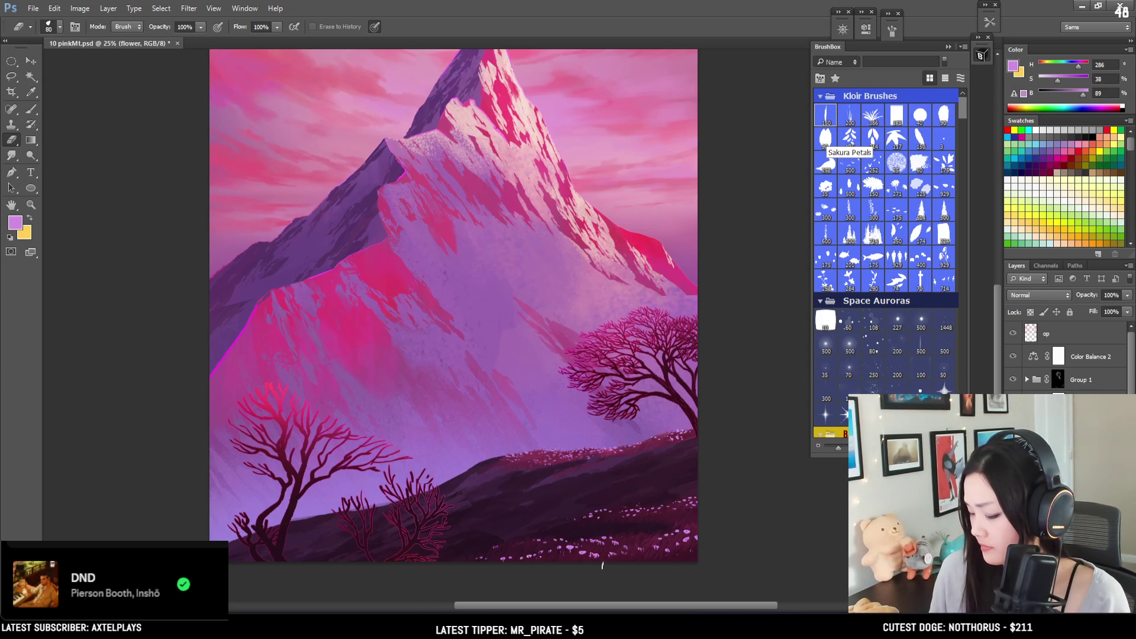
# Step: Shift the painting down in the window and choose a large textured tip at size 175
pyautogui.press('b')
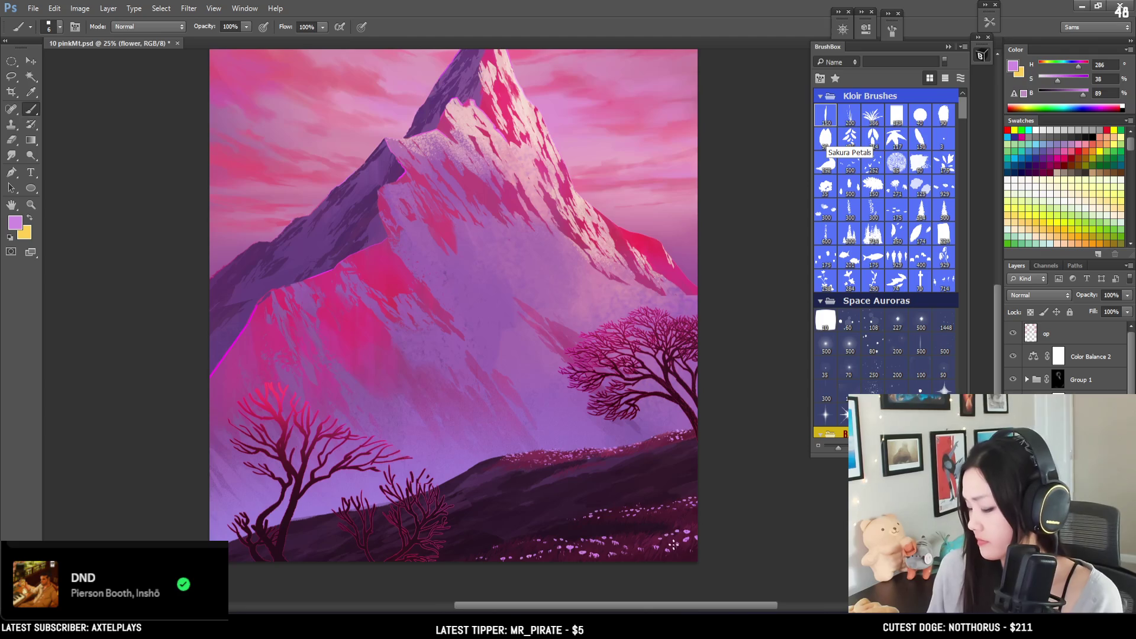
pyautogui.press('e')
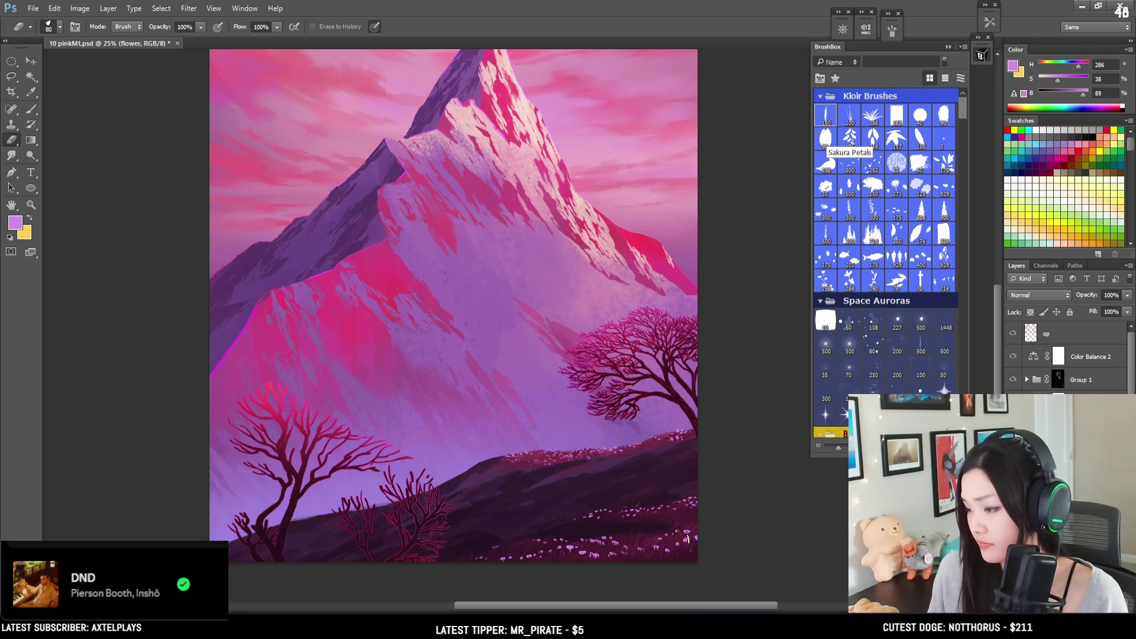
pyautogui.moveTo(656, 519)
pyautogui.mouseDown()
pyautogui.moveTo(684, 517)
pyautogui.moveTo(651, 509)
pyautogui.moveTo(673, 516)
pyautogui.mouseUp()
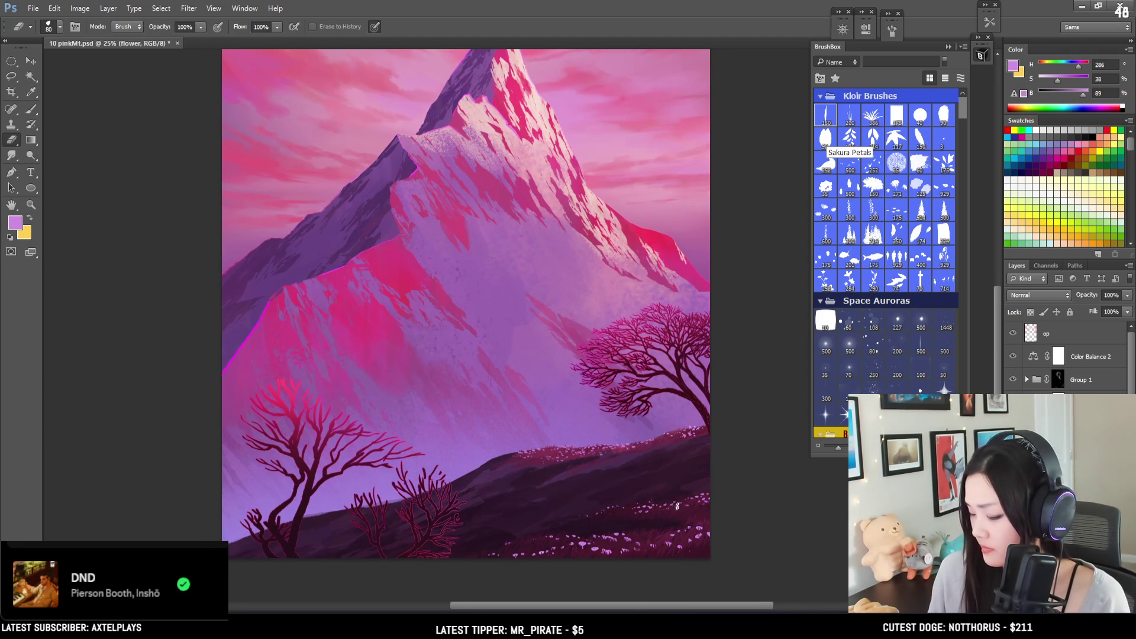
pyautogui.moveTo(586, 503); pyautogui.dragTo(583, 527)
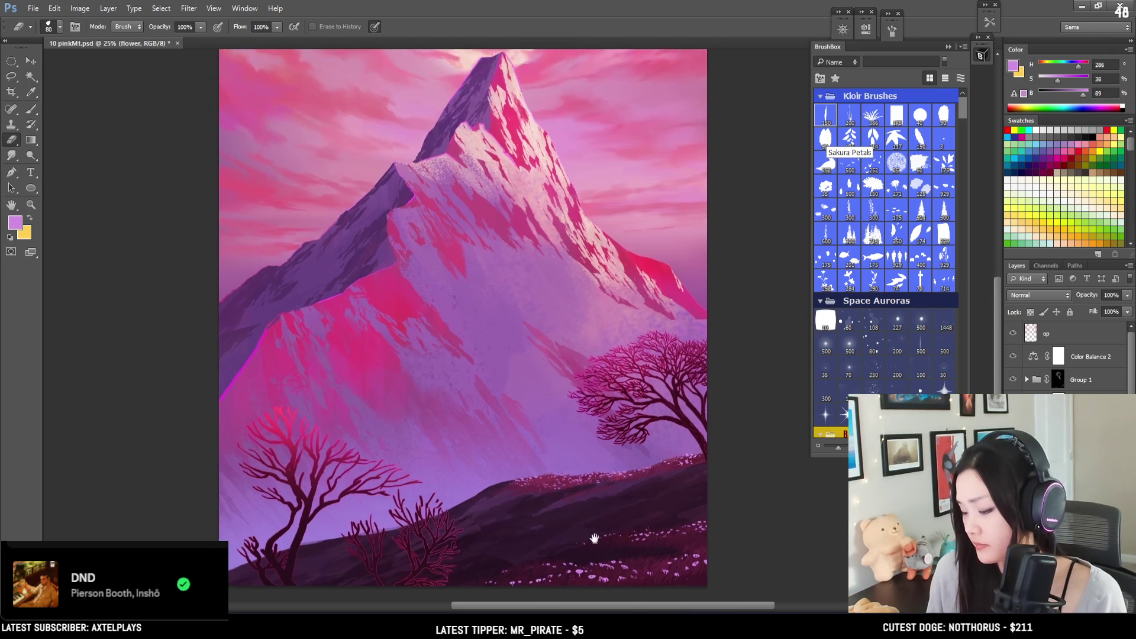
pyautogui.press('b')
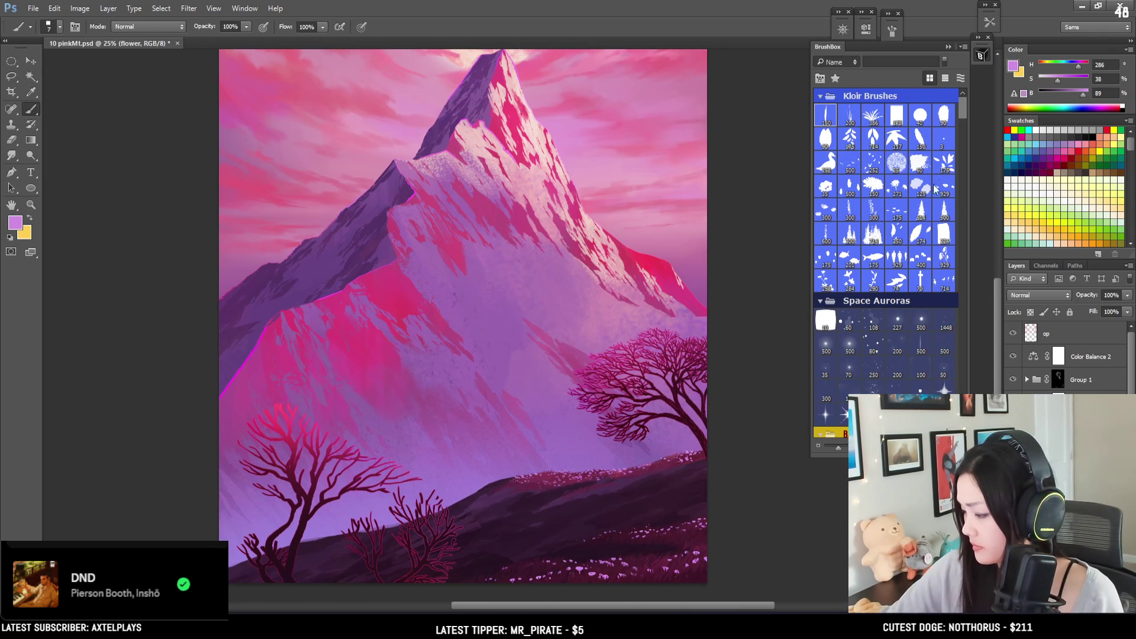
pyautogui.click(897, 216)
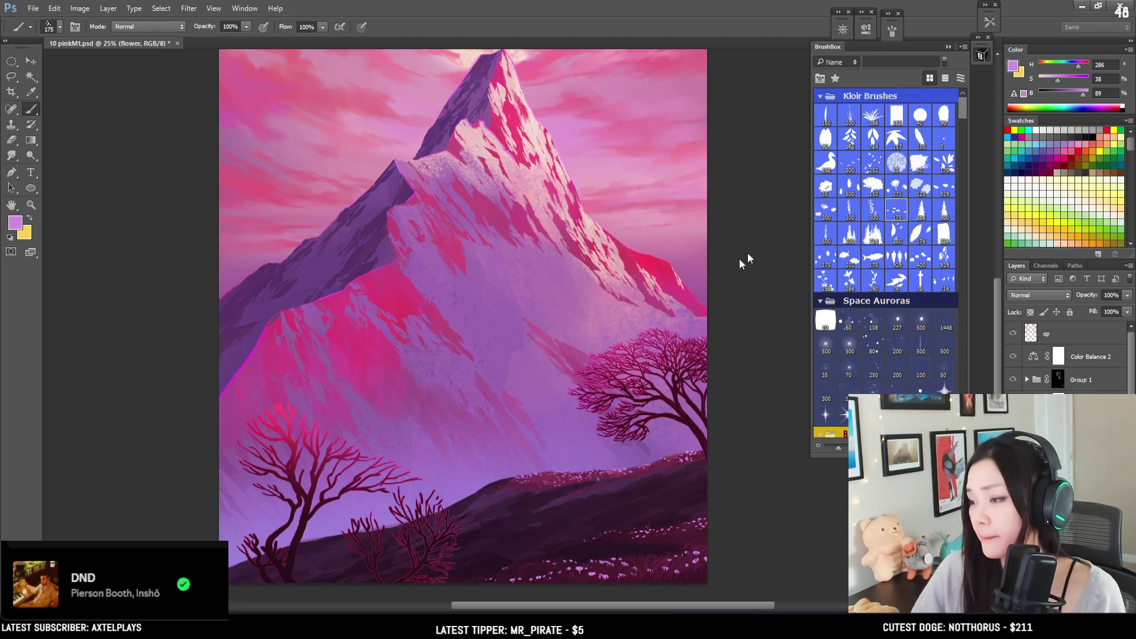
# Step: Brighten the petal colour to full brightness 100 and reduce the brush to 125
pyautogui.scroll(-5, 778, 233)
pyautogui.scroll(-1, 588, 477)
pyautogui.press('[')
pyautogui.press('[')
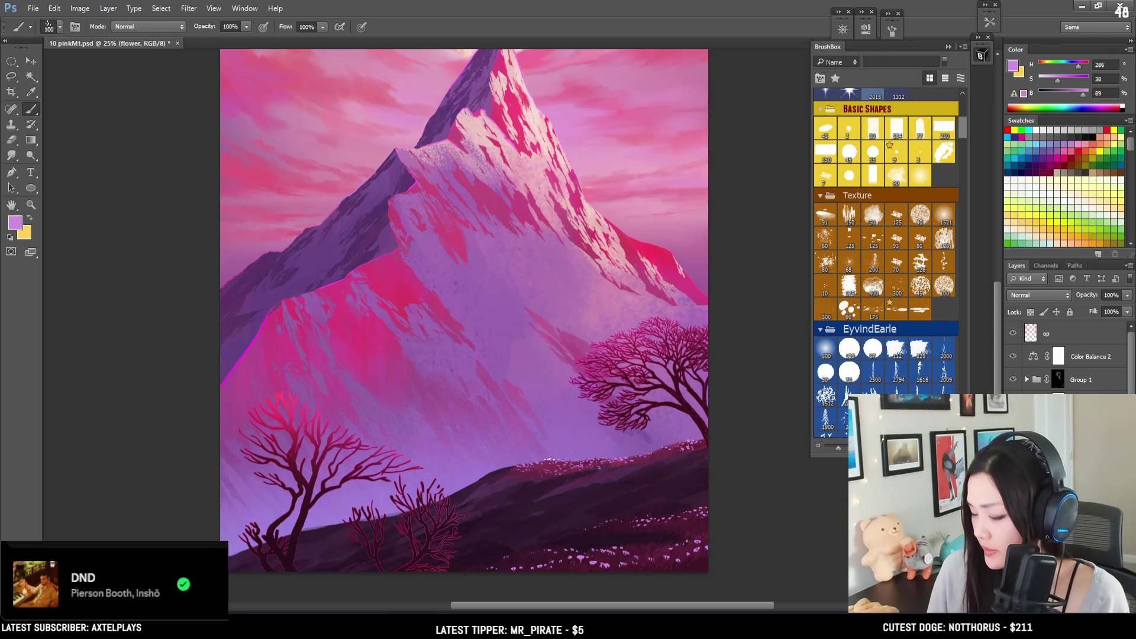
pyautogui.moveTo(1084, 93); pyautogui.dragTo(1088, 93)
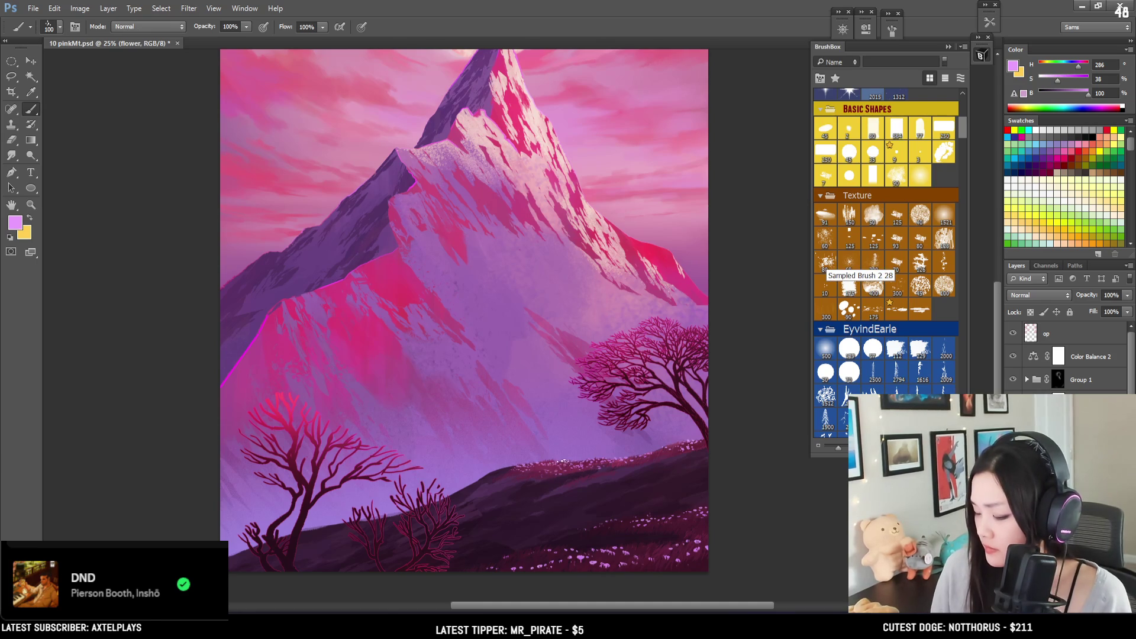
pyautogui.press('[')
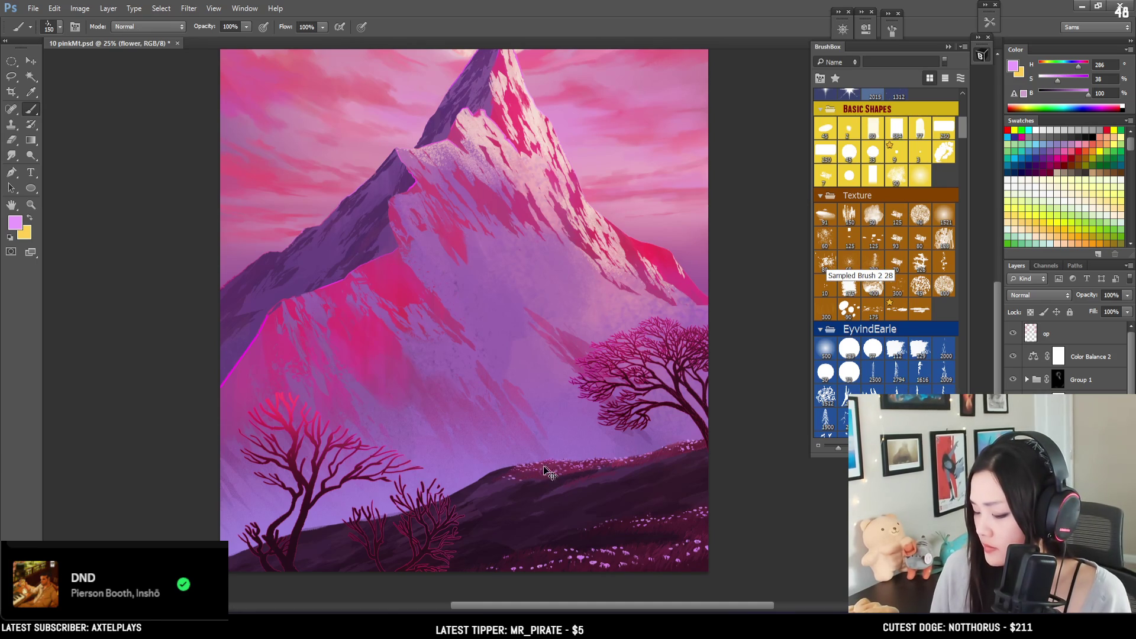
# Step: Choose the Grass brush tip from the Kloir Brushes set
pyautogui.press('e')
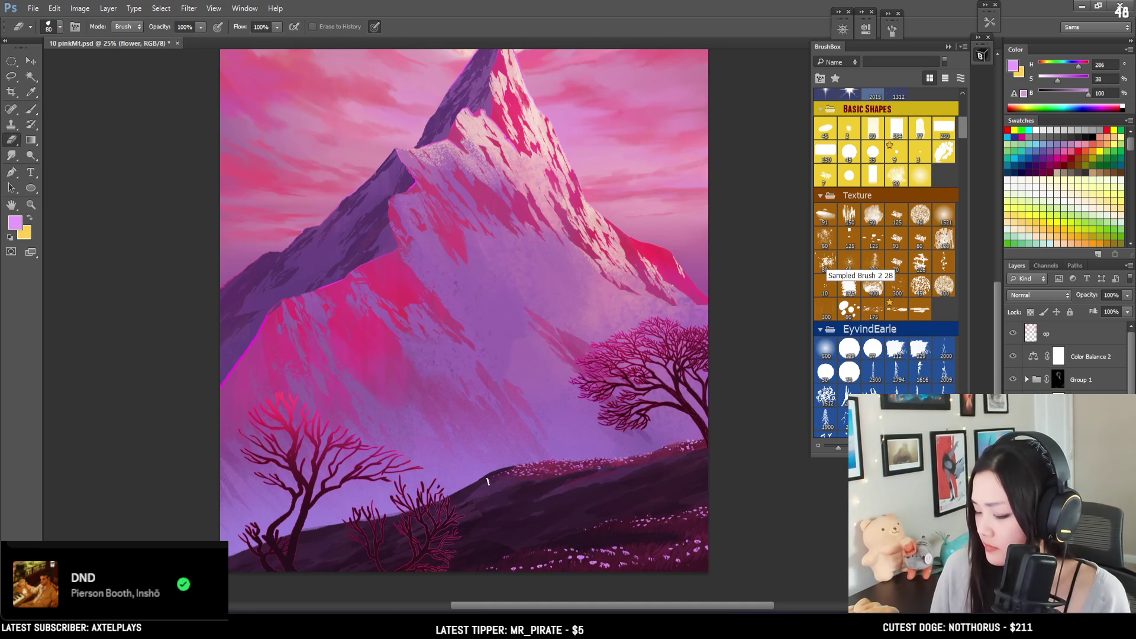
pyautogui.press('b')
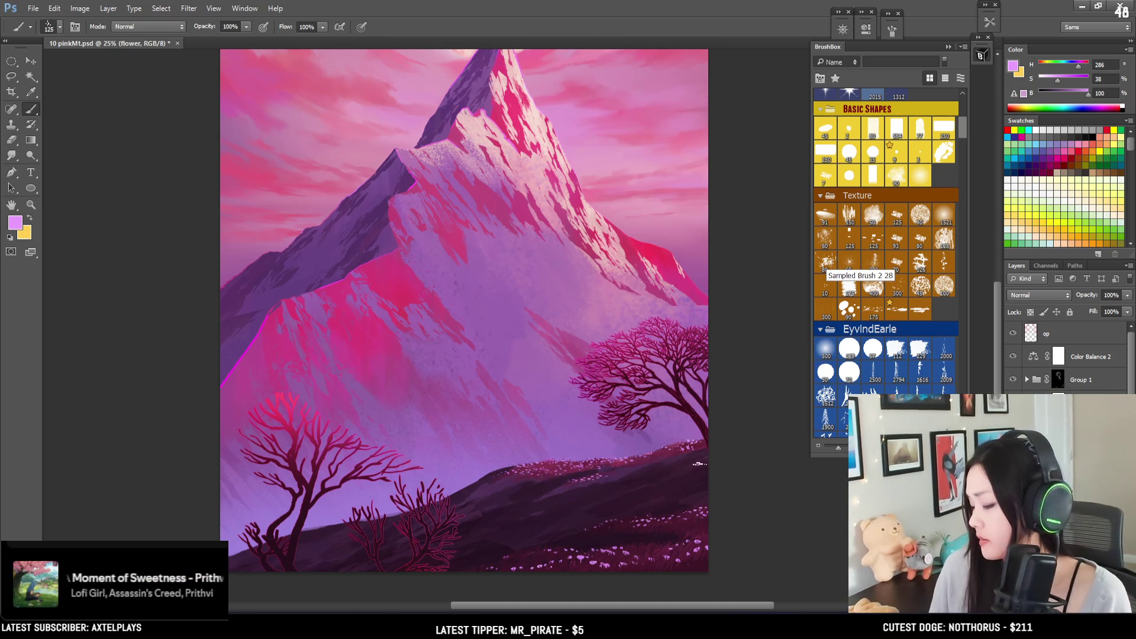
pyautogui.press(']')
pyautogui.press(']')
pyautogui.press(']')
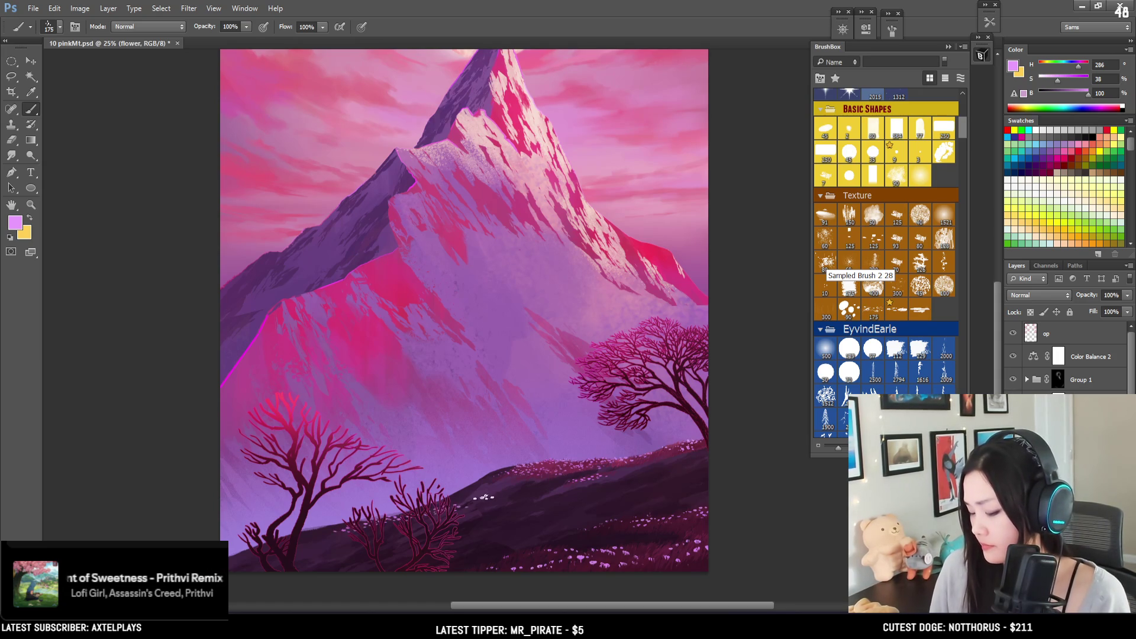
pyautogui.press('[')
pyautogui.press('[')
pyautogui.press('[')
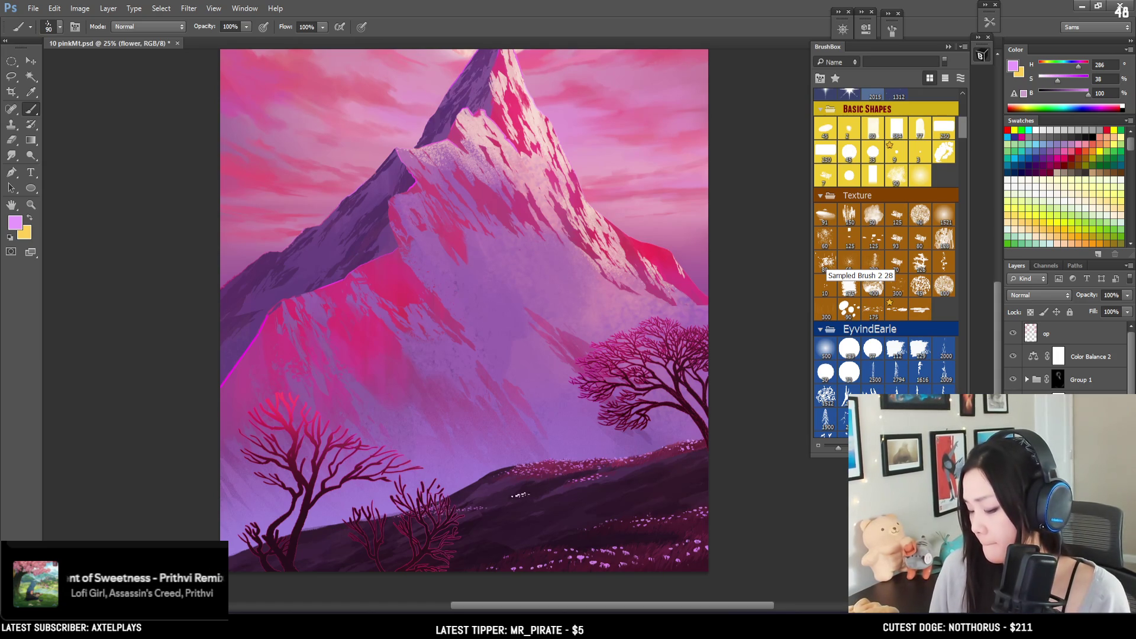
pyautogui.press('e')
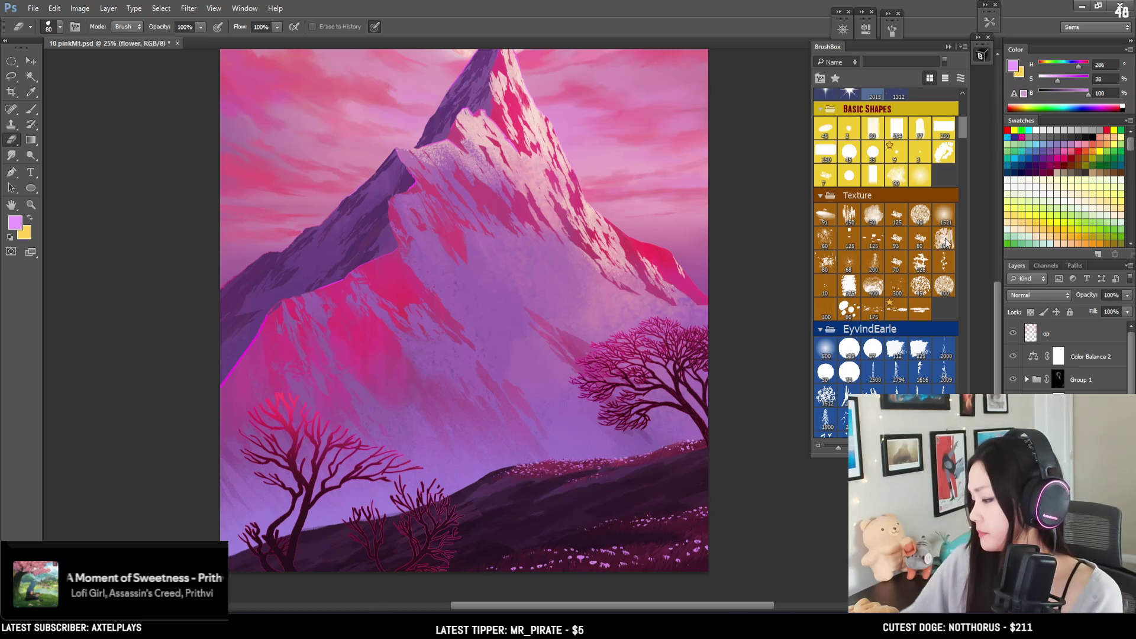
pyautogui.scroll(5, 961, 124)
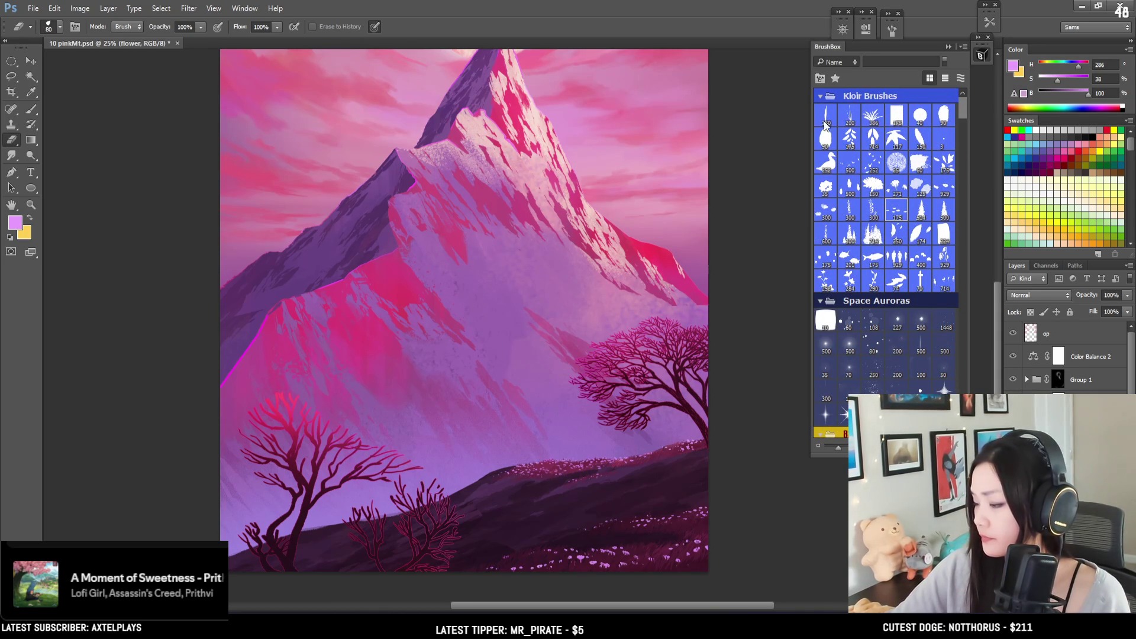
pyautogui.click(826, 120)
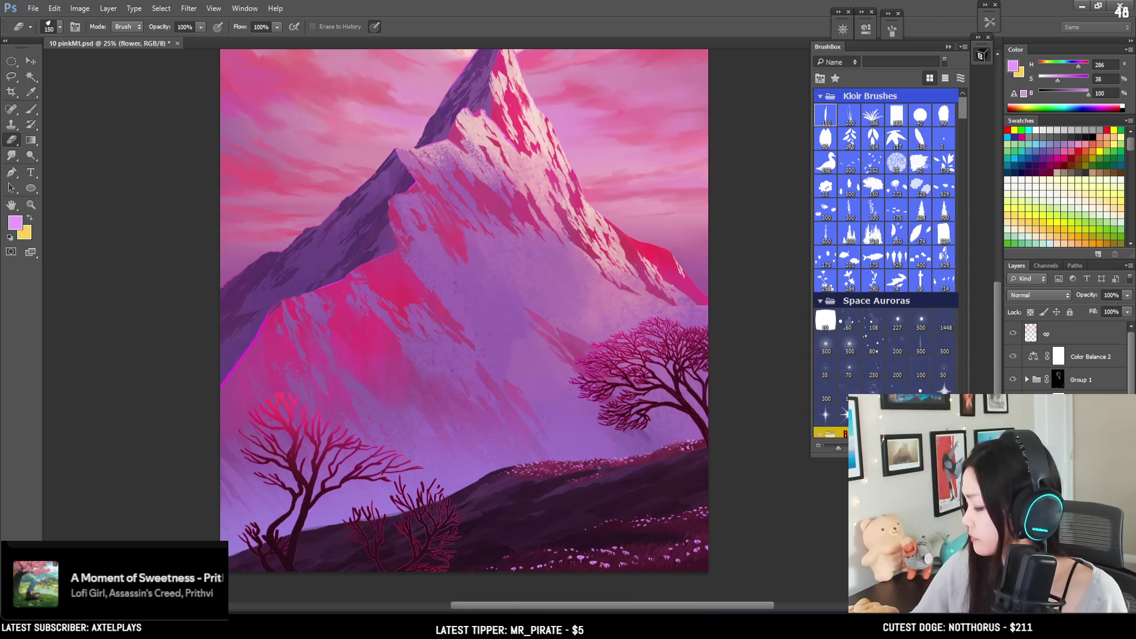
# Step: Make the foliage layer active and pick the 150 px brush preset, sized down to 60
pyautogui.press('b')
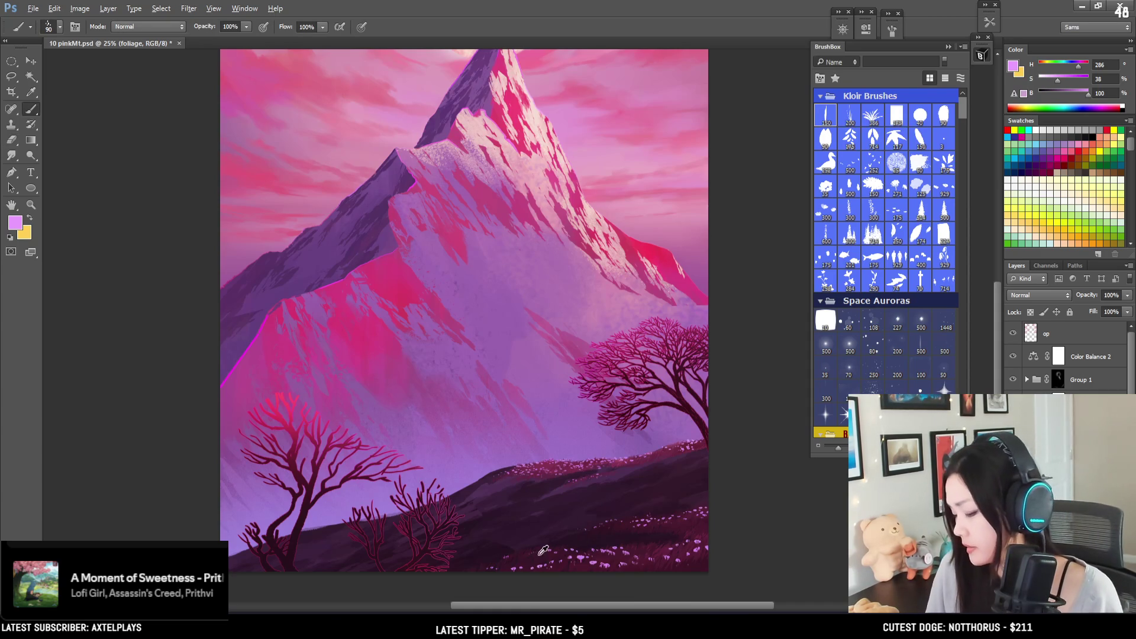
pyautogui.keyDown('alt'); pyautogui.click(540, 549); pyautogui.keyUp('alt')
pyautogui.moveTo(1012, 356); pyautogui.dragTo(1012, 379)
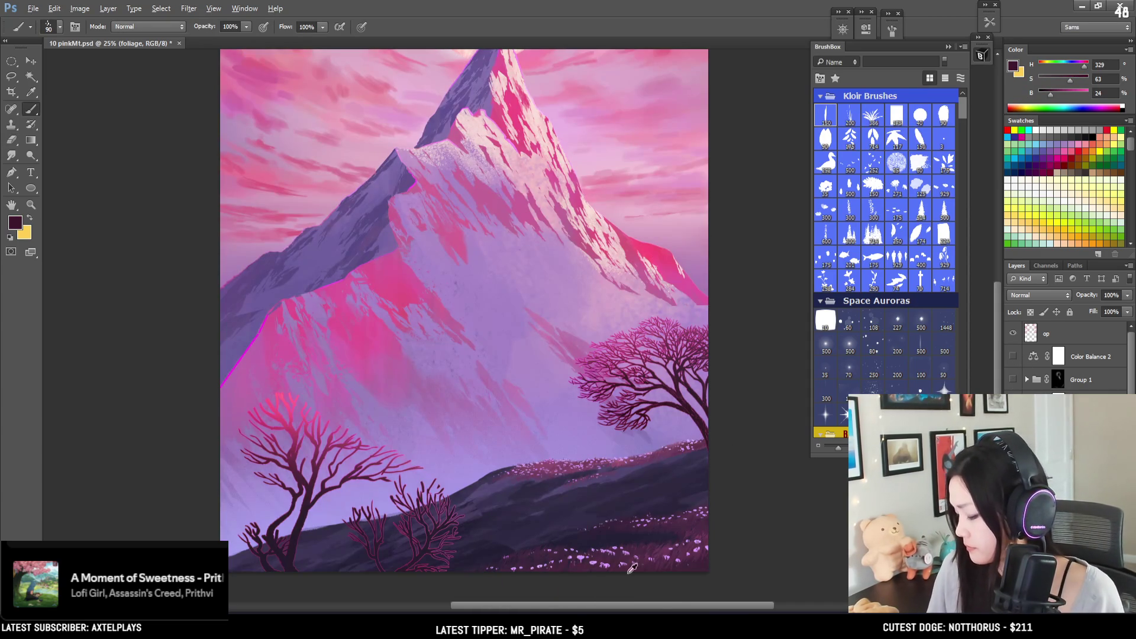
pyautogui.press(']')
pyautogui.moveTo(1012, 356); pyautogui.dragTo(1012, 379)
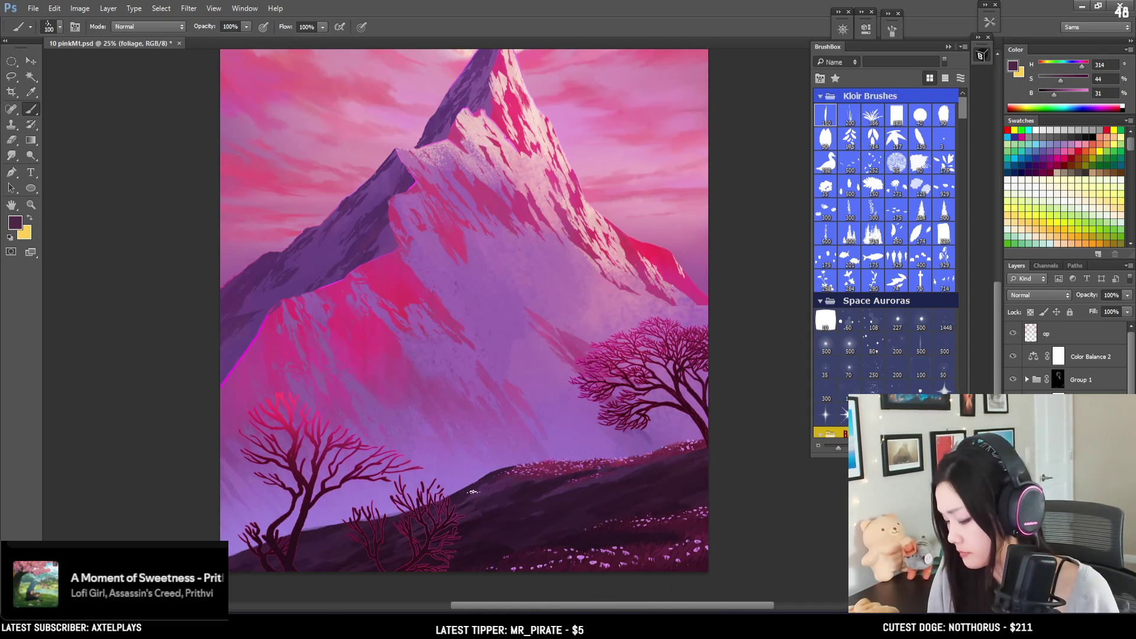
pyautogui.click(826, 115)
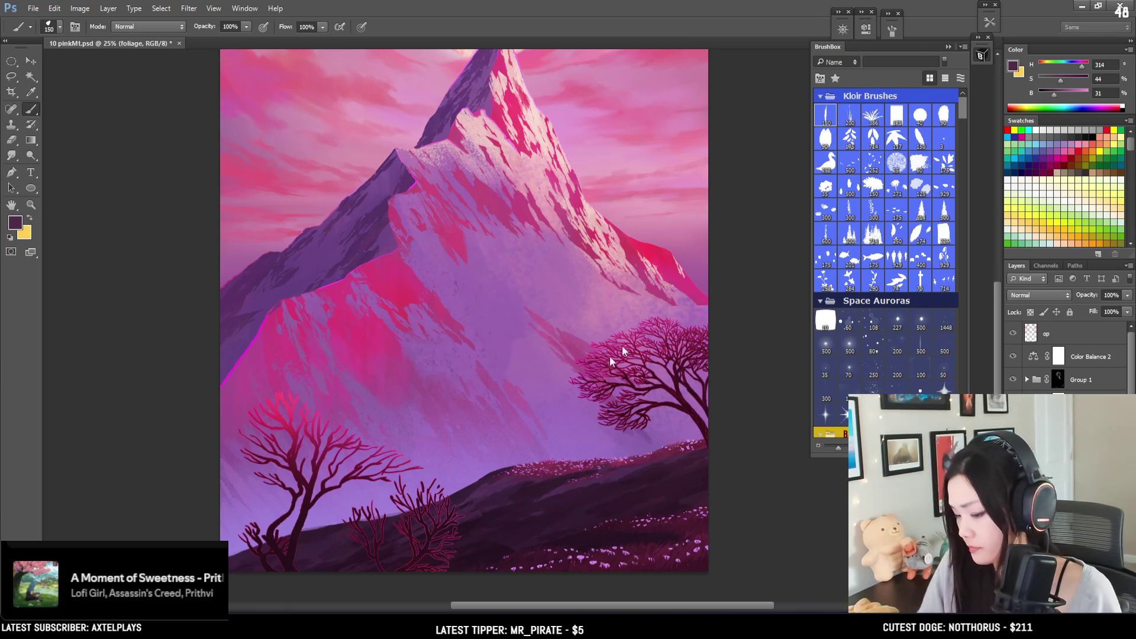
pyautogui.press('[')
pyautogui.press('[')
pyautogui.press('[')
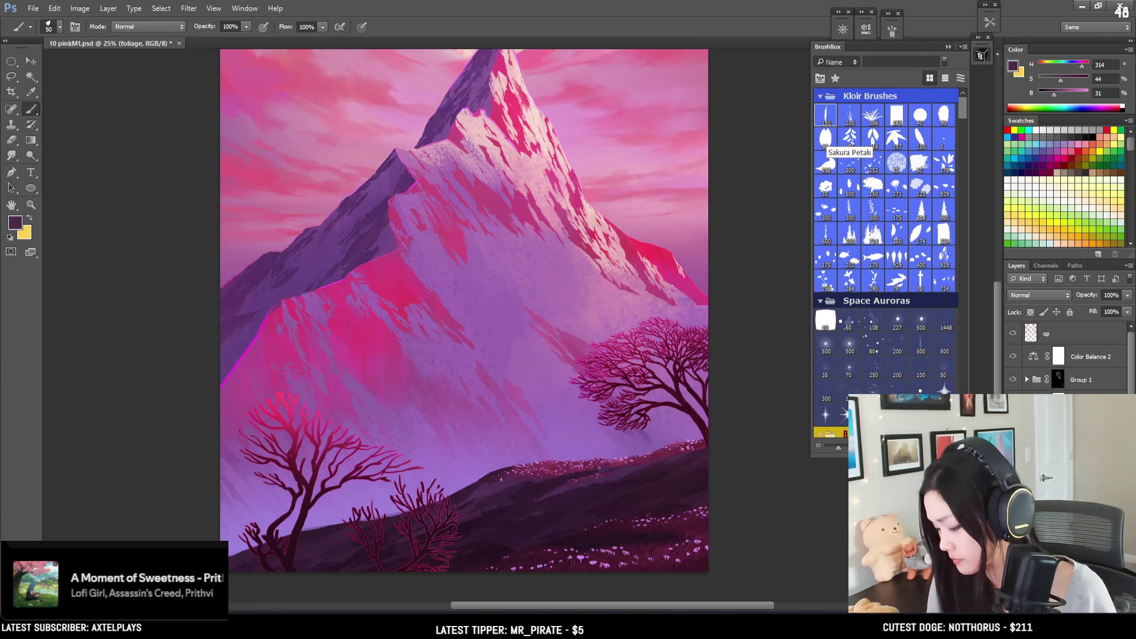
# Step: Choose a grass brush from the Foliage set and enlarge it to 200, then 300 px
pyautogui.click(890, 30)
pyautogui.click(889, 31)
pyautogui.scroll(-5, 962, 130)
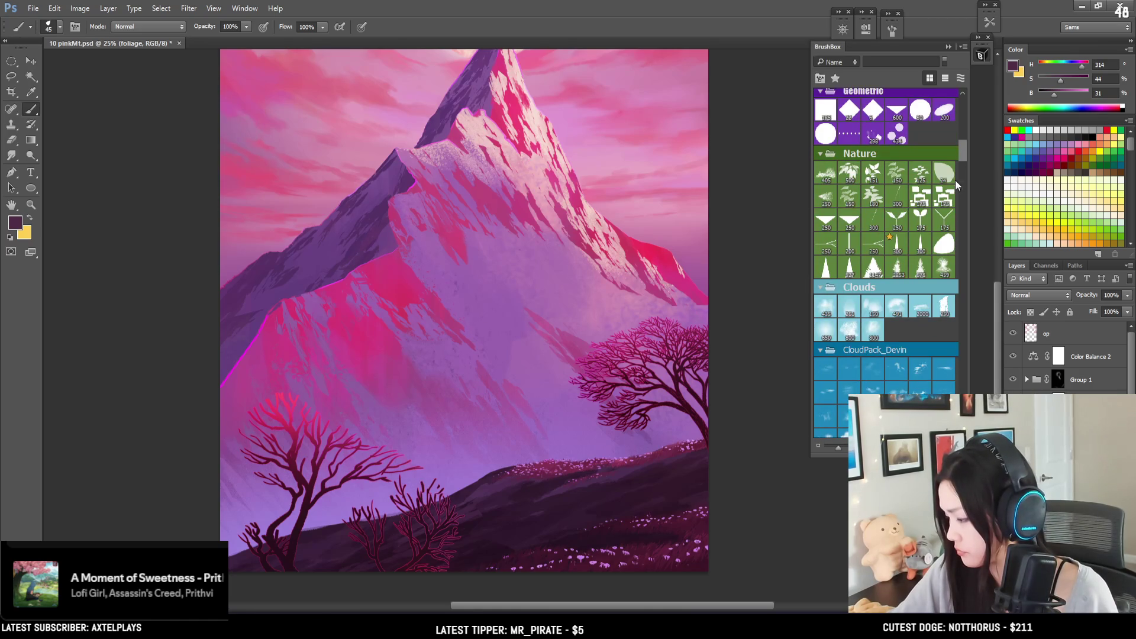
pyautogui.scroll(-10, 956, 183)
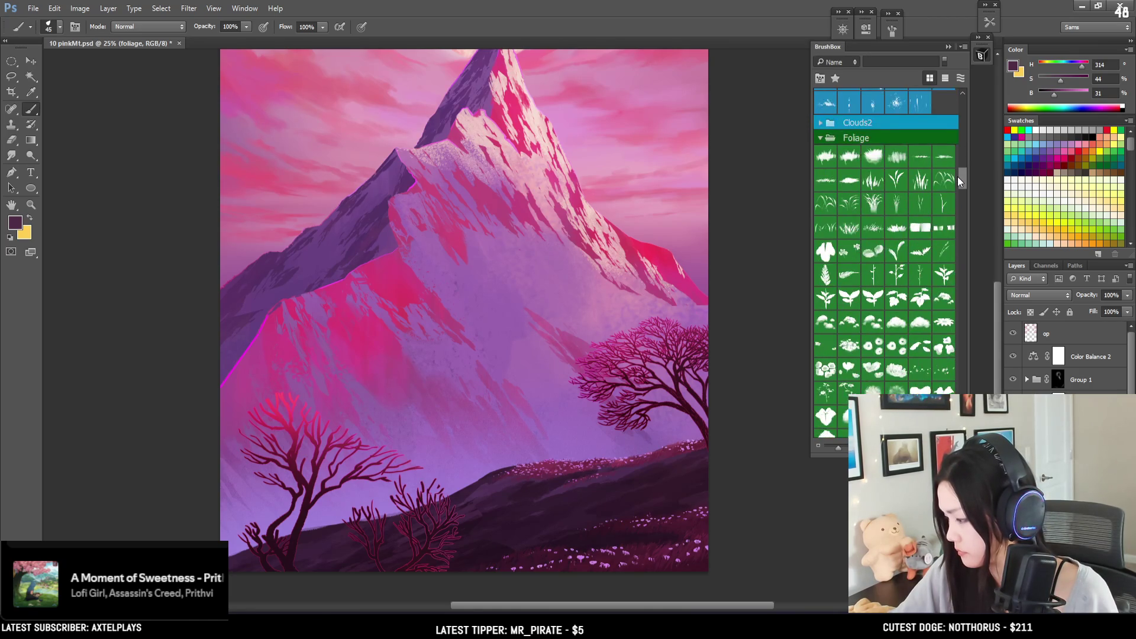
pyautogui.scroll(1, 957, 176)
pyautogui.click(944, 166)
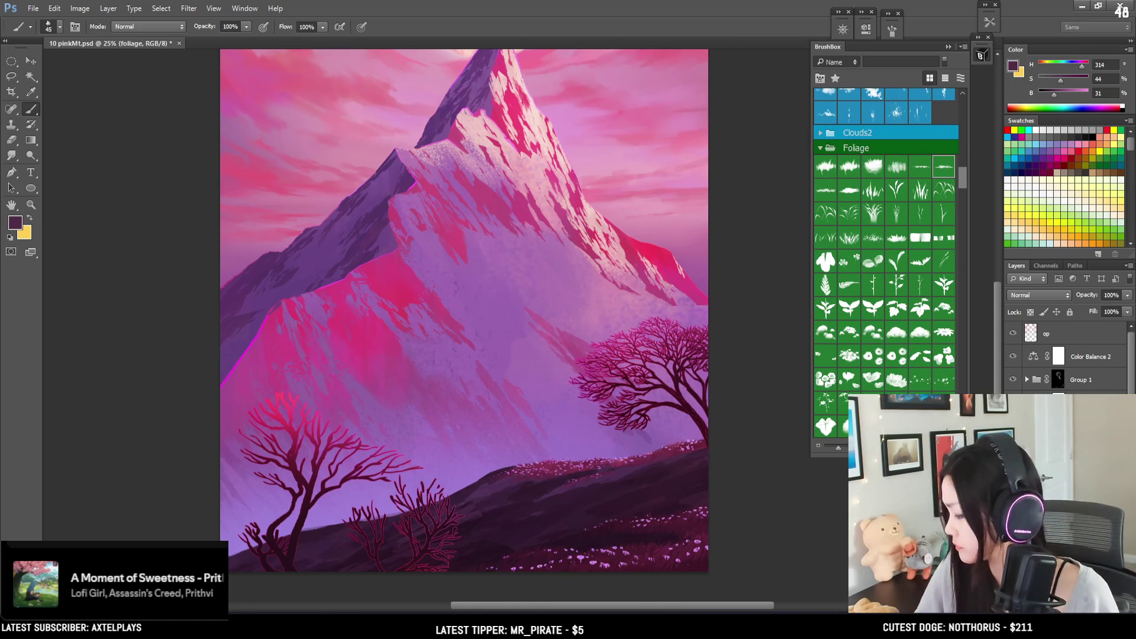
pyautogui.scroll(-1, 562, 464)
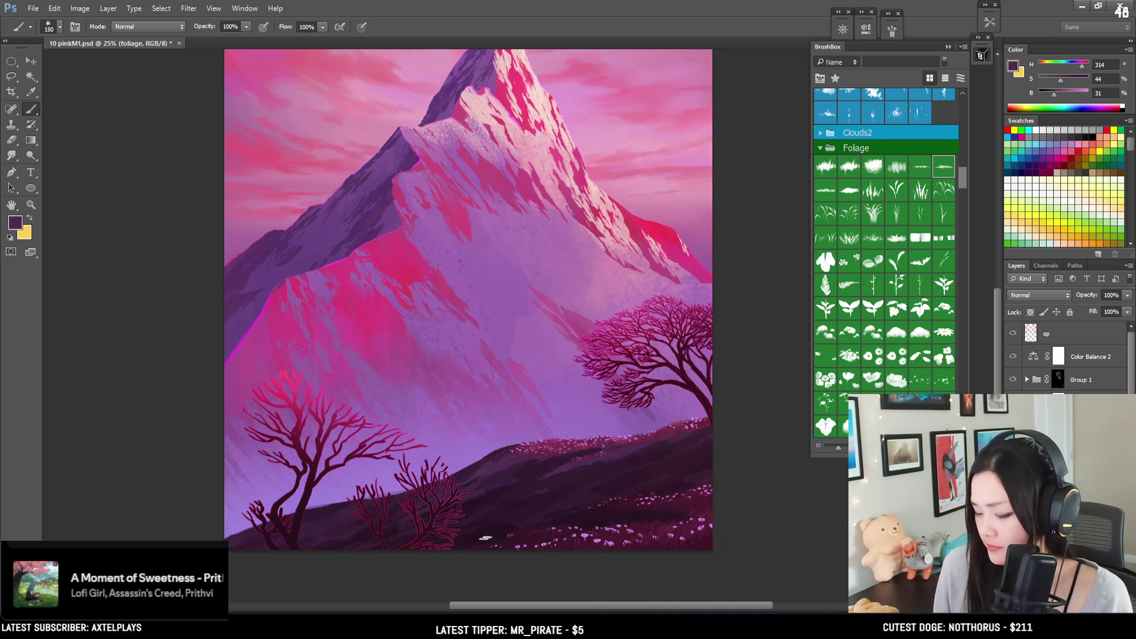
pyautogui.press(']')
pyautogui.press(']')
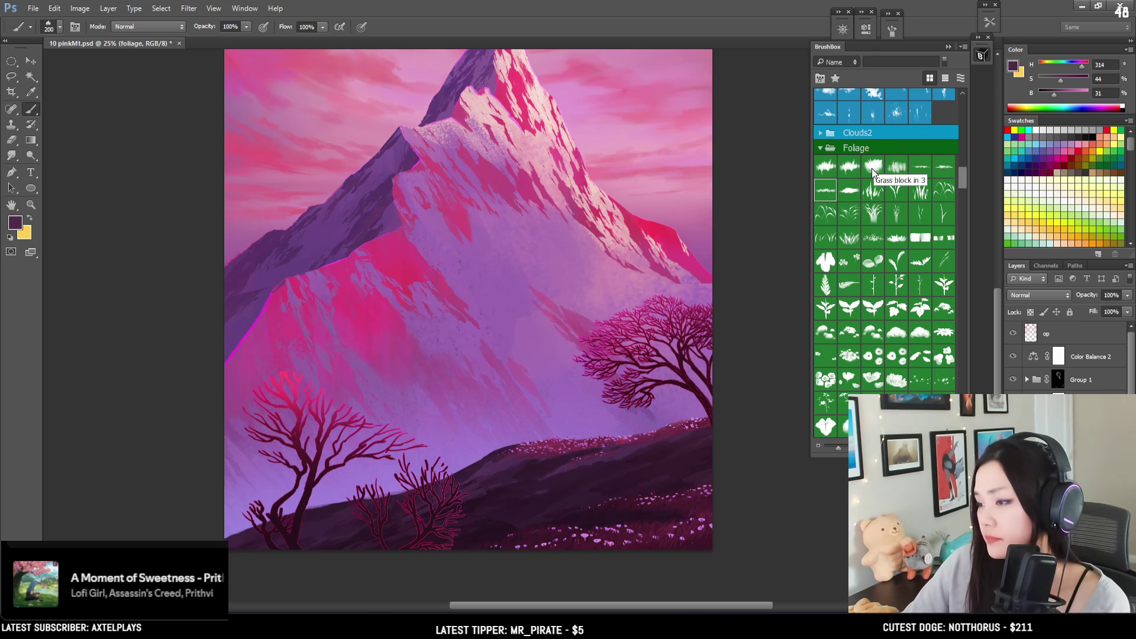
pyautogui.hotkey('ctrl', '-')
pyautogui.press(']')
pyautogui.press(']')
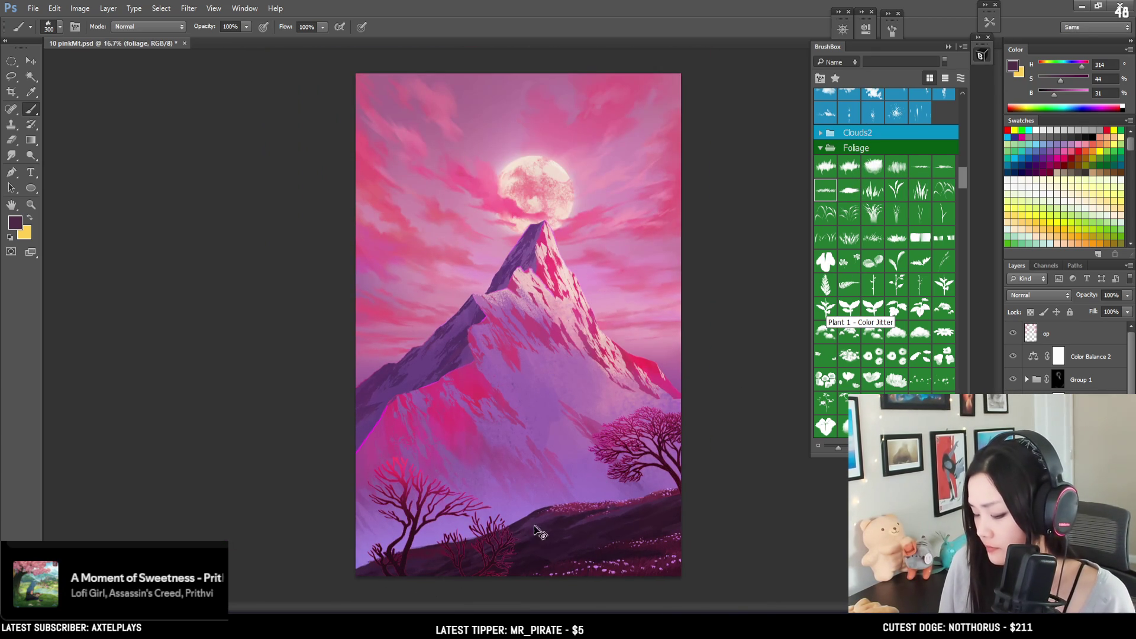
# Step: Settle the brush at 200 px and lighten the paint colour for pale flowers
pyautogui.press('[')
pyautogui.press('[')
pyautogui.press(']')
pyautogui.press('[')
pyautogui.press(']')
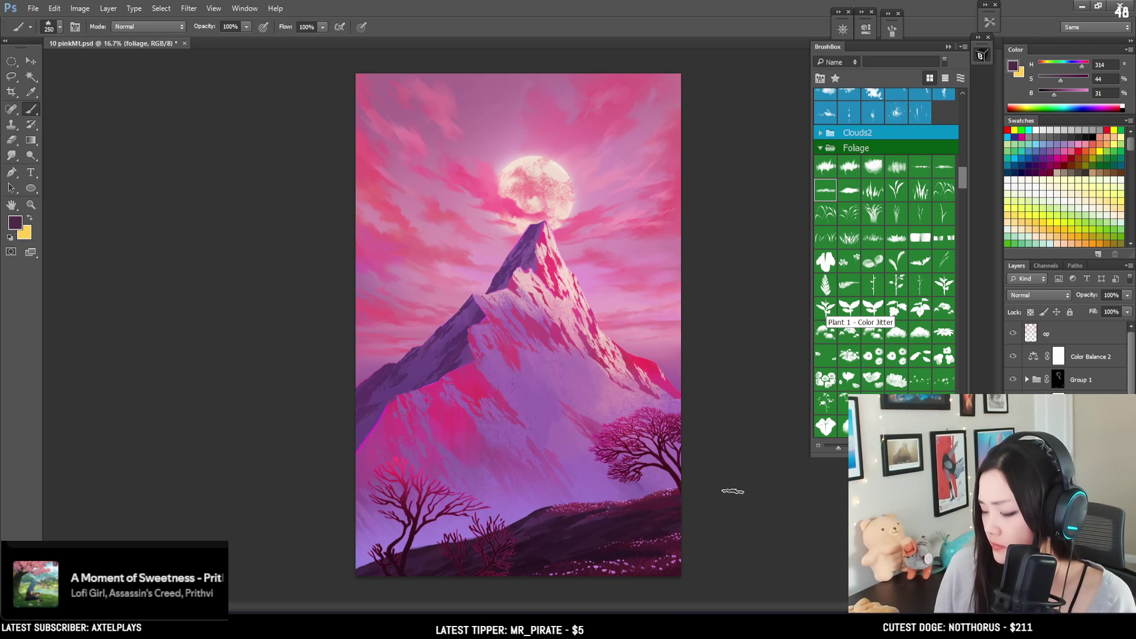
pyautogui.press('[')
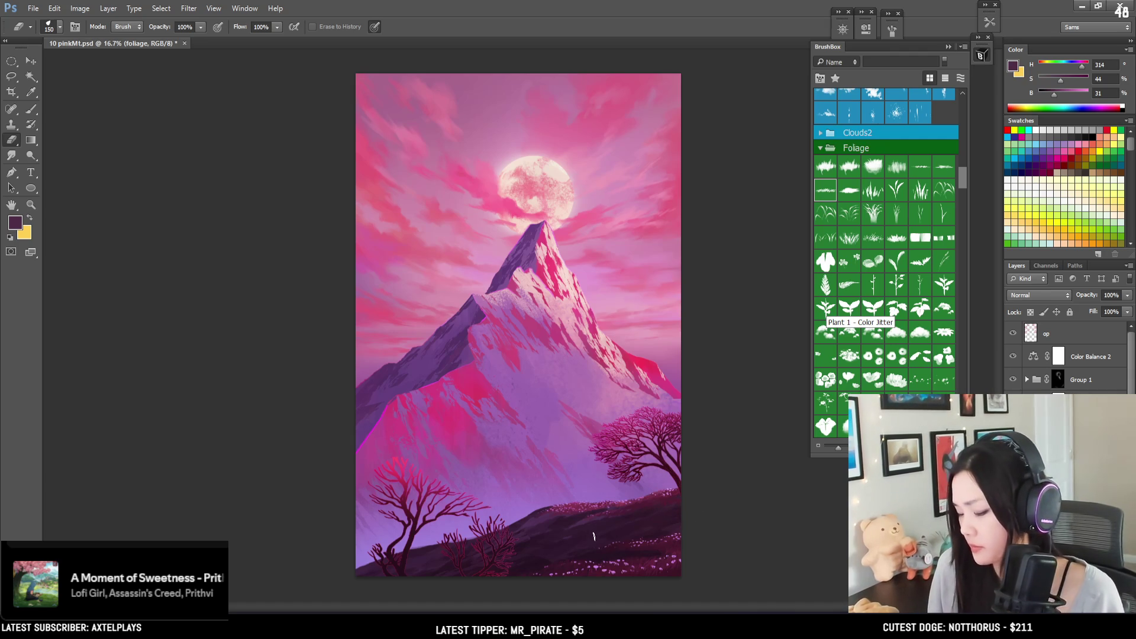
pyautogui.press('b')
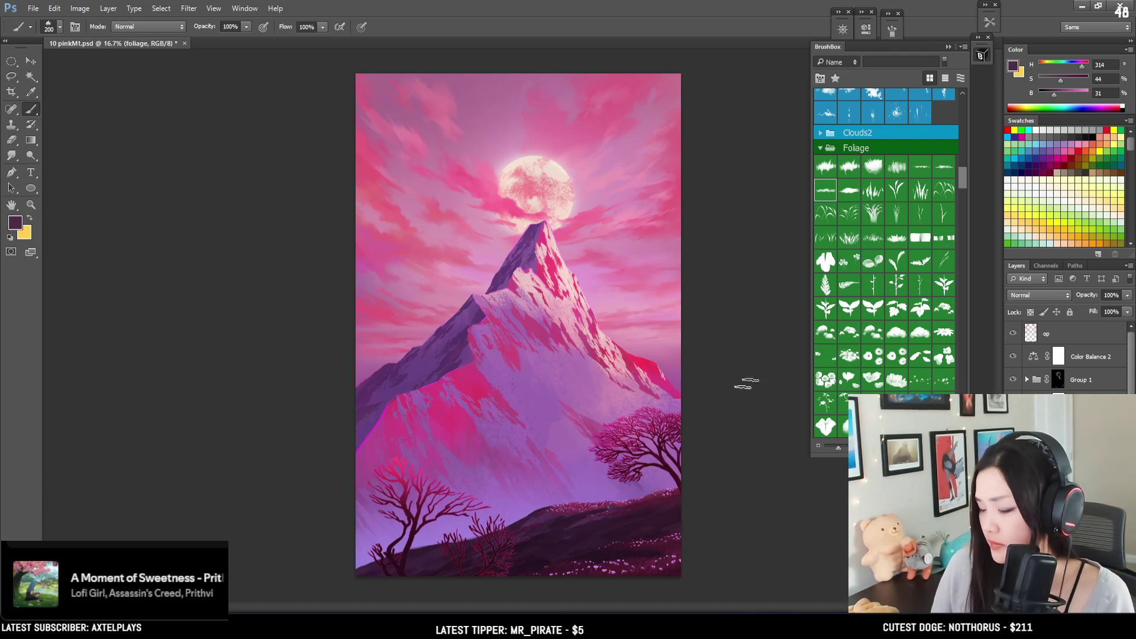
pyautogui.click(1059, 93)
pyautogui.moveTo(1058, 94); pyautogui.dragTo(1060, 95)
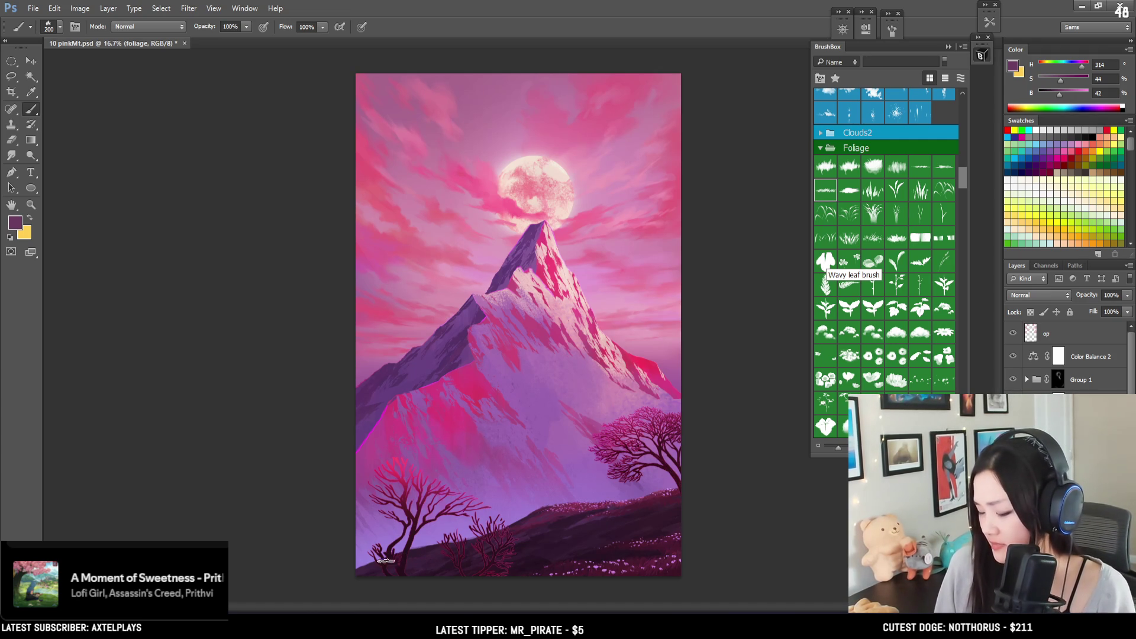
# Step: Stamp flowers on the hill at 250–300 px, darkening the paint colour slightly
pyautogui.press(']')
pyautogui.press(']')
pyautogui.press(']')
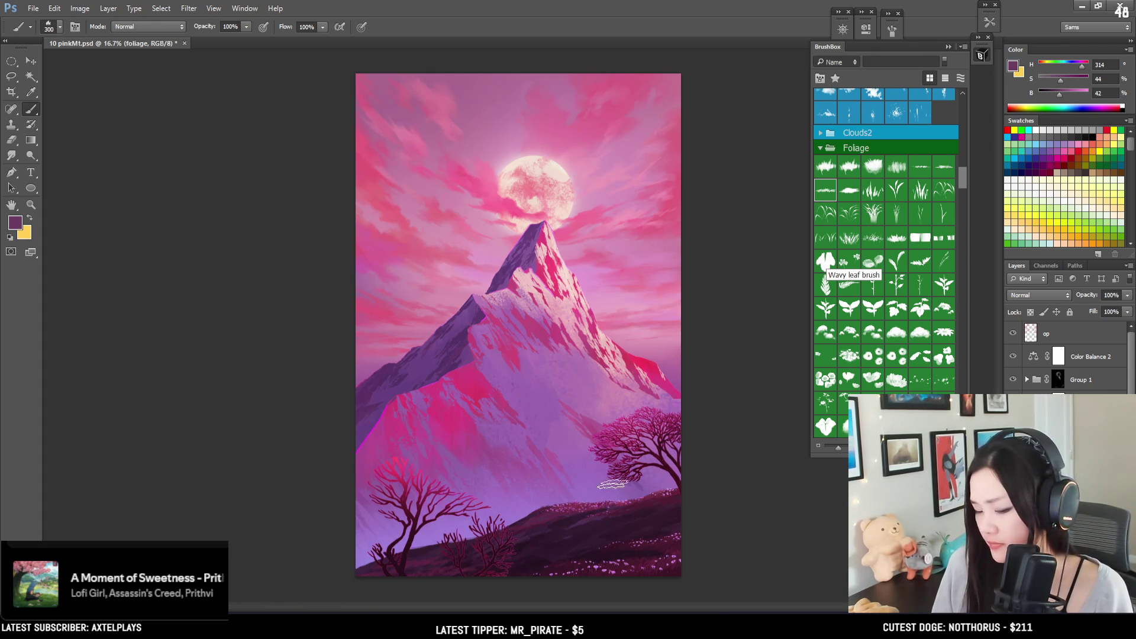
pyautogui.moveTo(1059, 99); pyautogui.dragTo(1053, 98)
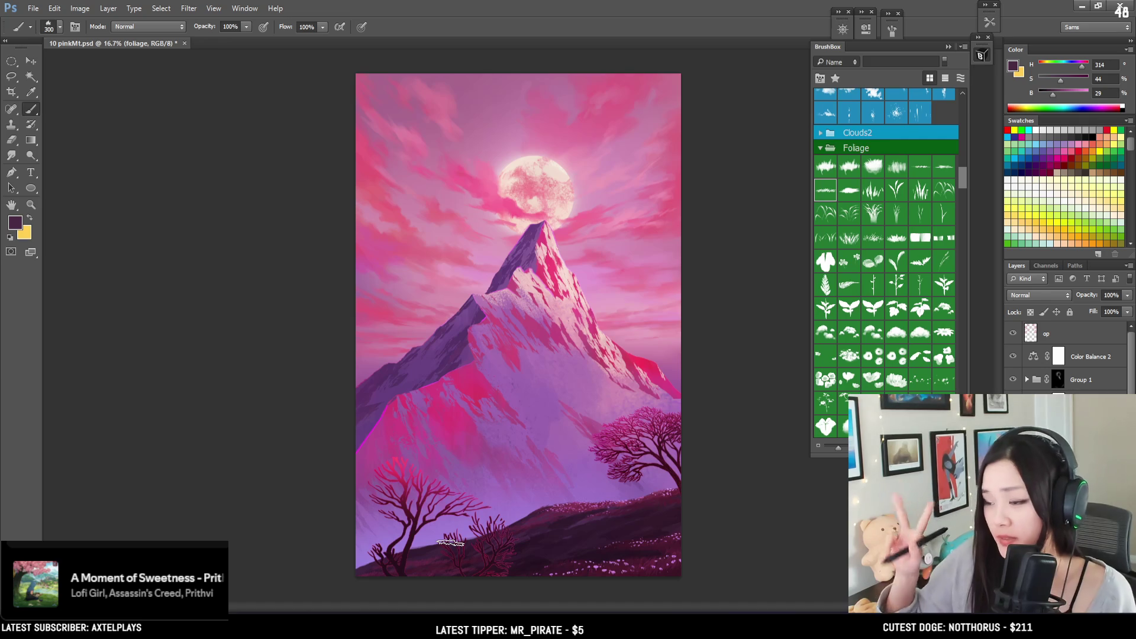
pyautogui.press('e')
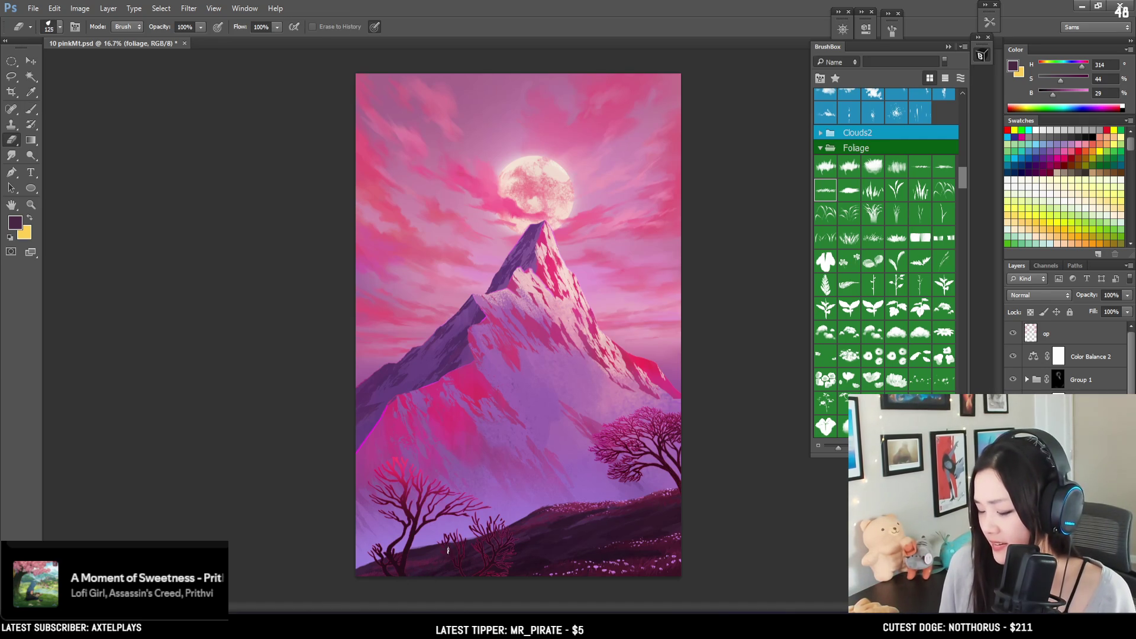
pyautogui.press('b')
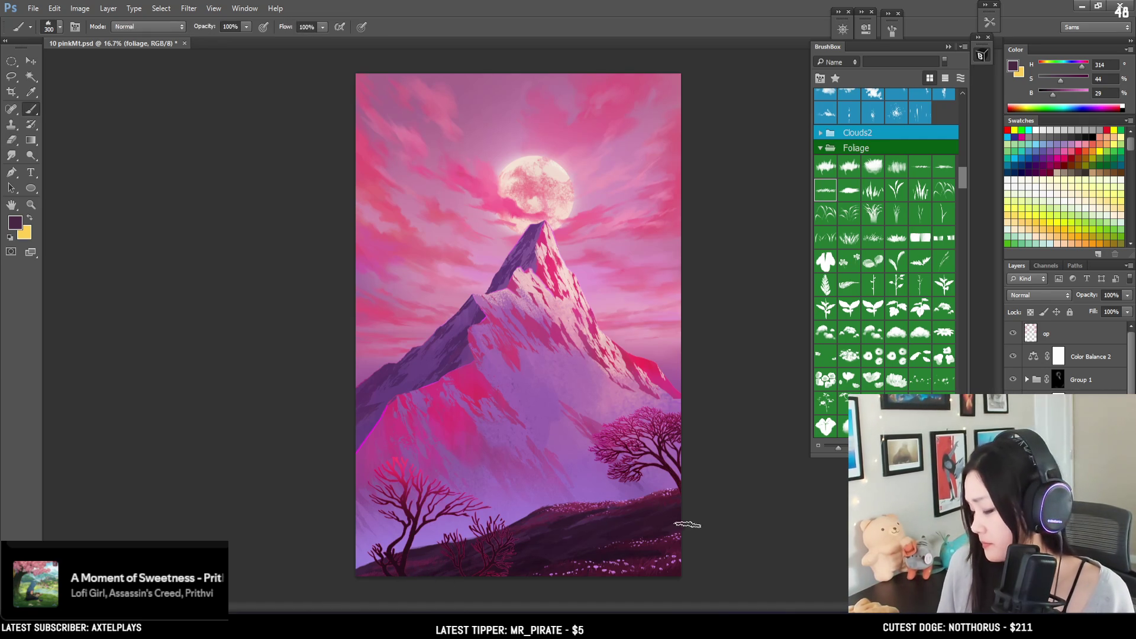
pyautogui.press('[')
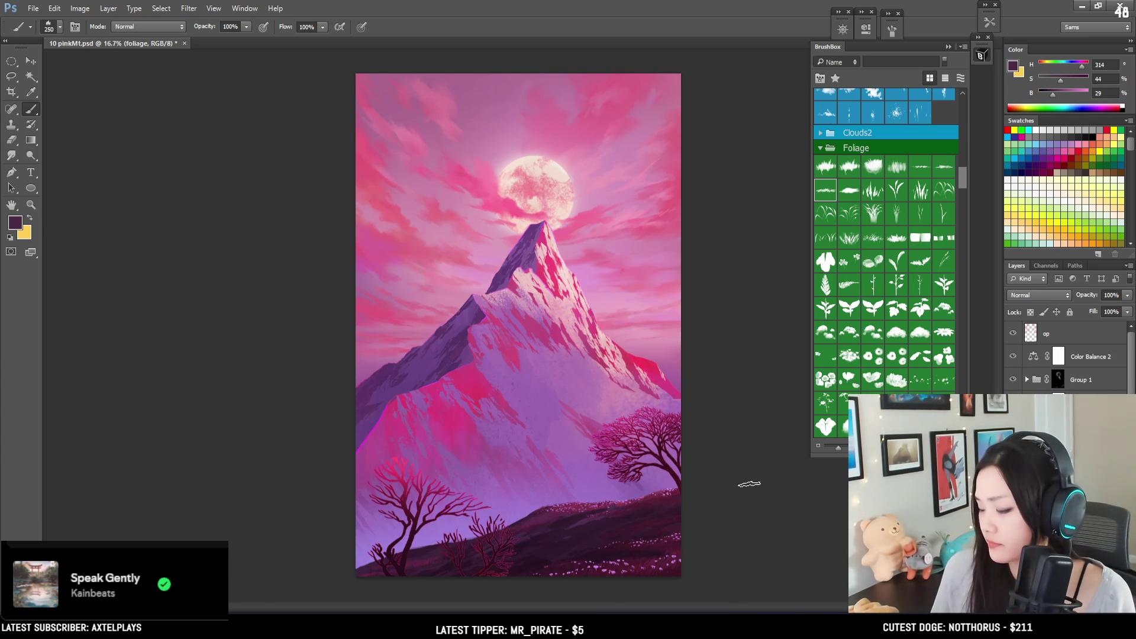
pyautogui.press(']')
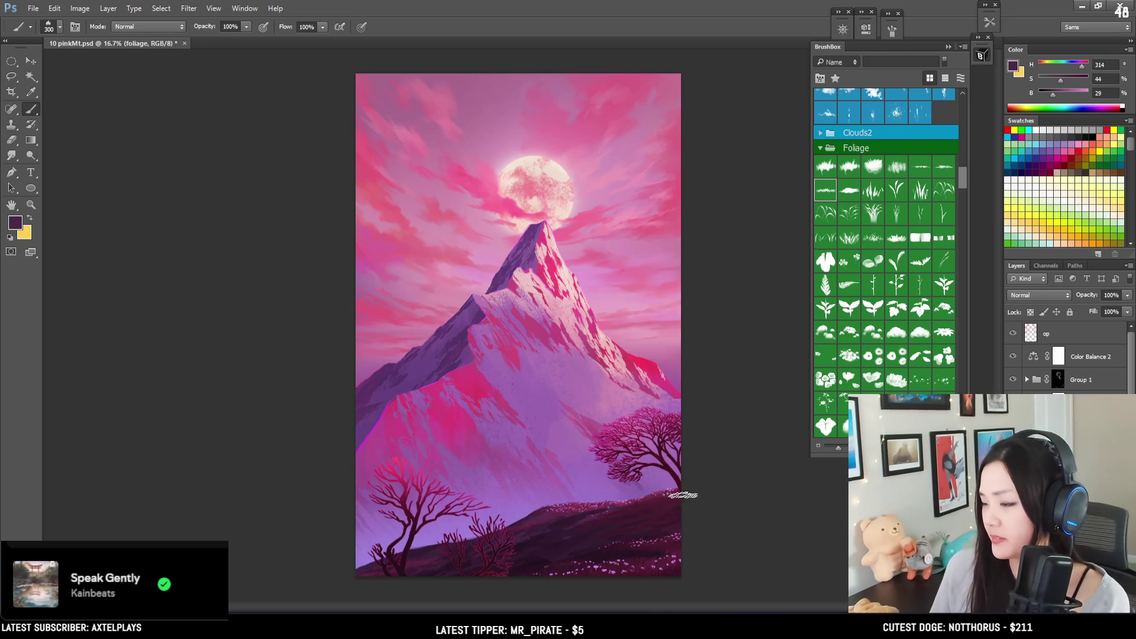
# Step: Zoom in on the foreground hill, shrink the brush to 125 px and lighten the colour
pyautogui.hotkey('ctrl', '+')
pyautogui.press('[')
pyautogui.press('[')
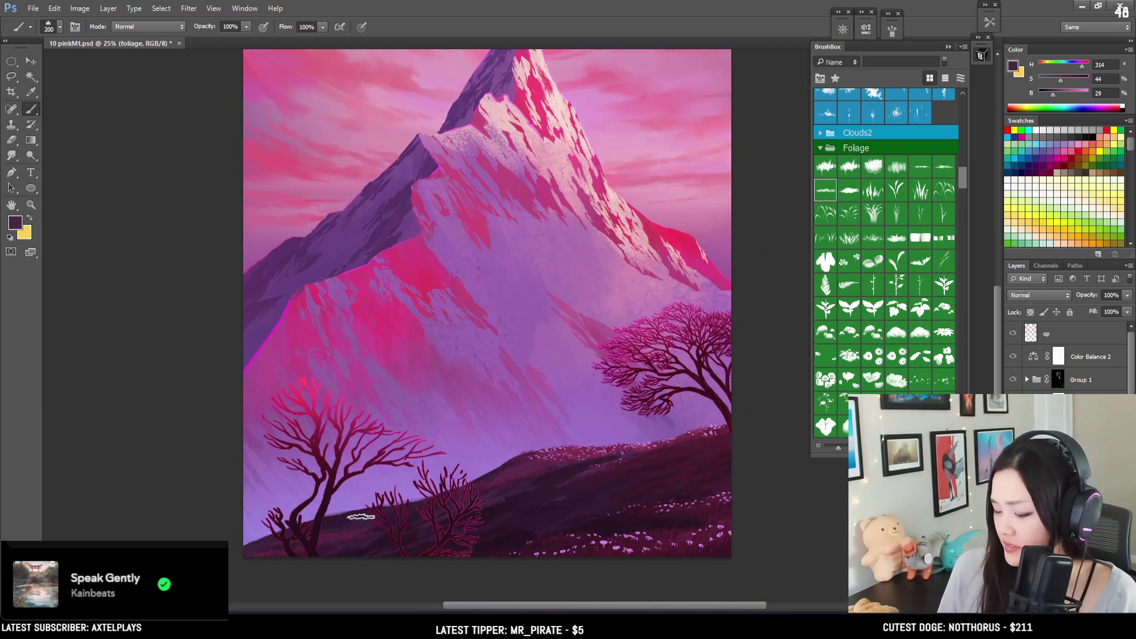
pyautogui.press('[')
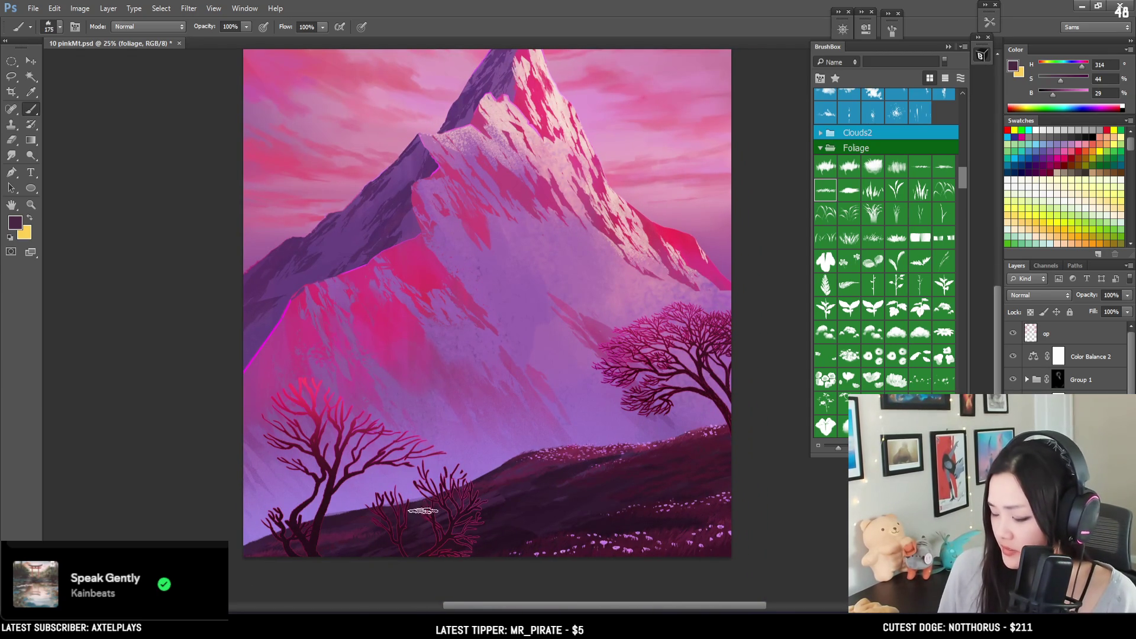
pyautogui.press('x')
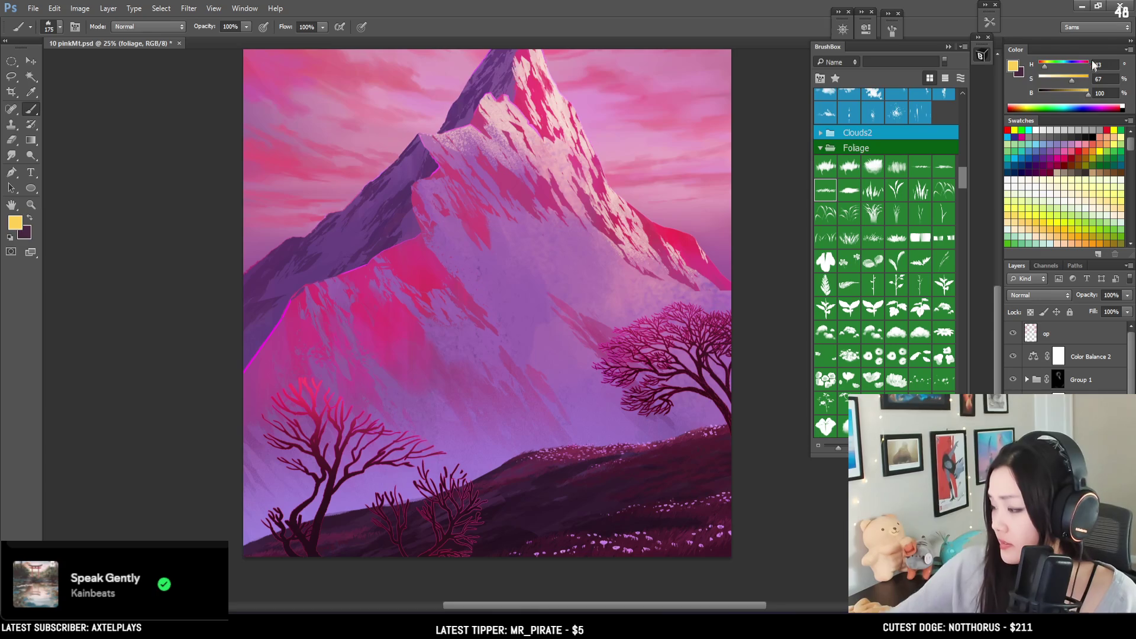
pyautogui.press('x')
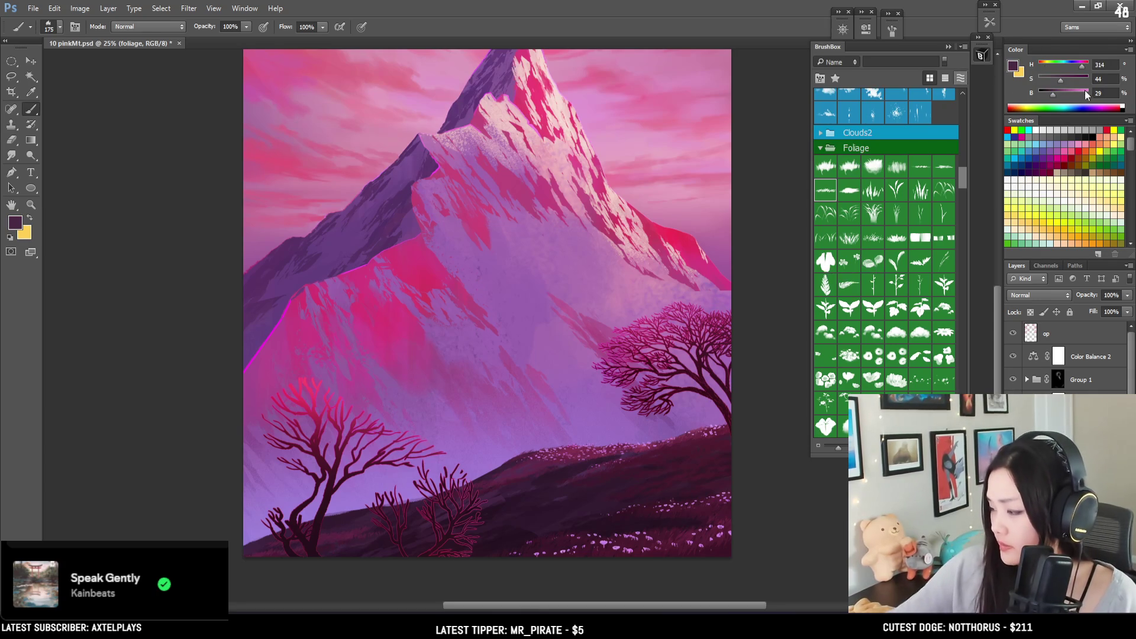
pyautogui.click(1059, 94)
pyautogui.press('[')
pyautogui.press('[')
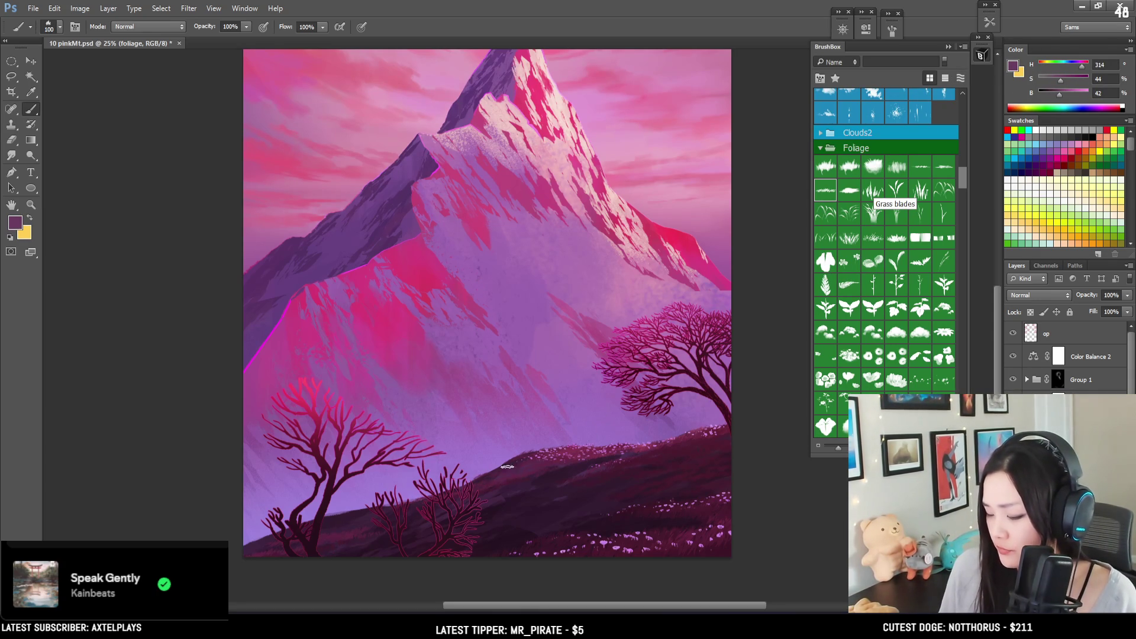
# Step: Stamp more flowers and grass marks along the hill at 175–250 px, then zoom out
pyautogui.press(']')
pyautogui.press(']')
pyautogui.press(']')
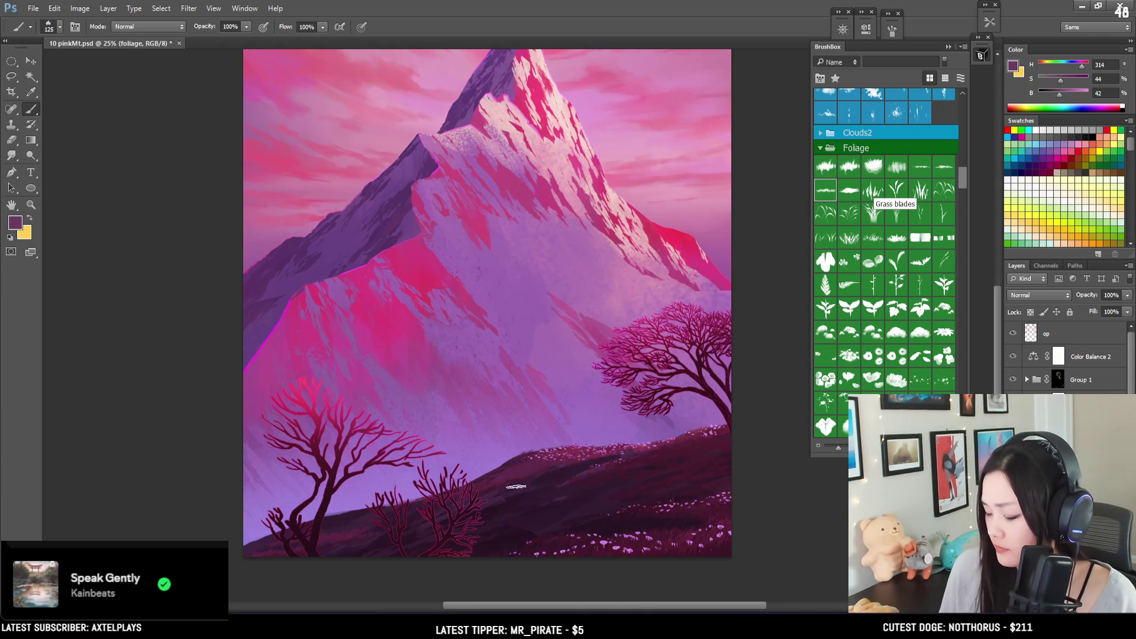
pyautogui.press(']')
pyautogui.press(']')
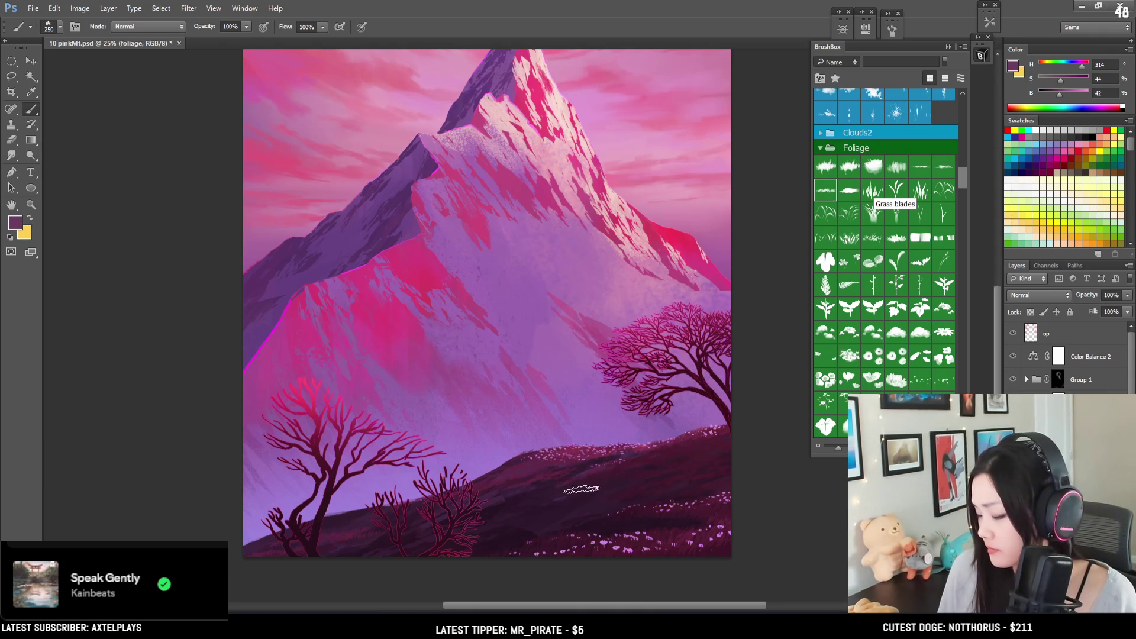
pyautogui.press('[')
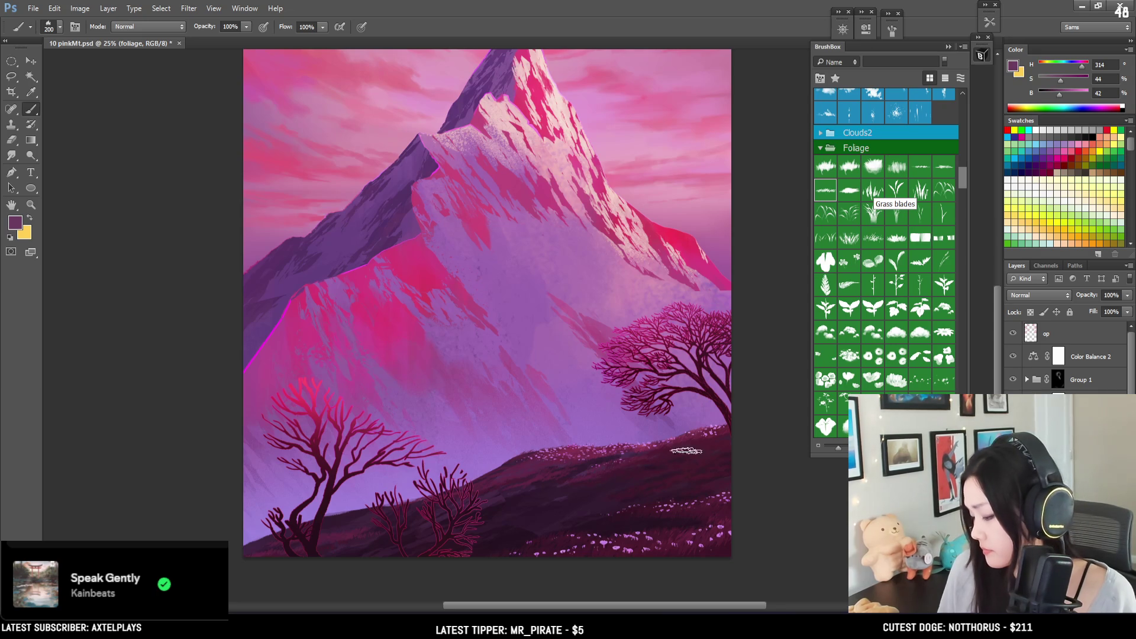
pyautogui.moveTo(681, 461)
pyautogui.mouseDown()
pyautogui.moveTo(626, 524)
pyautogui.moveTo(632, 536)
pyautogui.mouseUp()
pyautogui.hotkey('ctrl', '-')
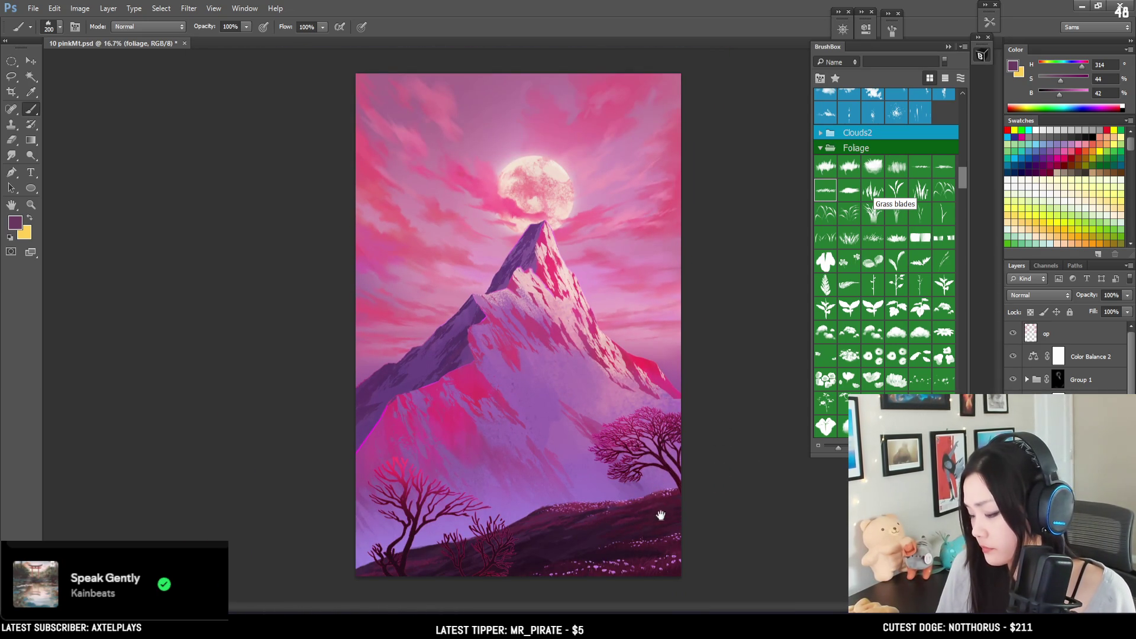
pyautogui.press(']')
pyautogui.press(']')
pyautogui.press(']')
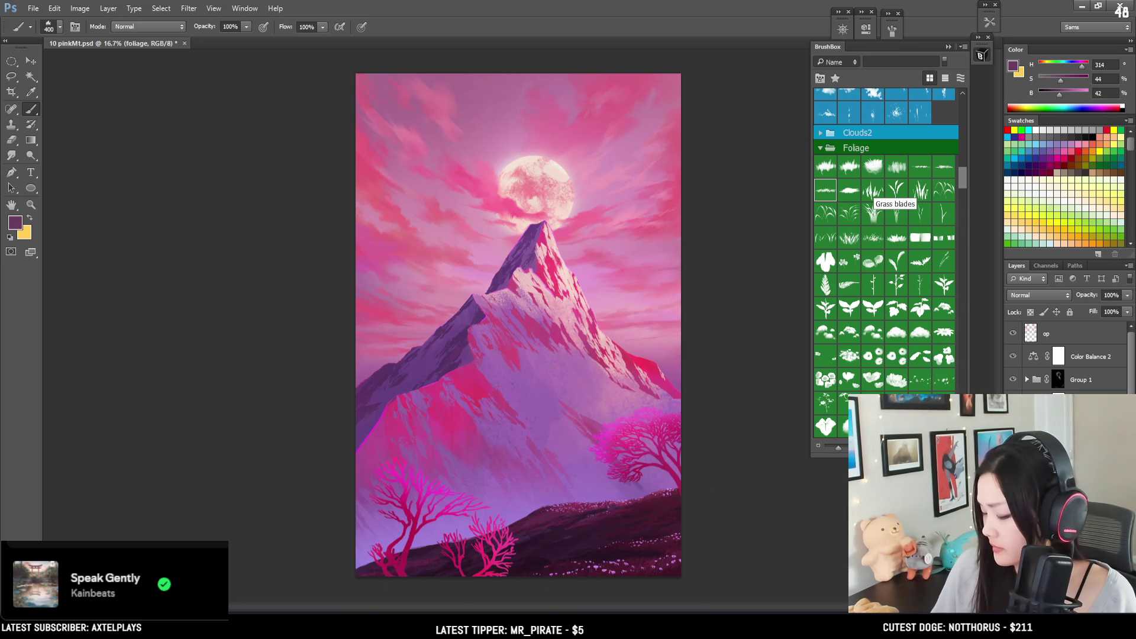
# Step: Duplicate the tree layer and erase parts of the copy with a large textured brush tip
pyautogui.hotkey('alt', '[')
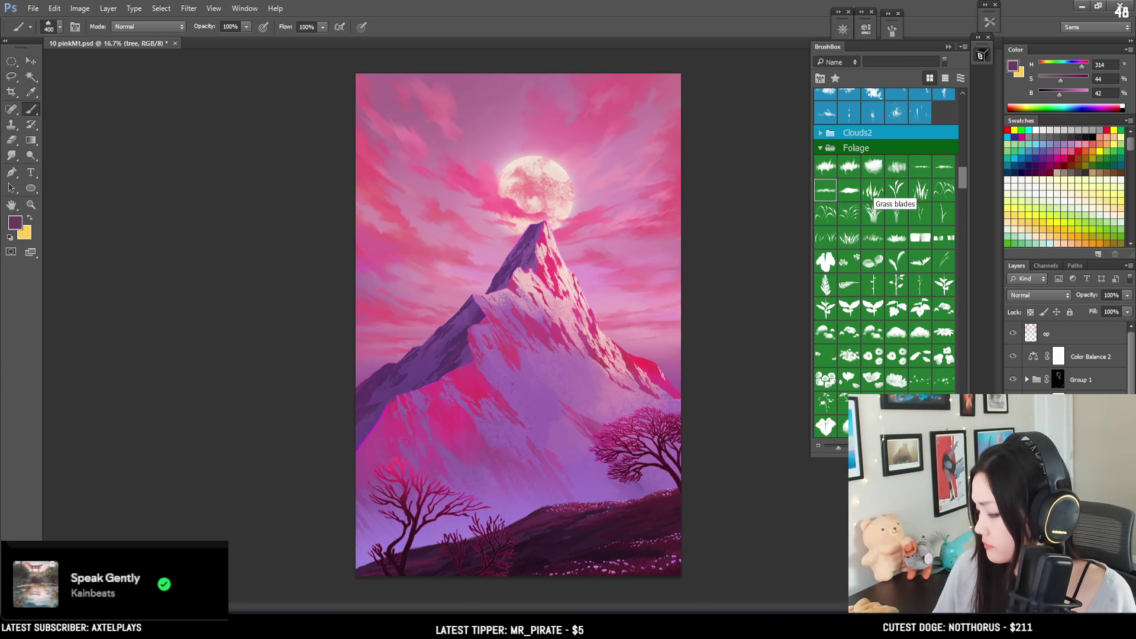
pyautogui.hotkey('ctrl', 'j')
pyautogui.press('e')
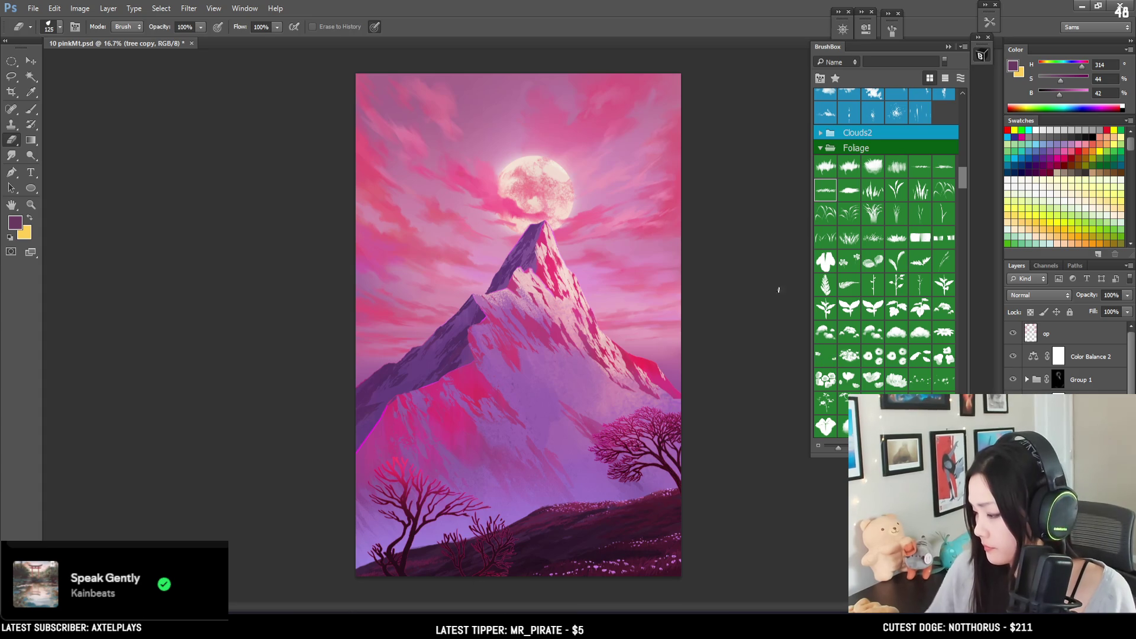
pyautogui.moveTo(964, 171); pyautogui.dragTo(969, 122)
pyautogui.scroll(5, 968, 123)
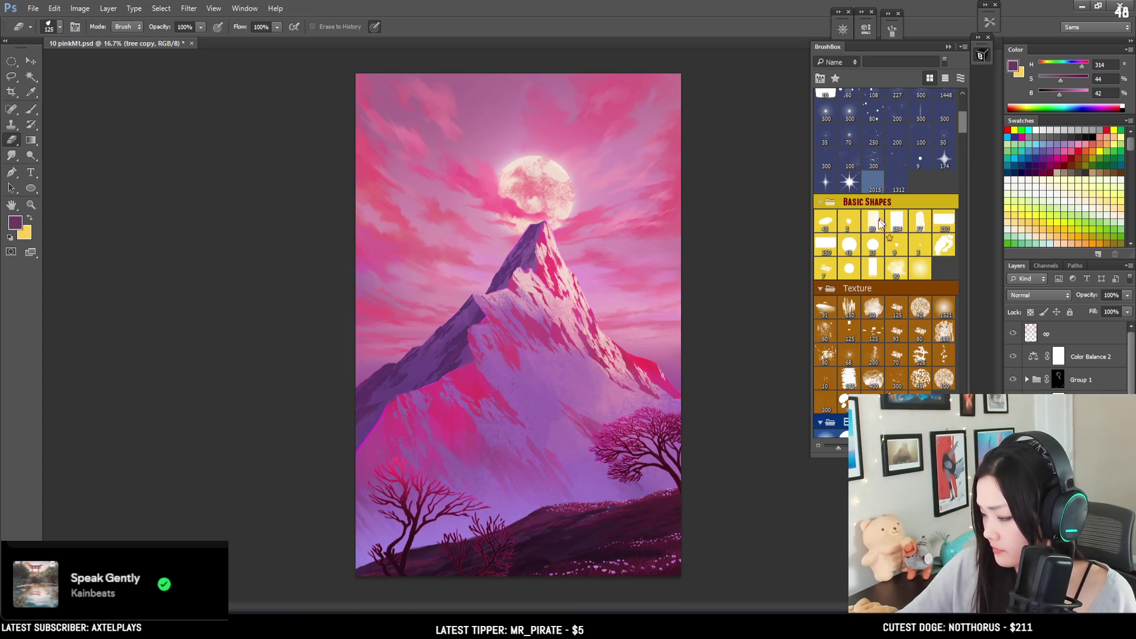
pyautogui.click(943, 310)
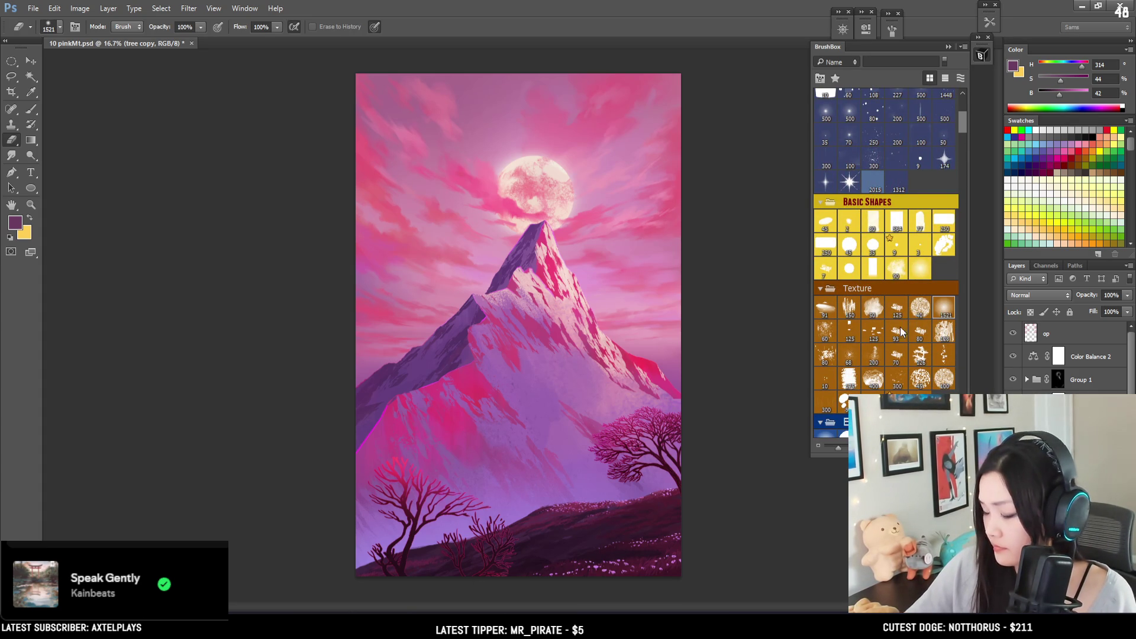
pyautogui.press('[')
pyautogui.press('[')
pyautogui.press('[')
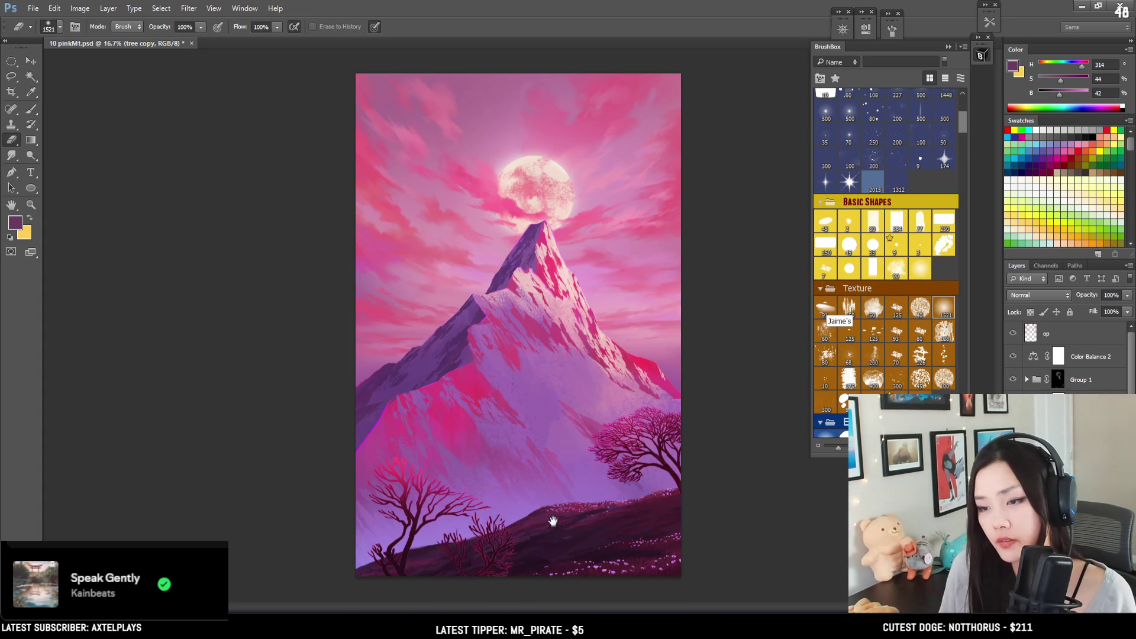
pyautogui.press('[')
pyautogui.press('[')
pyautogui.press('[')
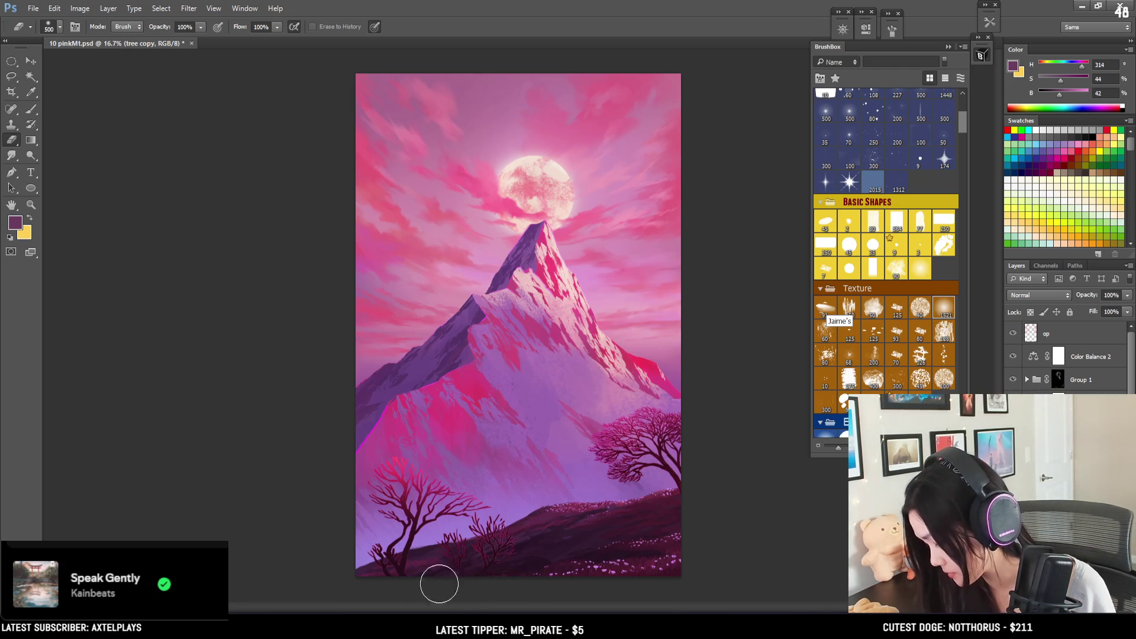
pyautogui.press('[')
pyautogui.press('[')
# Step: Add a new empty layer above the original trees and load the large textured brush tip
pyautogui.press('b')
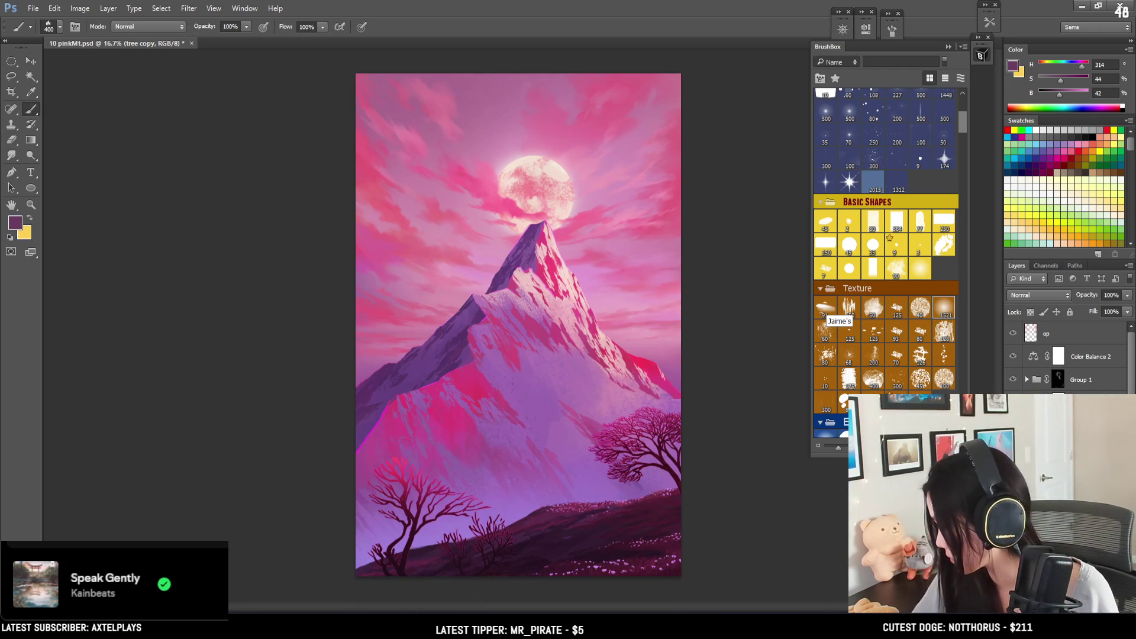
pyautogui.hotkey('alt', '[')
pyautogui.hotkey('ctrl', 'shift', 'alt', 'n')
pyautogui.press(']')
pyautogui.press(']')
pyautogui.click(933, 314)
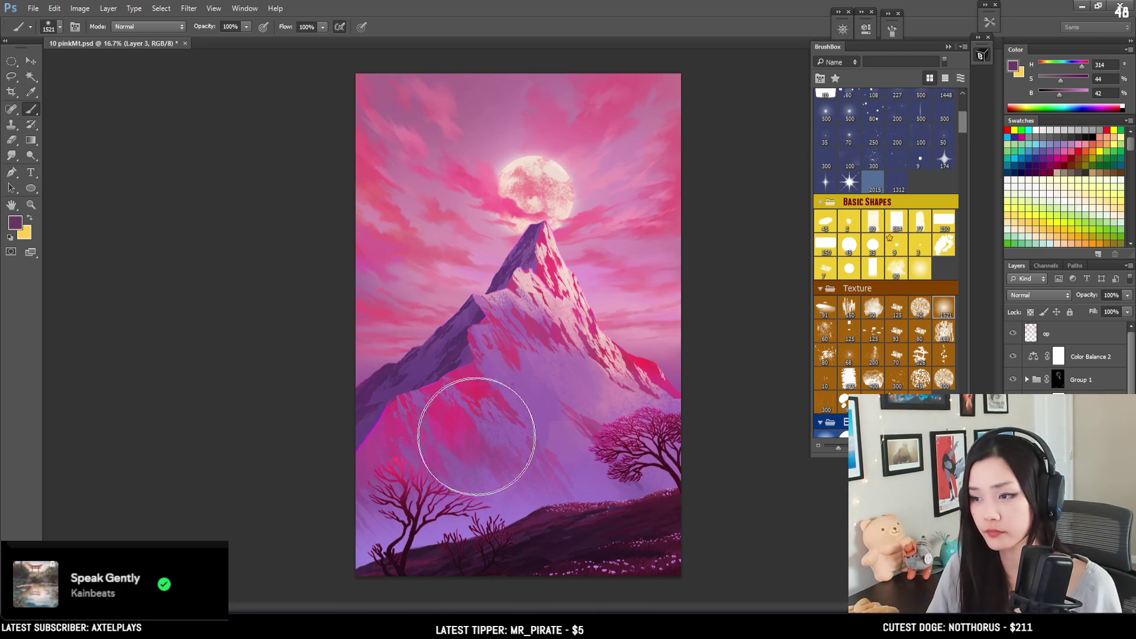
# Step: Sample purple and pink from the trees, toggling Color Balance 2 to compare
pyautogui.keyDown('alt'); pyautogui.click(402, 478); pyautogui.keyUp('alt')
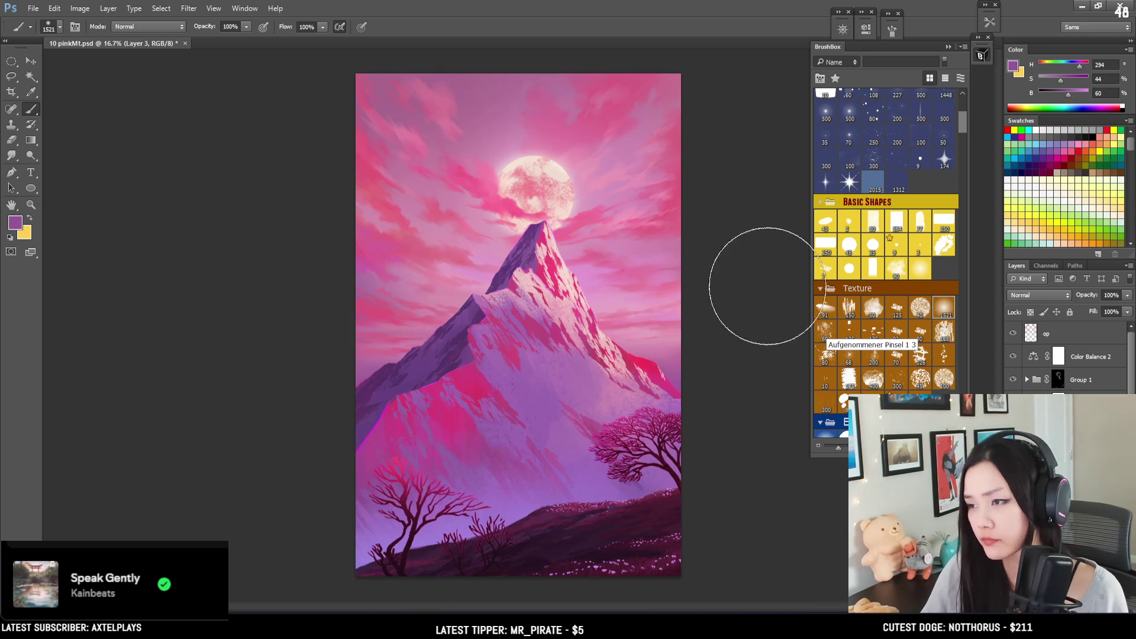
pyautogui.click(1012, 356)
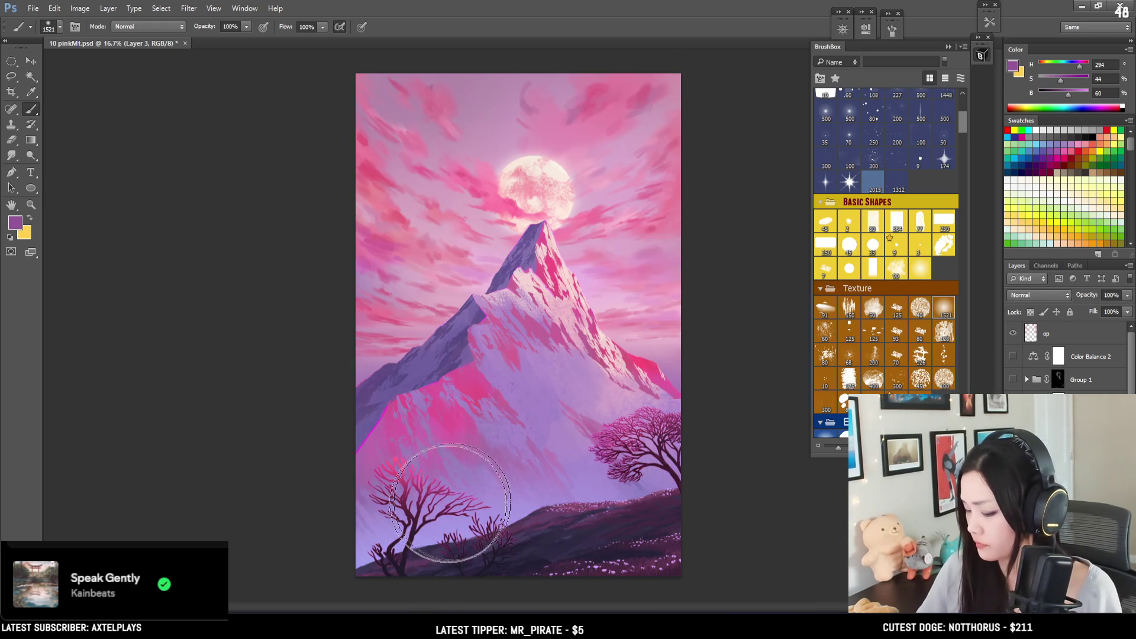
pyautogui.keyDown('alt'); pyautogui.click(404, 481); pyautogui.keyUp('alt')
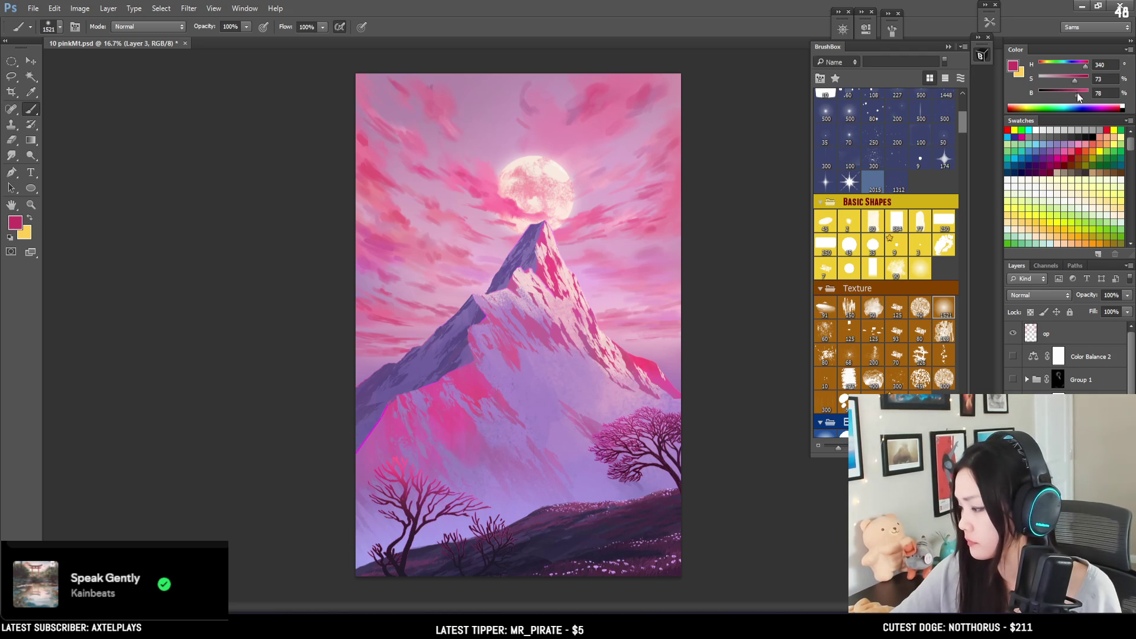
pyautogui.moveTo(1013, 356); pyautogui.dragTo(1013, 378)
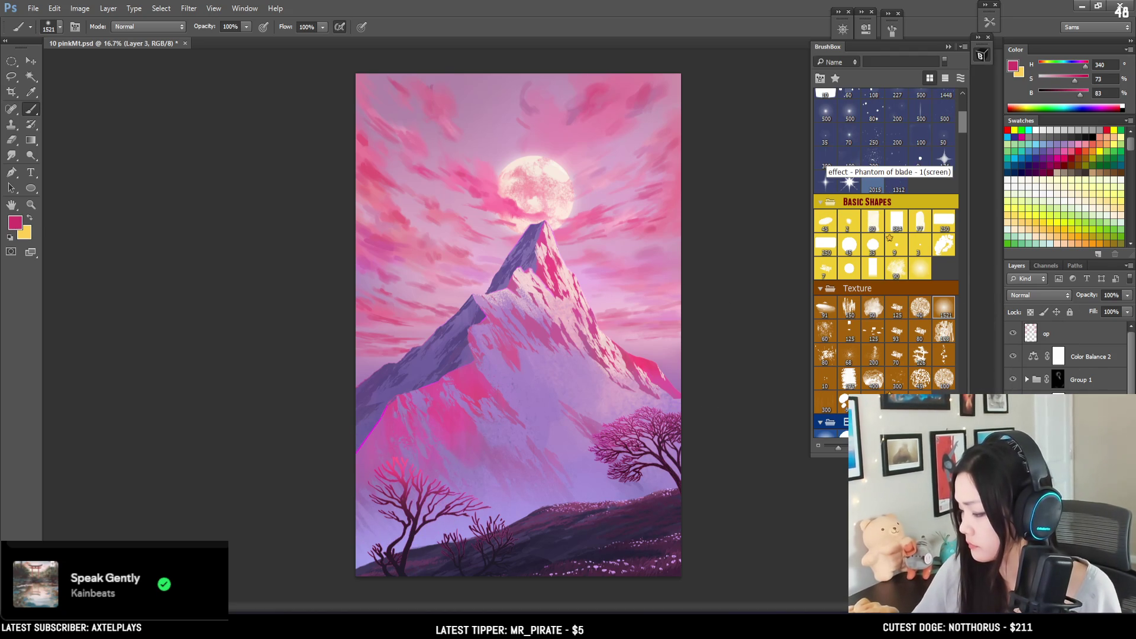
pyautogui.press('[')
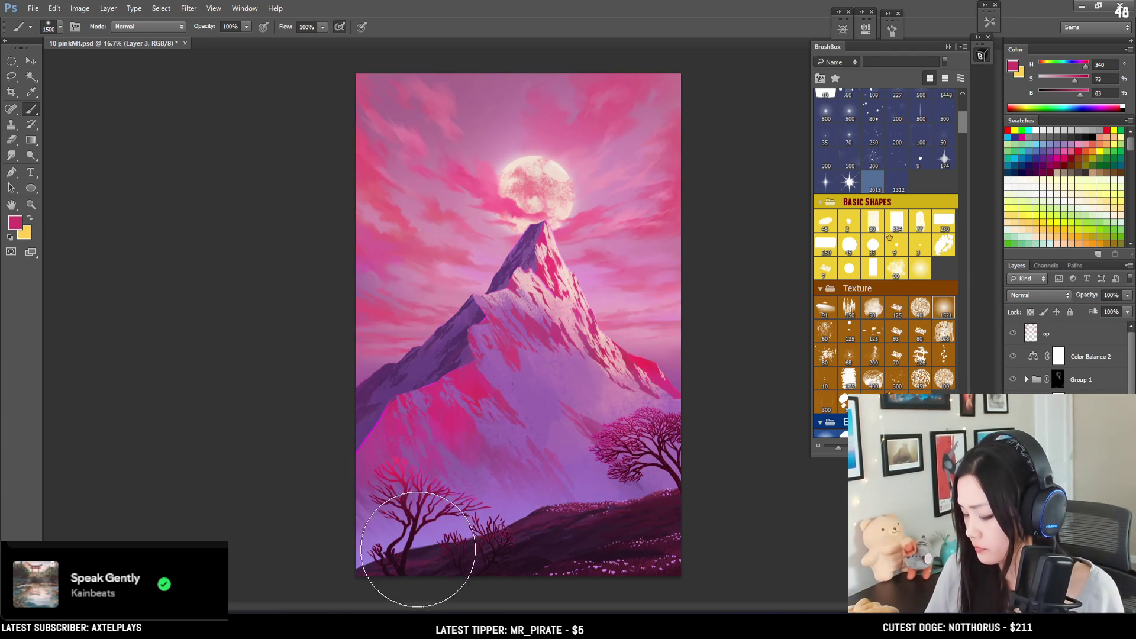
# Step: Sample a dark tree colour and brush a soft dark stroke over the hill, restoring pink afterwards
pyautogui.press('x')
pyautogui.keyDown('alt'); pyautogui.click(405, 570); pyautogui.keyUp('alt')
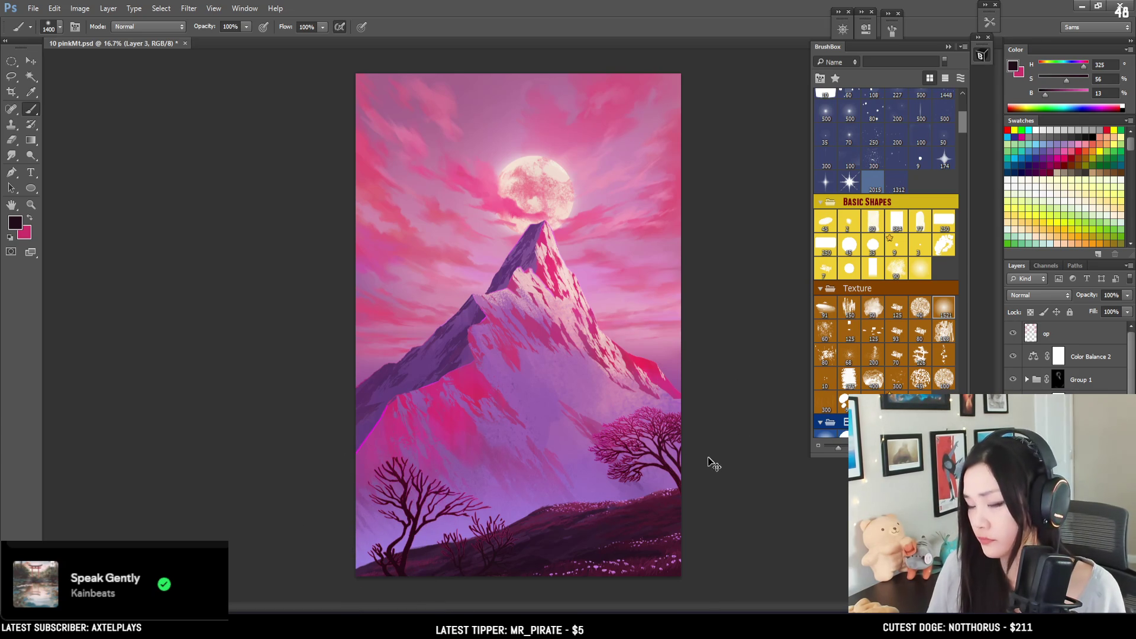
pyautogui.moveTo(494, 545); pyautogui.dragTo(476, 558)
pyautogui.press('x')
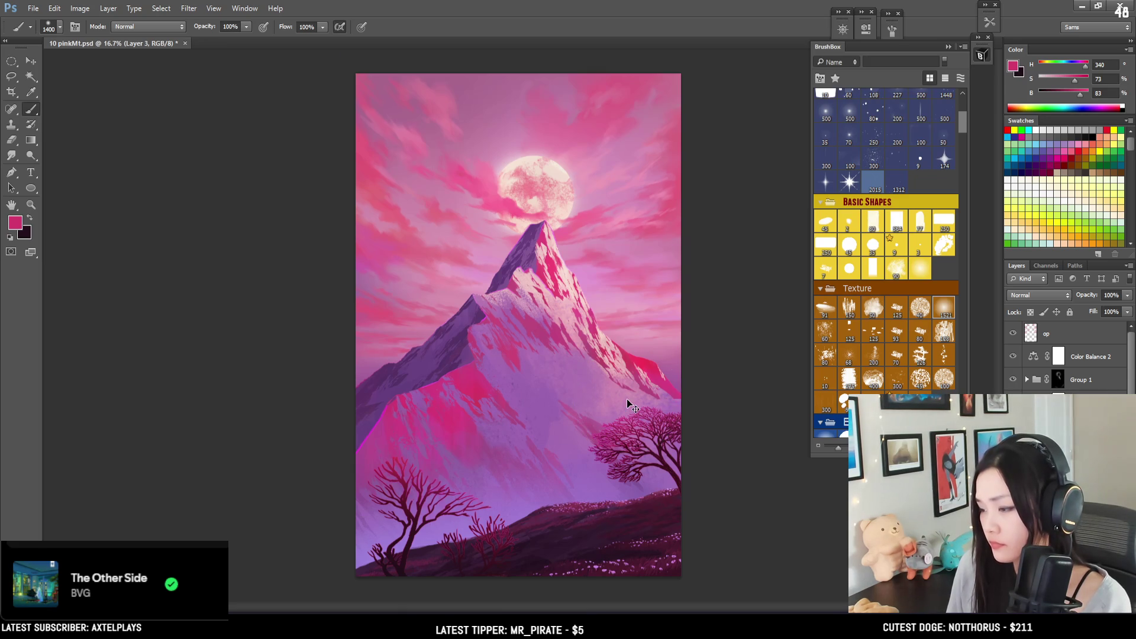
pyautogui.hotkey('ctrl', '+')
# Step: Bring the moon into view, select the op layer and sample a light sky pink
pyautogui.moveTo(499, 323)
pyautogui.mouseDown()
pyautogui.moveTo(406, 464)
pyautogui.moveTo(405, 431)
pyautogui.moveTo(394, 427)
pyautogui.mouseUp()
pyautogui.press('[')
pyautogui.press('[')
pyautogui.press('[')
pyautogui.press('[')
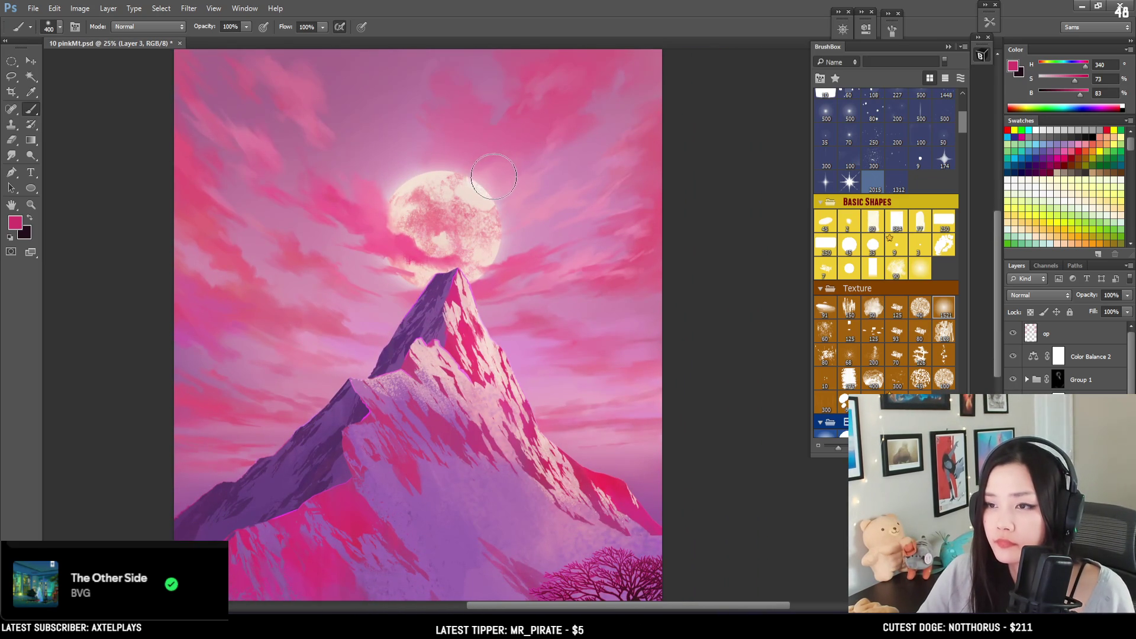
pyautogui.click(896, 272)
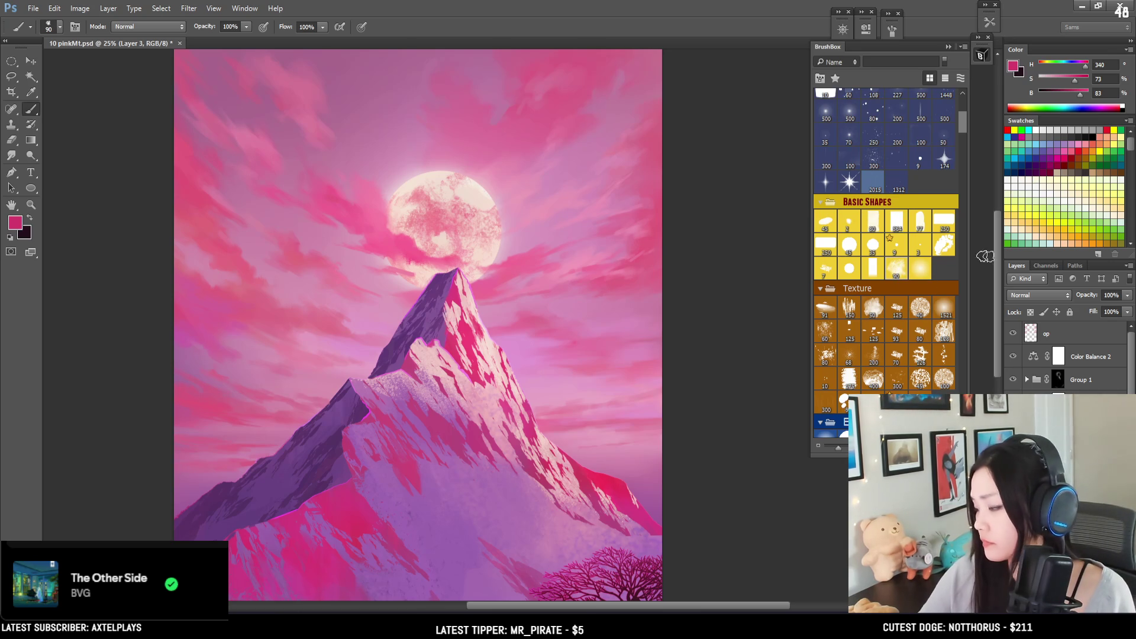
pyautogui.click(1041, 335)
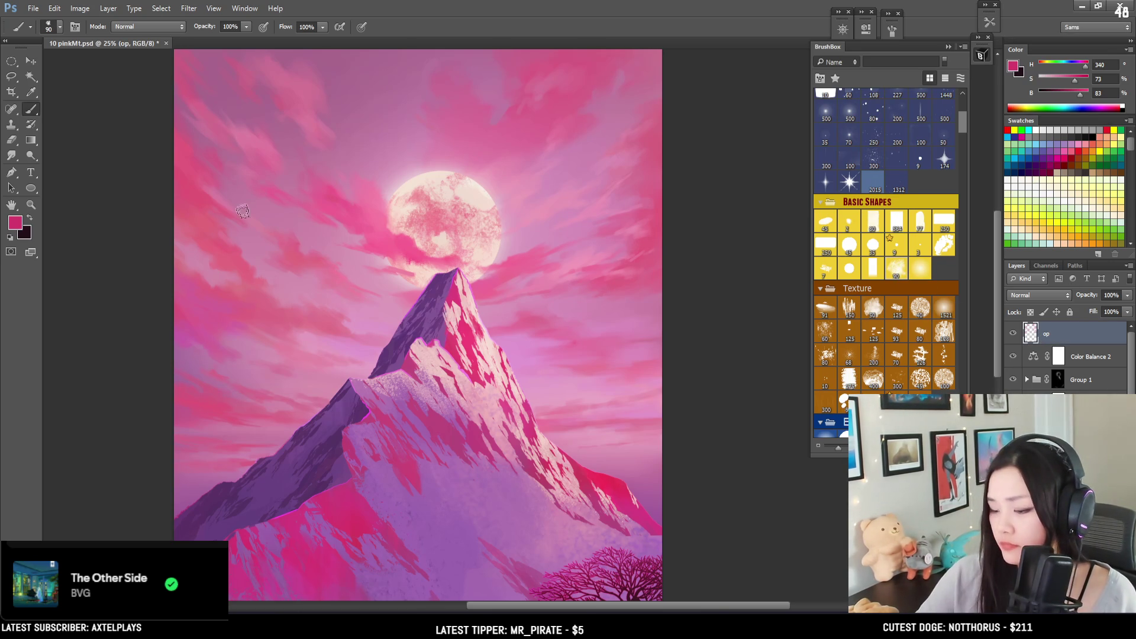
pyautogui.keyDown('alt'); pyautogui.click(361, 207); pyautogui.keyUp('alt')
pyautogui.keyDown('alt'); pyautogui.moveTo(363, 205); pyautogui.dragTo(360, 198); pyautogui.keyUp('alt')
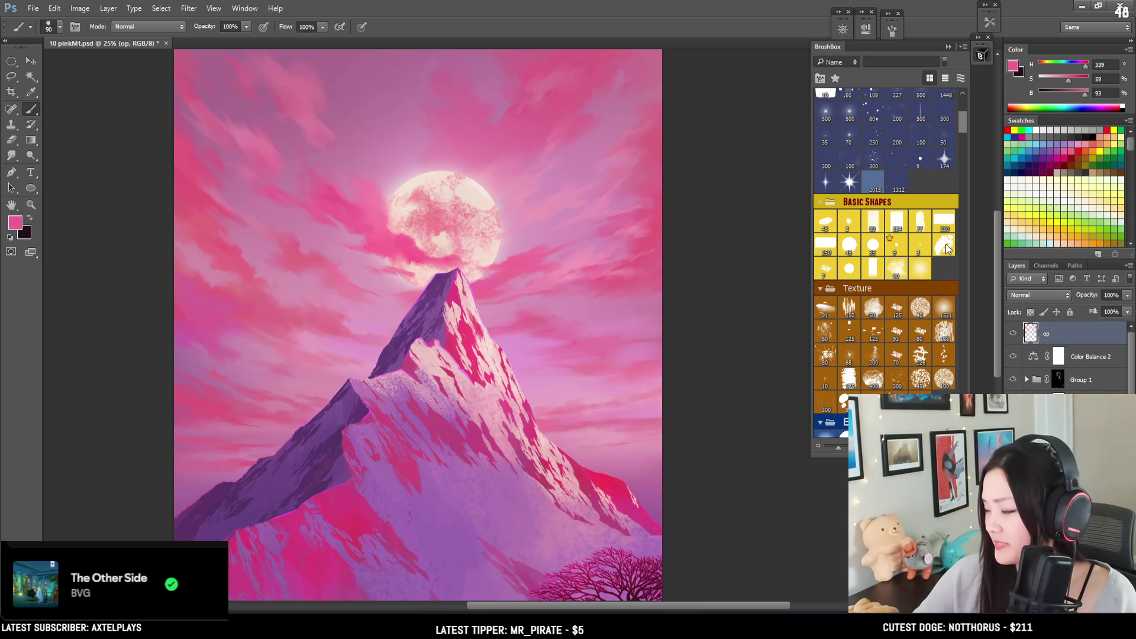
# Step: Paint streaky cloud marks with a small textured brush in pinks sampled from the sky
pyautogui.click(945, 334)
pyautogui.keyDown('alt'); pyautogui.moveTo(191, 253); pyautogui.dragTo(218, 284); pyautogui.keyUp('alt')
pyautogui.press('x')
pyautogui.keyDown('alt'); pyautogui.click(208, 271); pyautogui.keyUp('alt')
pyautogui.press('[')
pyautogui.press('[')
pyautogui.press('[')
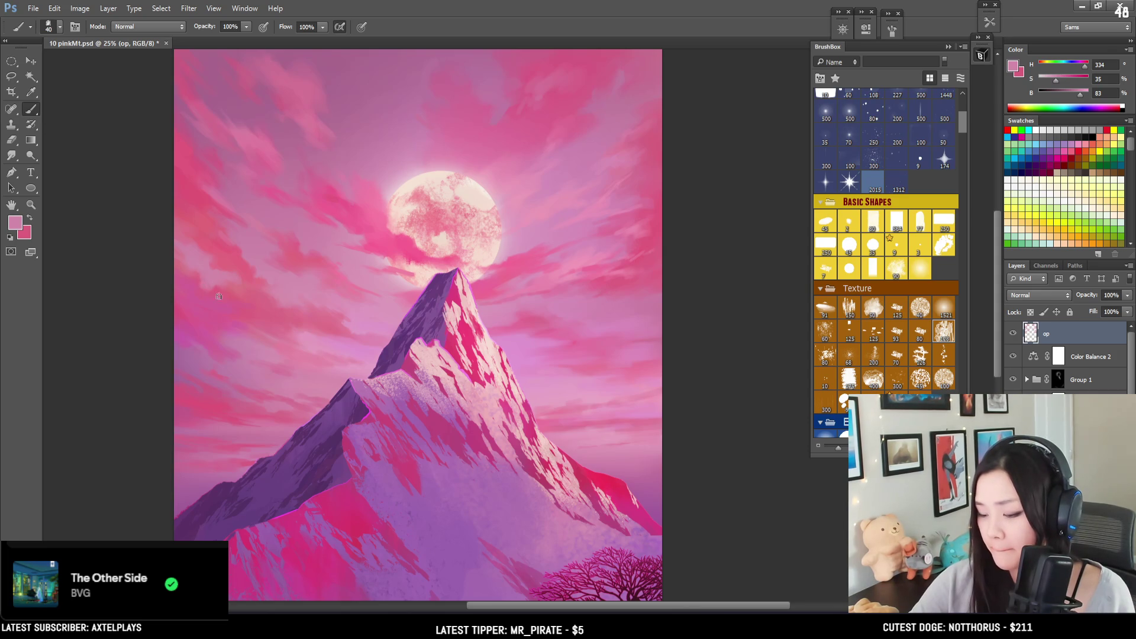
pyautogui.keyDown('alt'); pyautogui.click(205, 278); pyautogui.keyUp('alt')
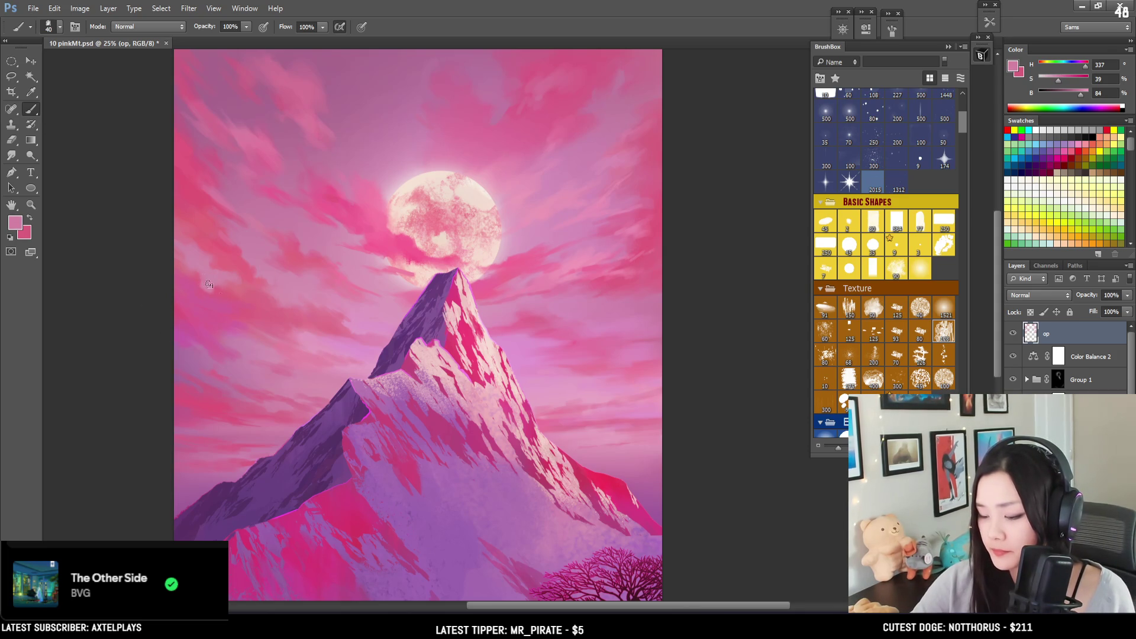
pyautogui.keyDown('alt'); pyautogui.click(209, 282); pyautogui.keyUp('alt')
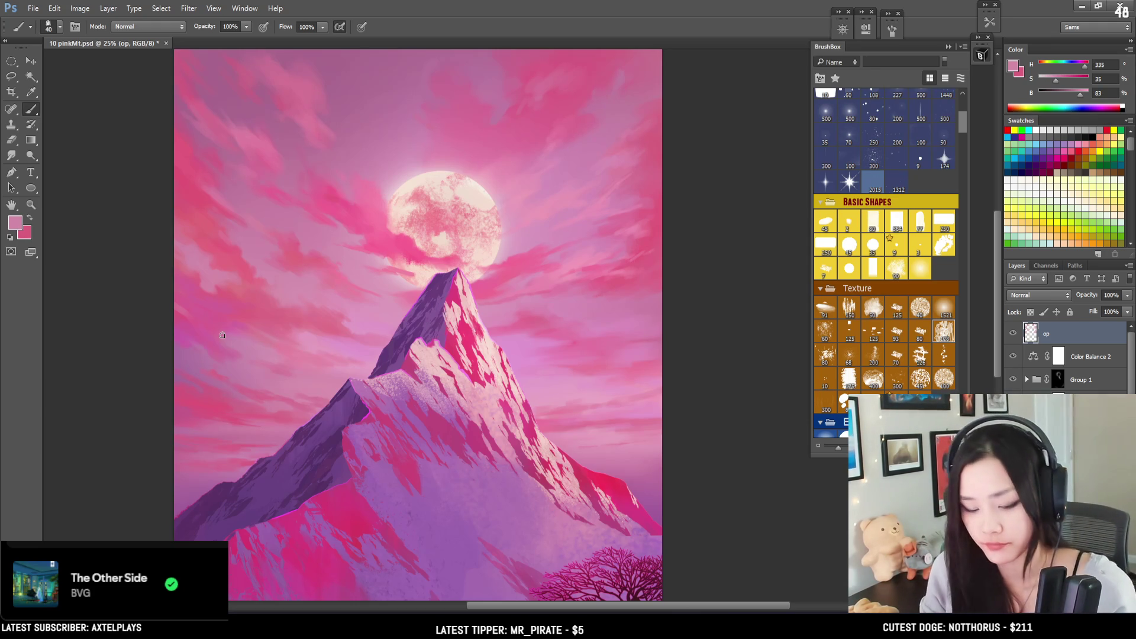
pyautogui.hotkey('ctrl', '-')
pyautogui.hotkey('ctrl', '-')
pyautogui.hotkey('ctrl', '+')
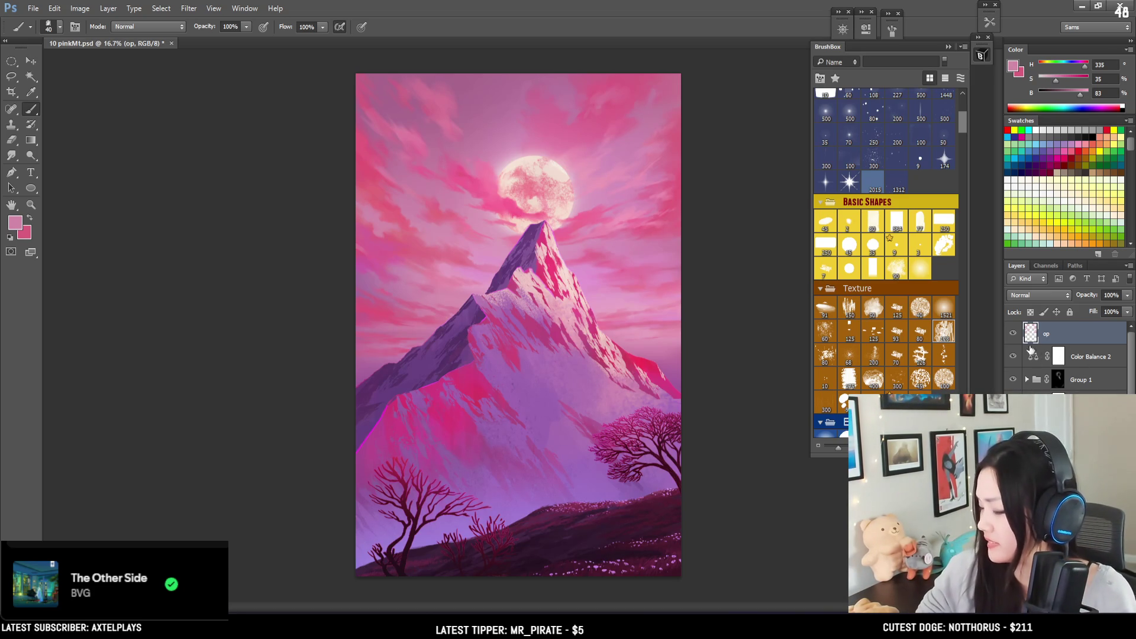
# Step: Compare the painting with Color Balance 2 hidden and shown, then select the tree layer
pyautogui.click(1011, 357)
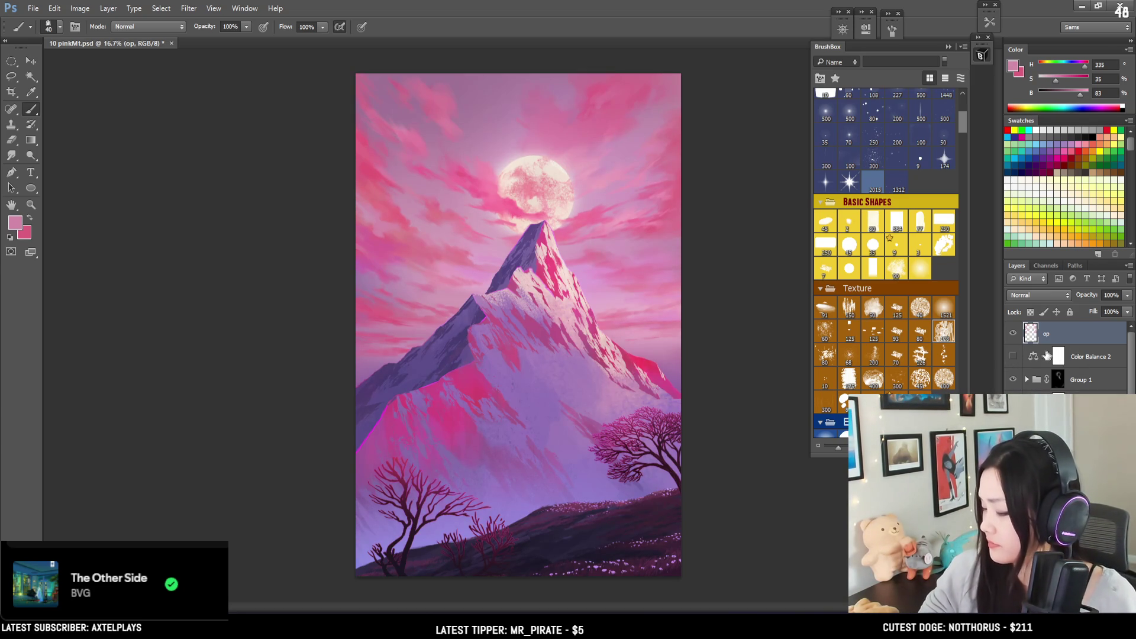
pyautogui.click(1012, 357)
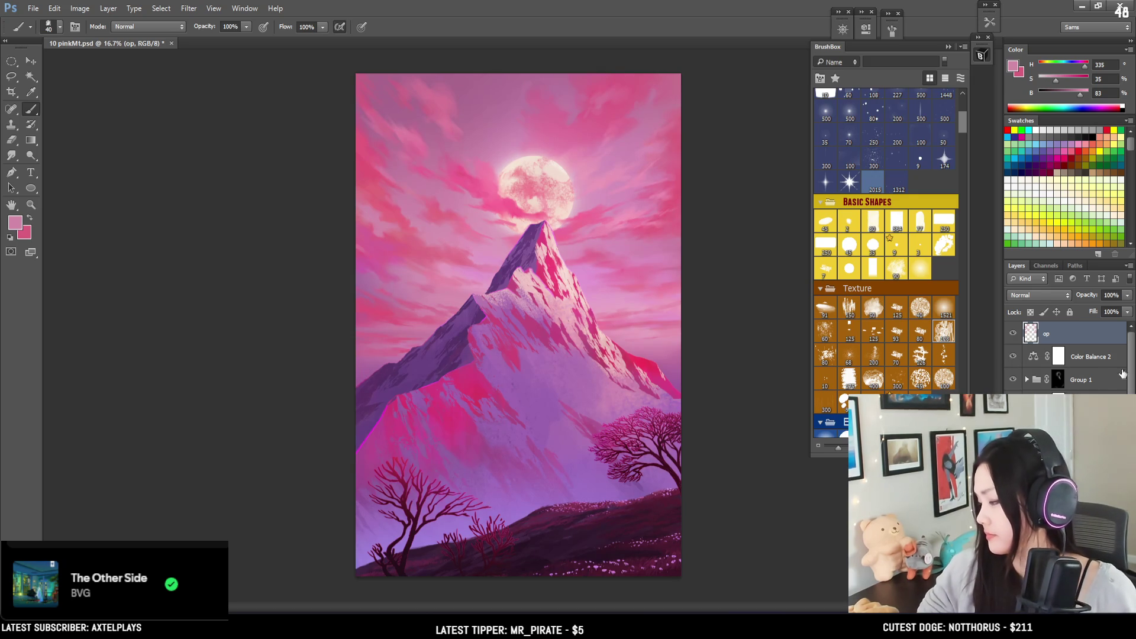
pyautogui.click(1012, 379)
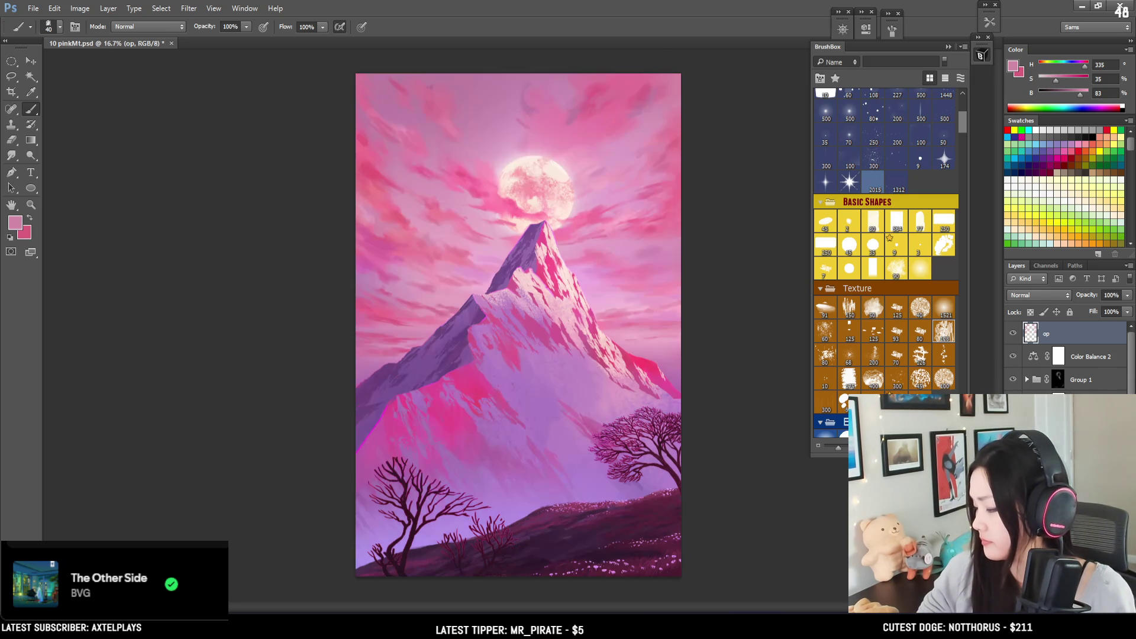
pyautogui.keyDown('ctrl'); pyautogui.click(414, 503); pyautogui.keyUp('ctrl')
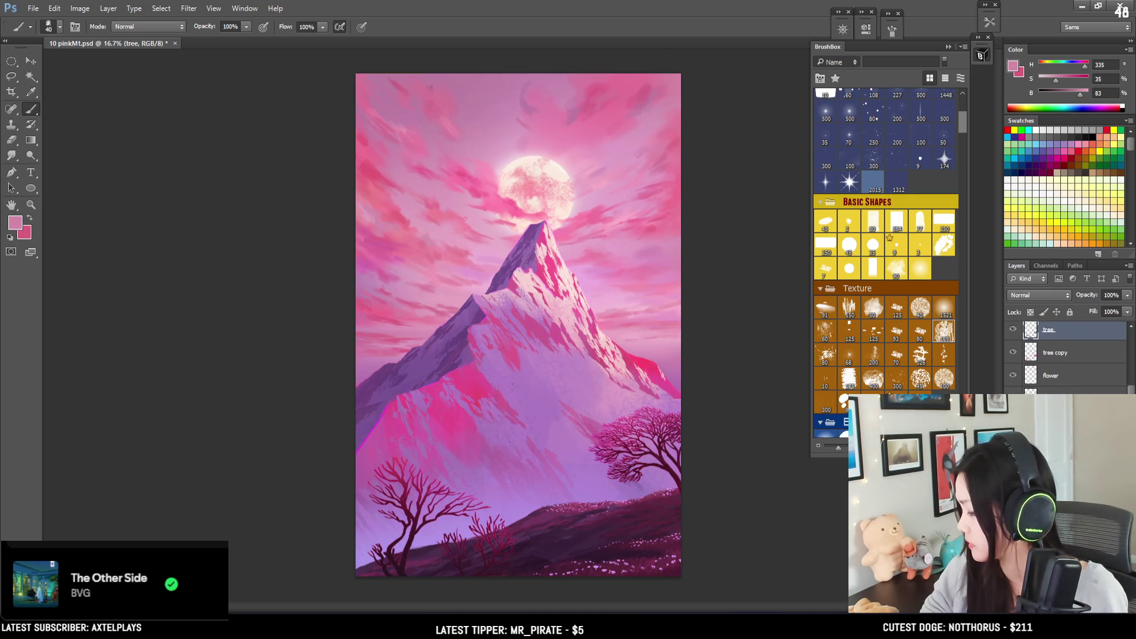
pyautogui.scroll(3, 1065, 355)
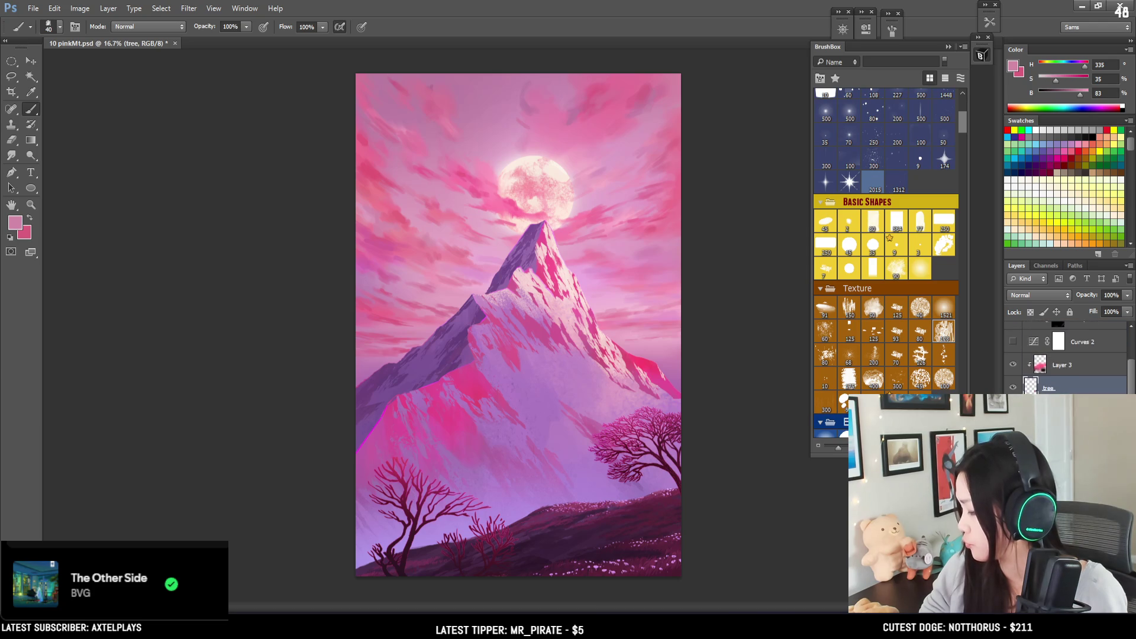
pyautogui.scroll(-1, 1065, 358)
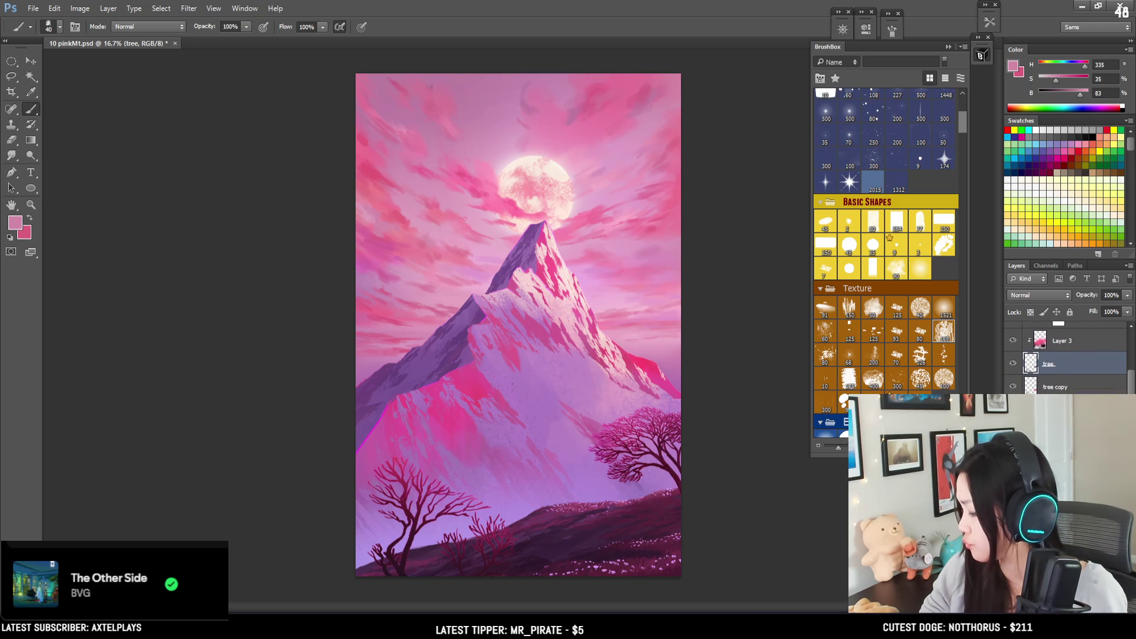
# Step: Create a new empty layer named 'top mist' above the flower layer
pyautogui.click(1059, 414)
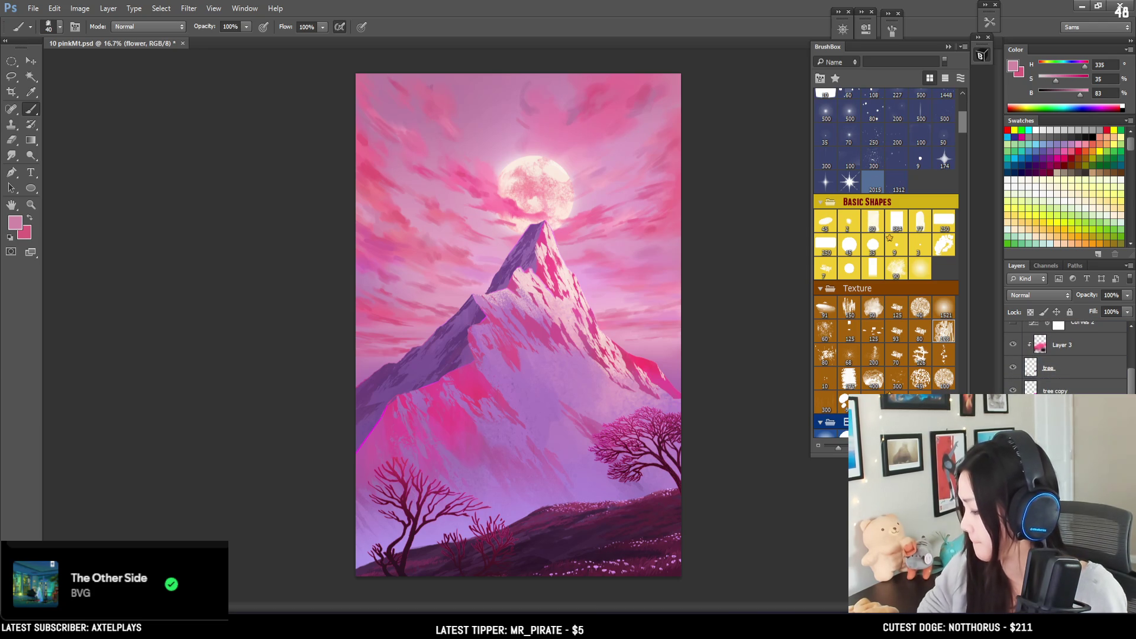
pyautogui.hotkey('ctrl', 'shift', 'alt', 'n')
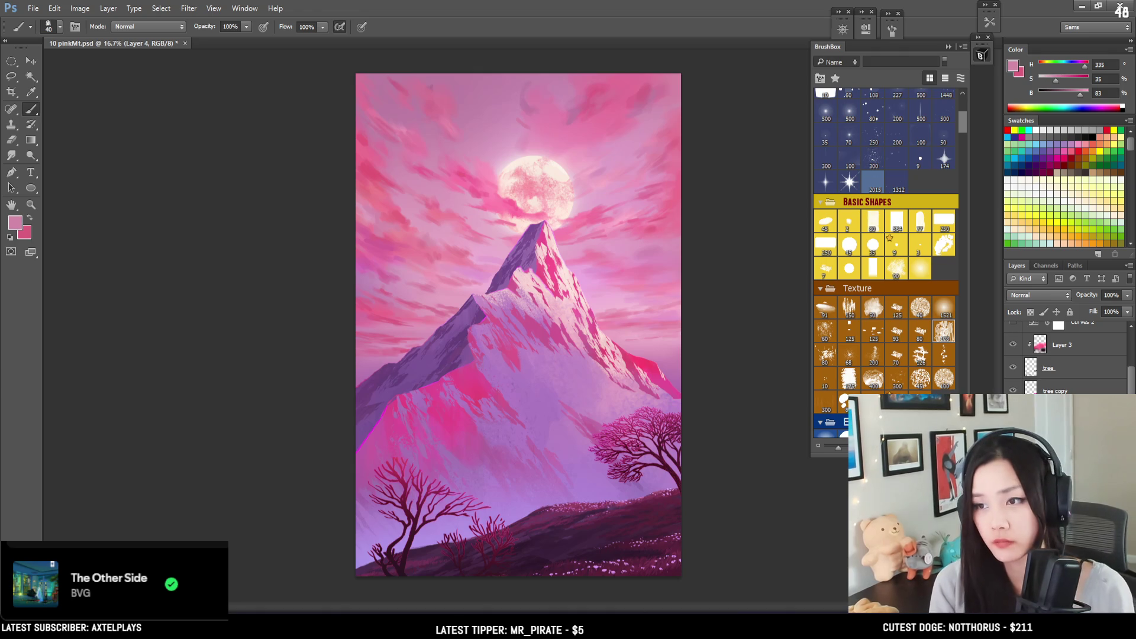
pyautogui.press('Return')
pyautogui.press(']')
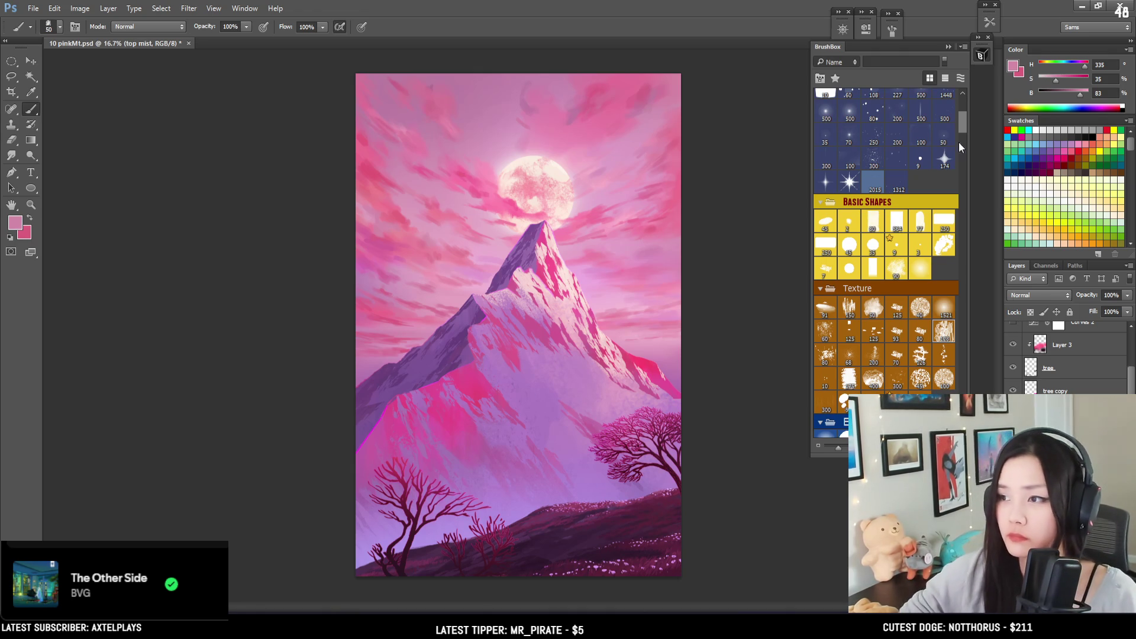
# Step: Load the 1342 px soft brush, test and undo a mist stroke, then open its tip settings
pyautogui.moveTo(959, 122); pyautogui.dragTo(952, 251)
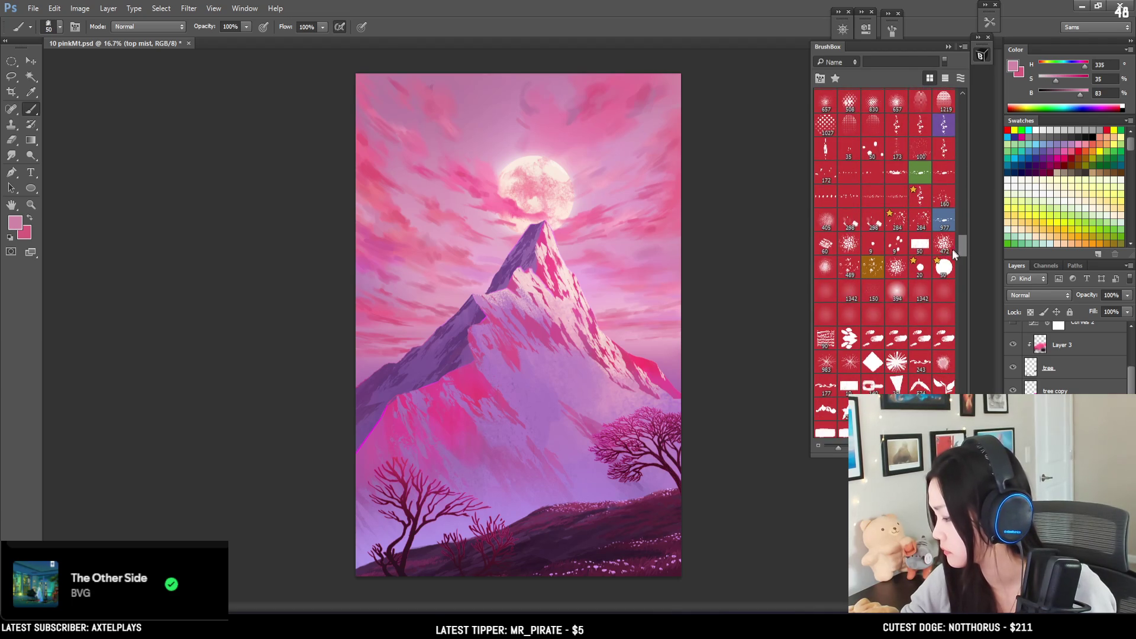
pyautogui.click(850, 290)
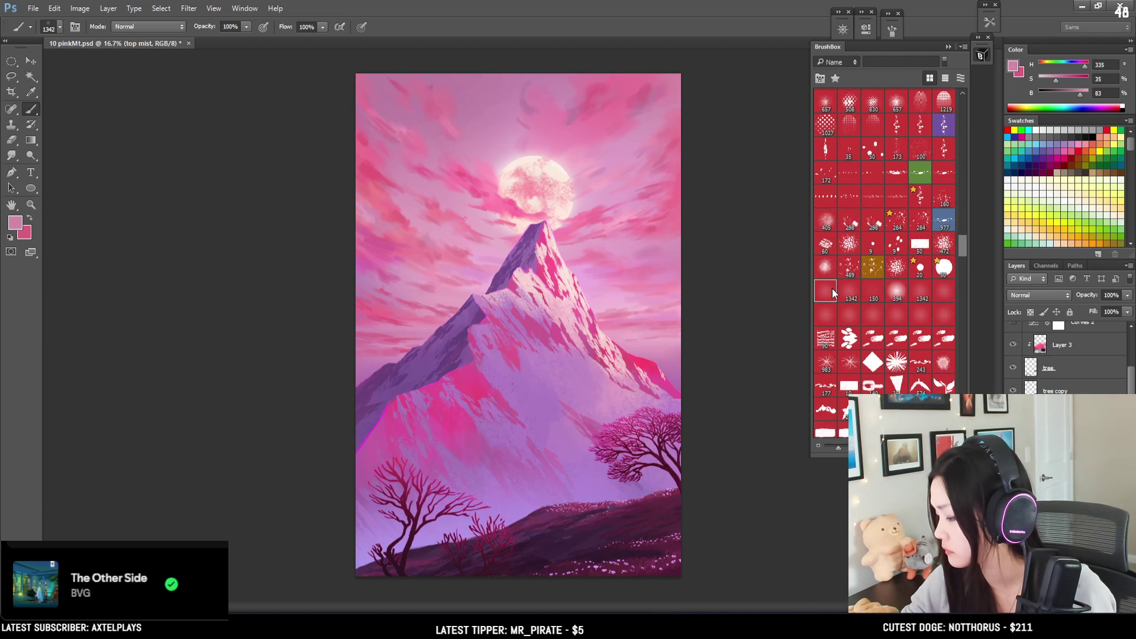
pyautogui.click(829, 289)
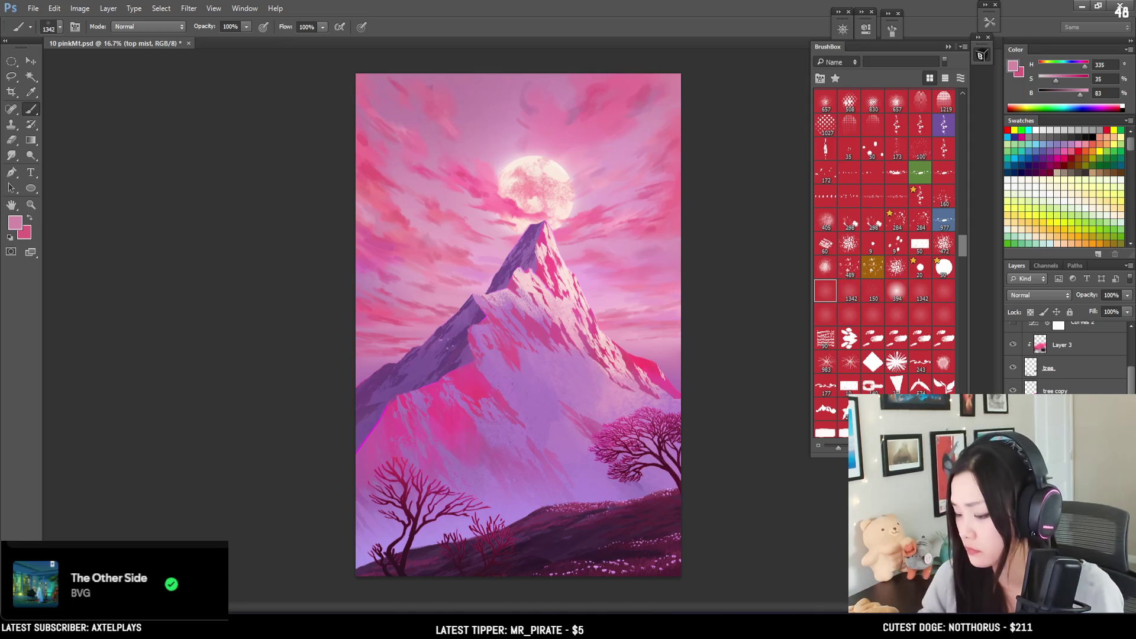
pyautogui.moveTo(454, 353); pyautogui.dragTo(468, 364)
pyautogui.hotkey('ctrl', 'z')
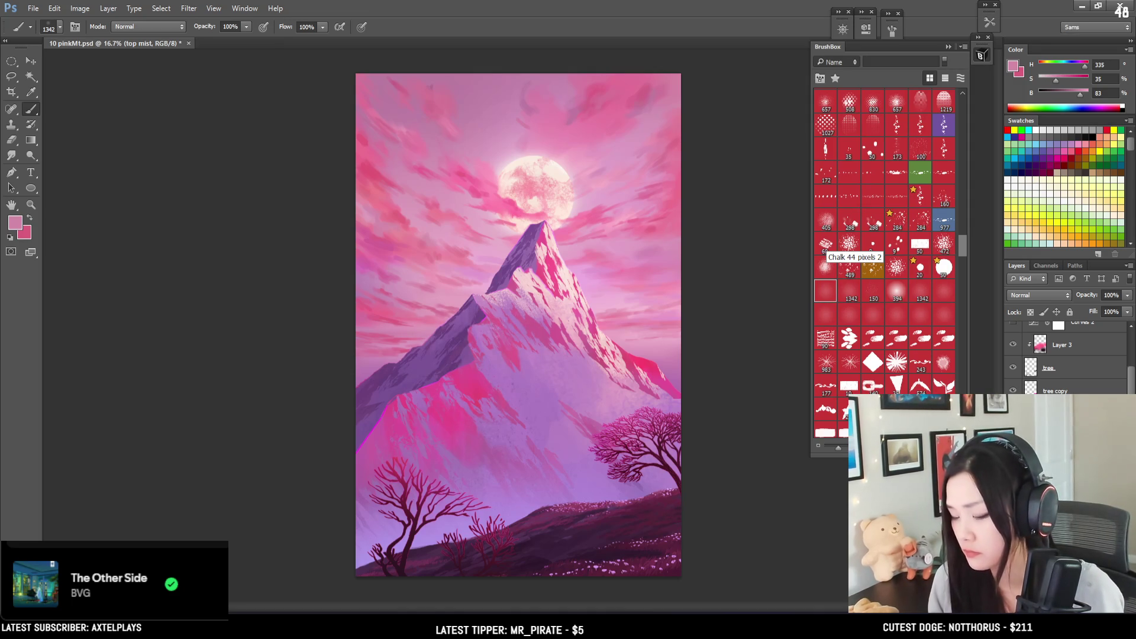
pyautogui.press('F5')
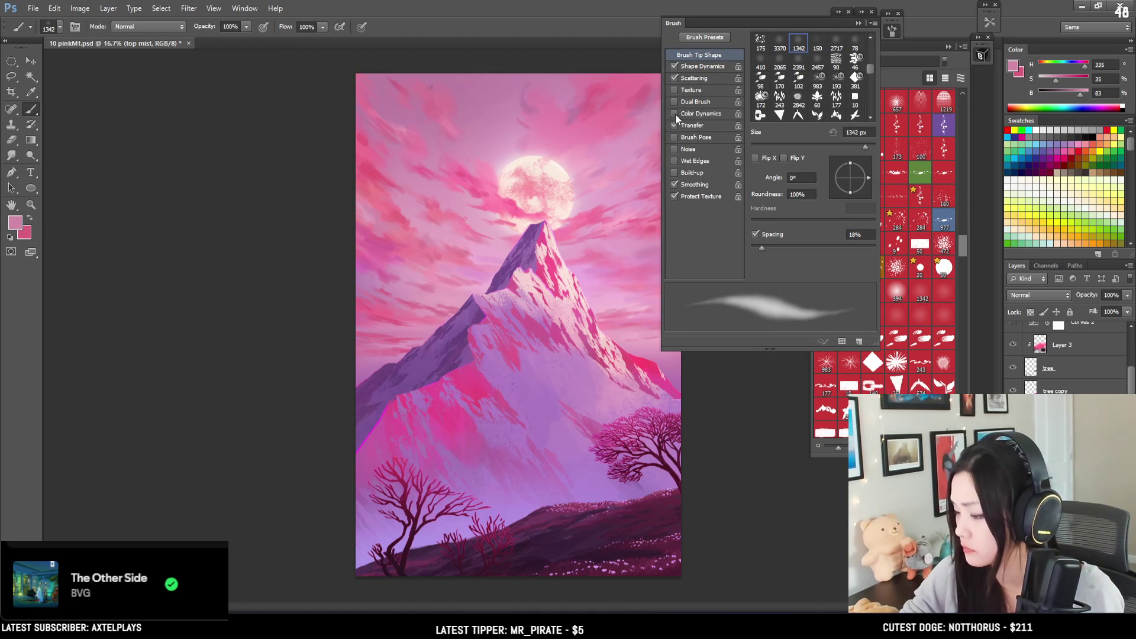
# Step: Sample a pink from the painting, raise it to full brightness and size the brush around 500 px
pyautogui.click(892, 30)
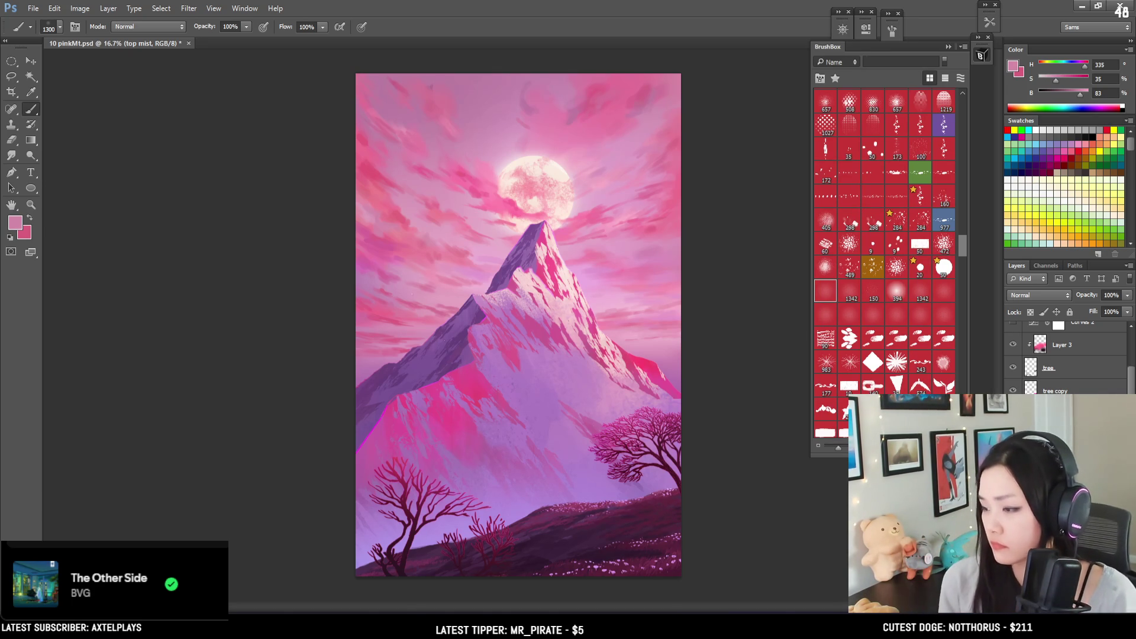
pyautogui.press('[')
pyautogui.moveTo(500, 142); pyautogui.dragTo(503, 143)
pyautogui.press('[')
pyautogui.press('[')
pyautogui.press('[')
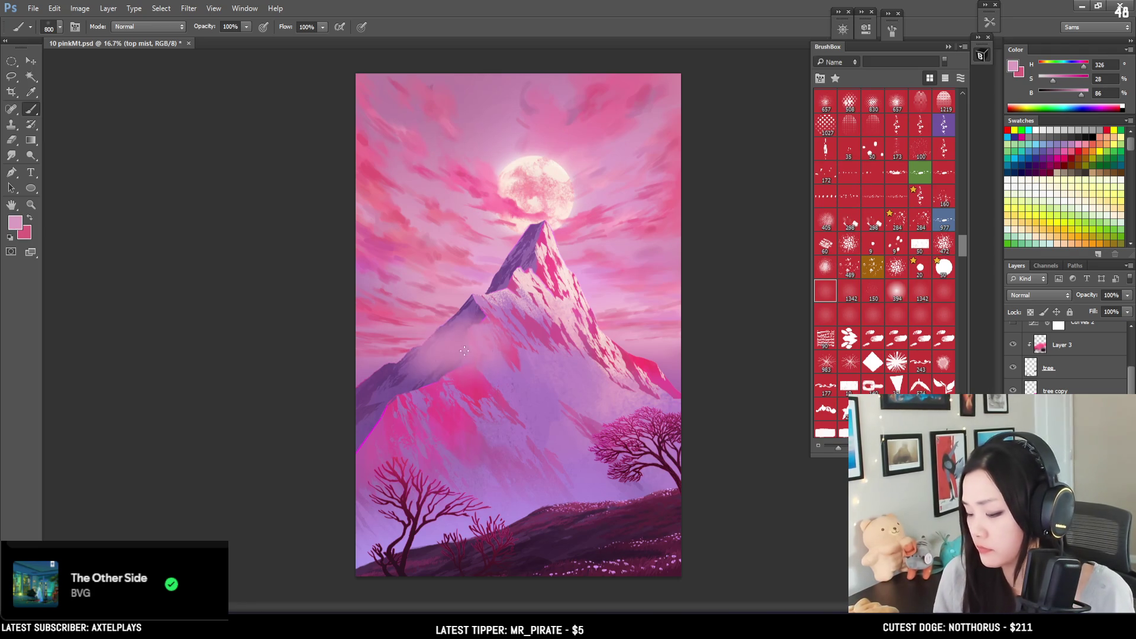
pyautogui.press('[')
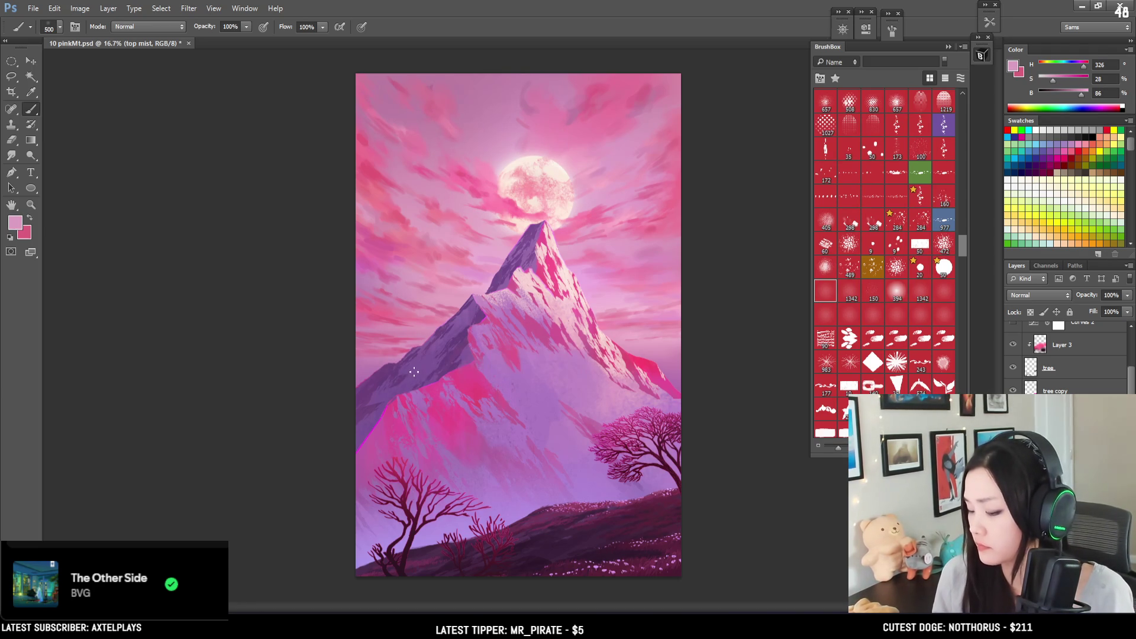
pyautogui.press(']')
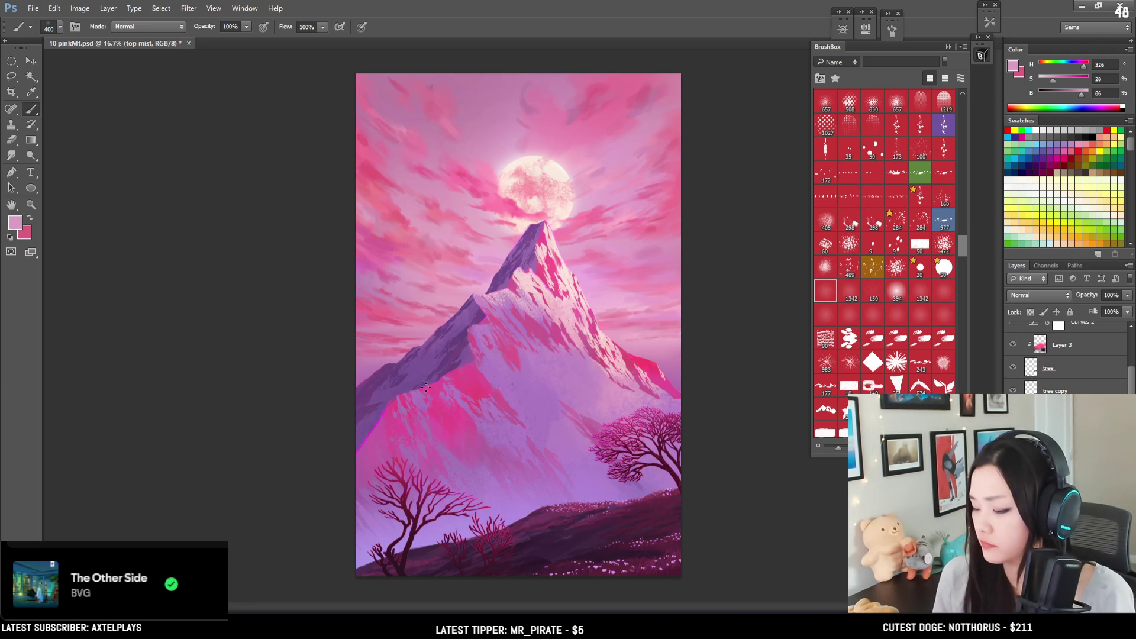
pyautogui.moveTo(1081, 94); pyautogui.dragTo(1095, 98)
# Step: Paint a wide pale mist band across the mountain with a 600–800 px soft brush
pyautogui.press(']')
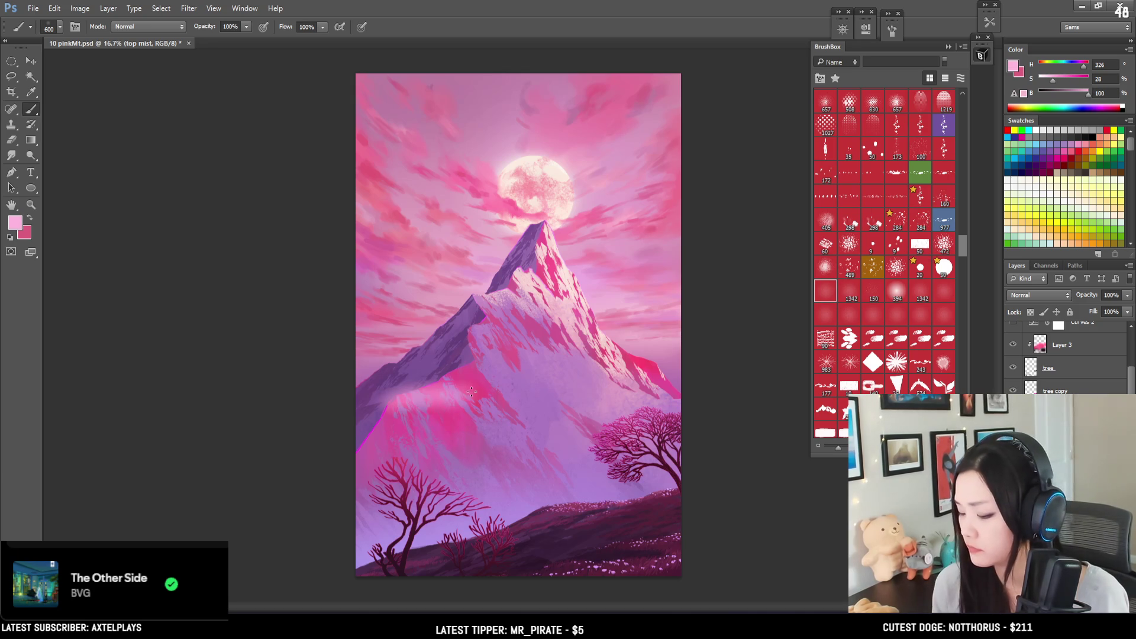
pyautogui.moveTo(414, 388); pyautogui.dragTo(471, 378)
pyautogui.press(']')
pyautogui.press(']')
pyautogui.moveTo(371, 390); pyautogui.dragTo(591, 381)
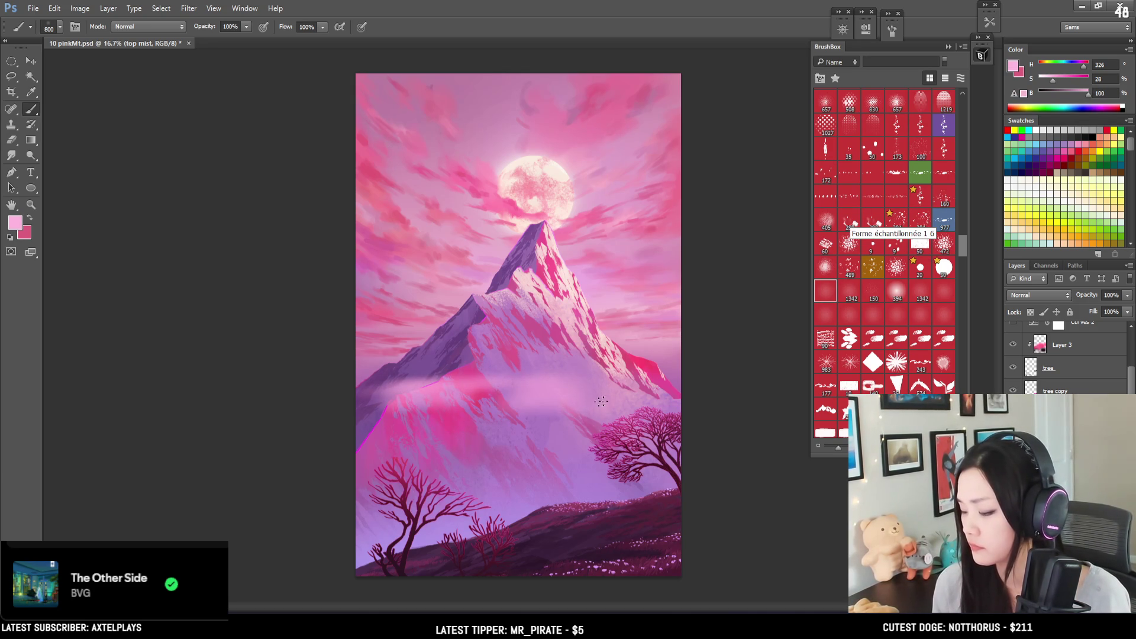
pyautogui.press('e')
pyautogui.moveTo(962, 246); pyautogui.dragTo(954, 131)
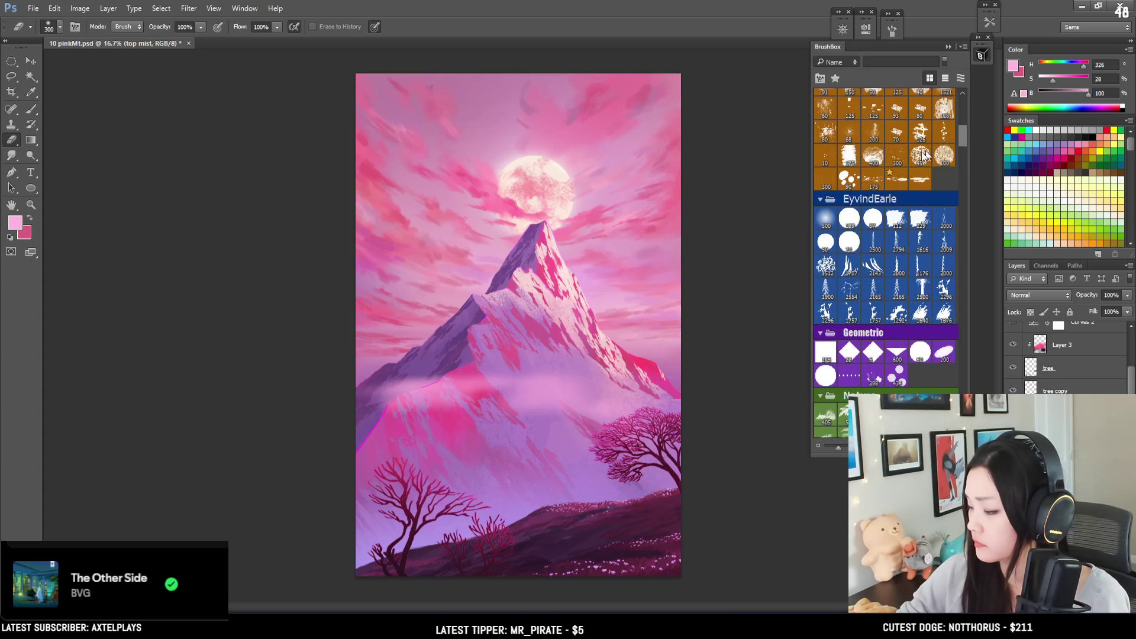
pyautogui.click(830, 220)
# Step: Alternate painting and erasing mist streaks with a 250–500 px soft brush
pyautogui.press('[')
pyautogui.press('[')
pyautogui.press('[')
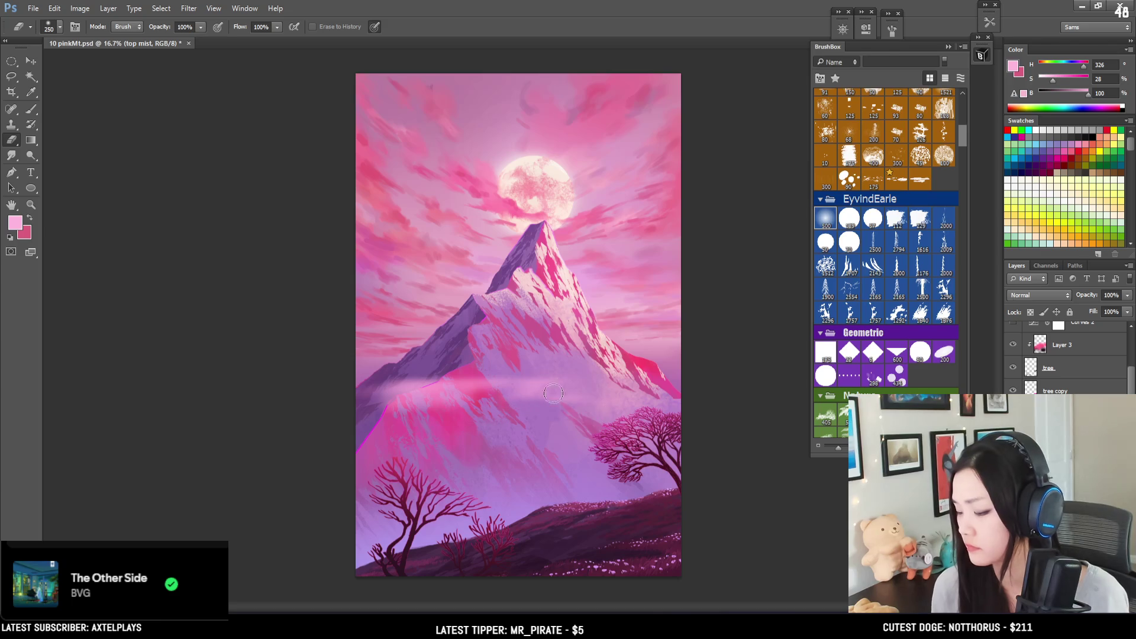
pyautogui.press('b')
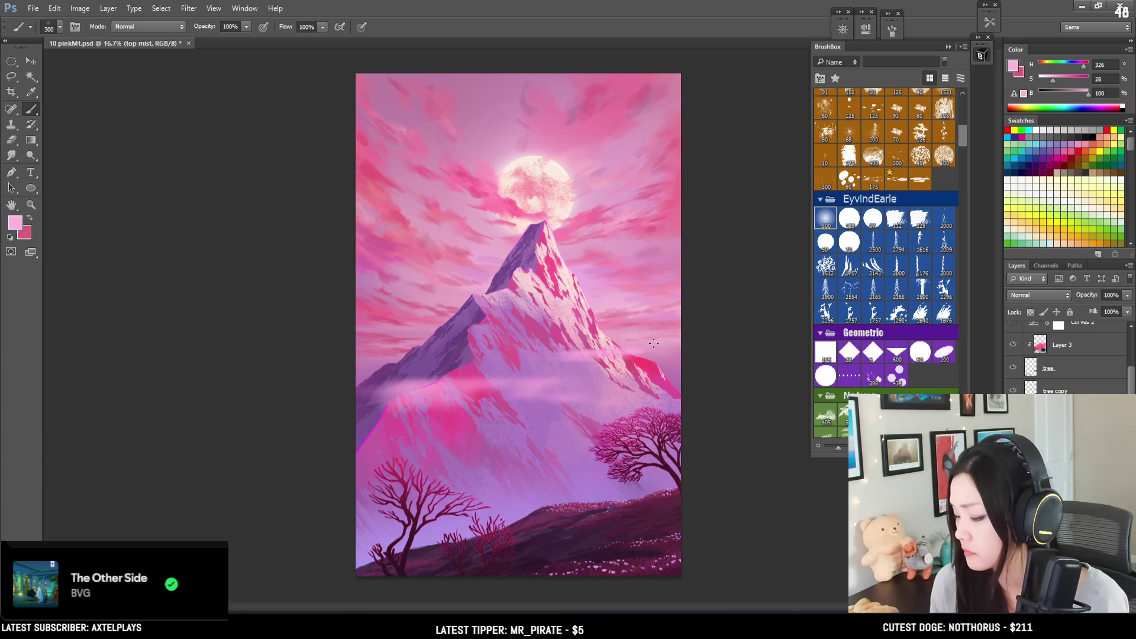
pyautogui.press('e')
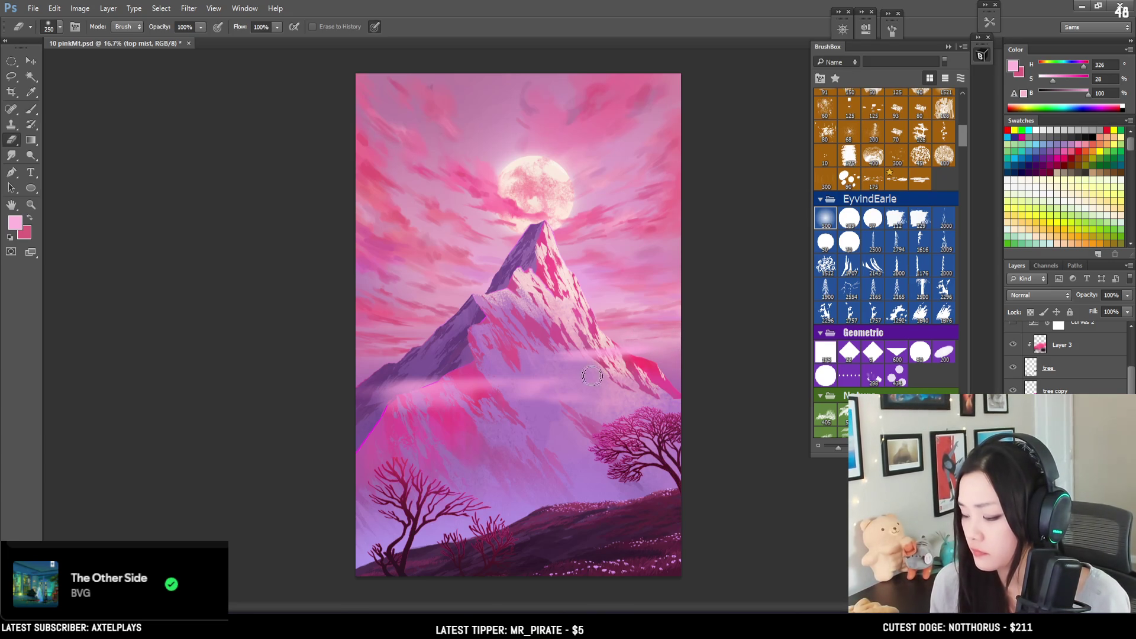
pyautogui.press('b')
pyautogui.press(']')
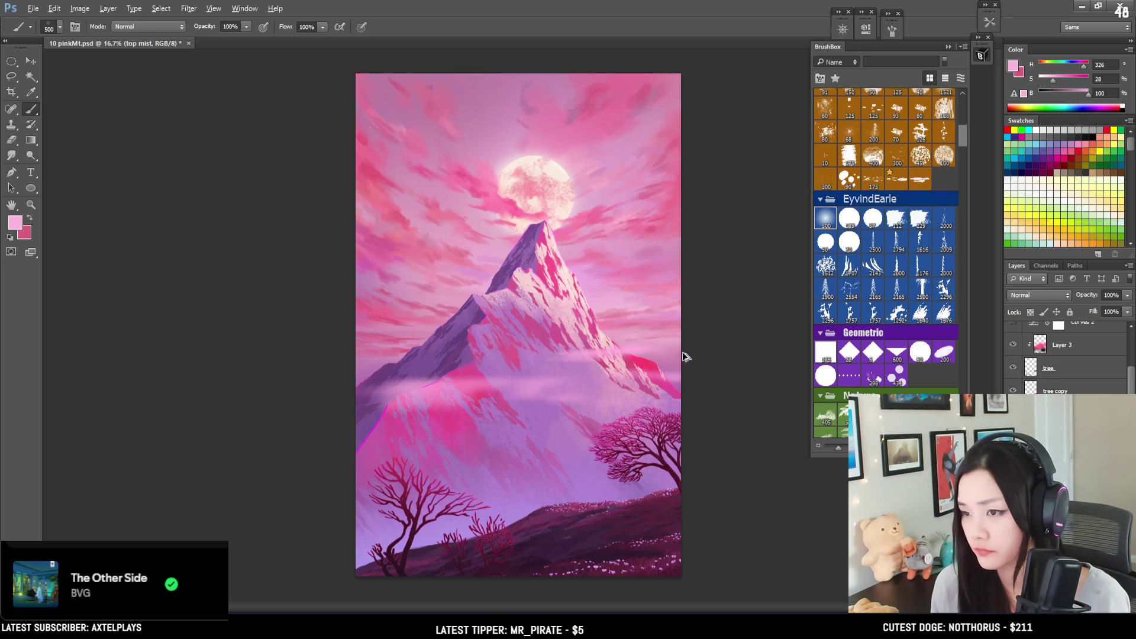
pyautogui.press('e')
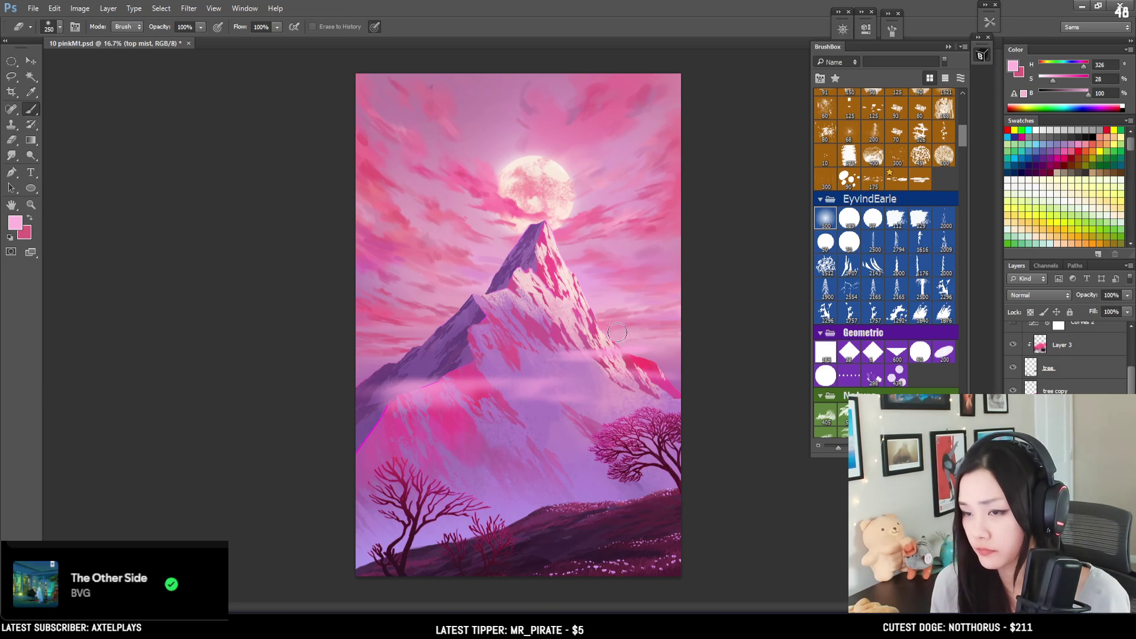
pyautogui.press('b')
pyautogui.press('[')
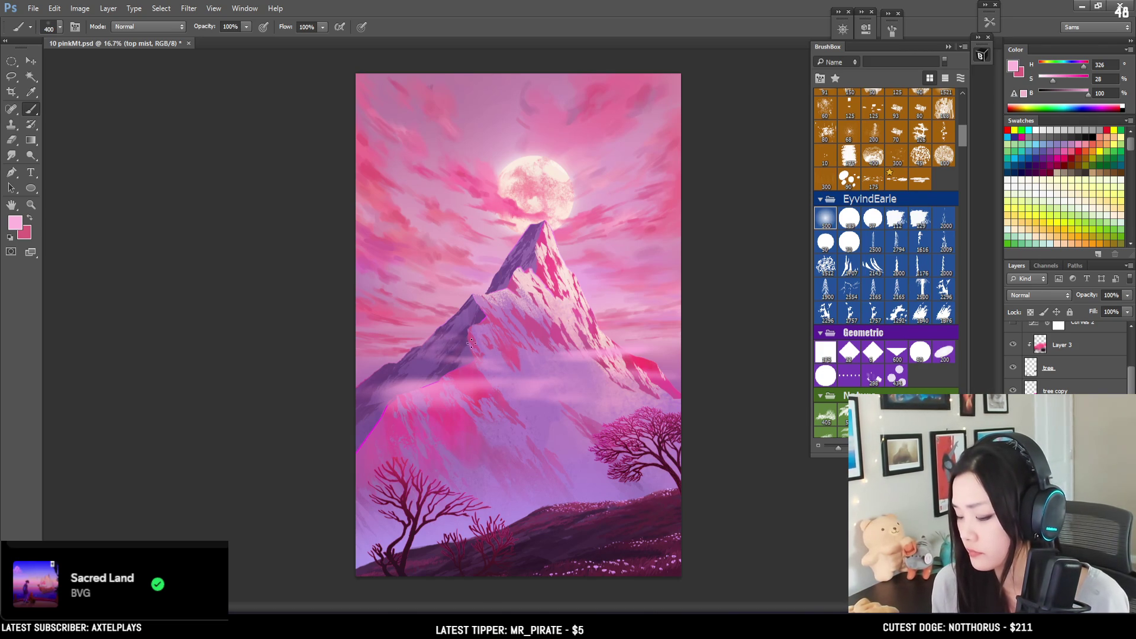
# Step: Erase part of the mist on the lower-left slope with a 175 px eraser, then enlarge the brush to 1600
pyautogui.press('e')
pyautogui.press('[')
pyautogui.press('[')
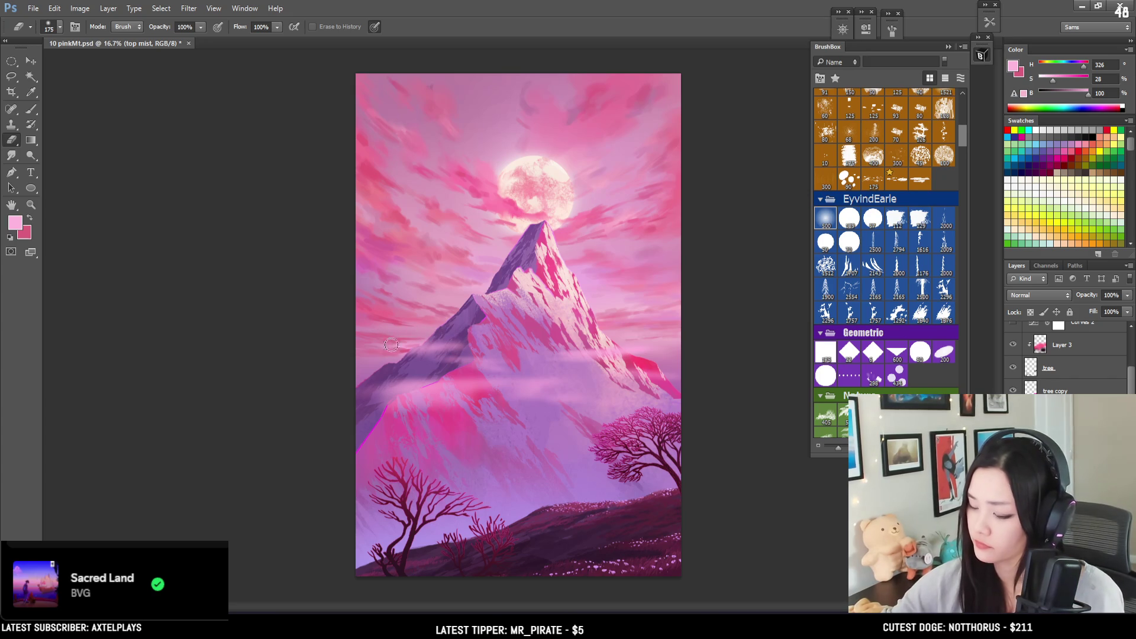
pyautogui.press('b')
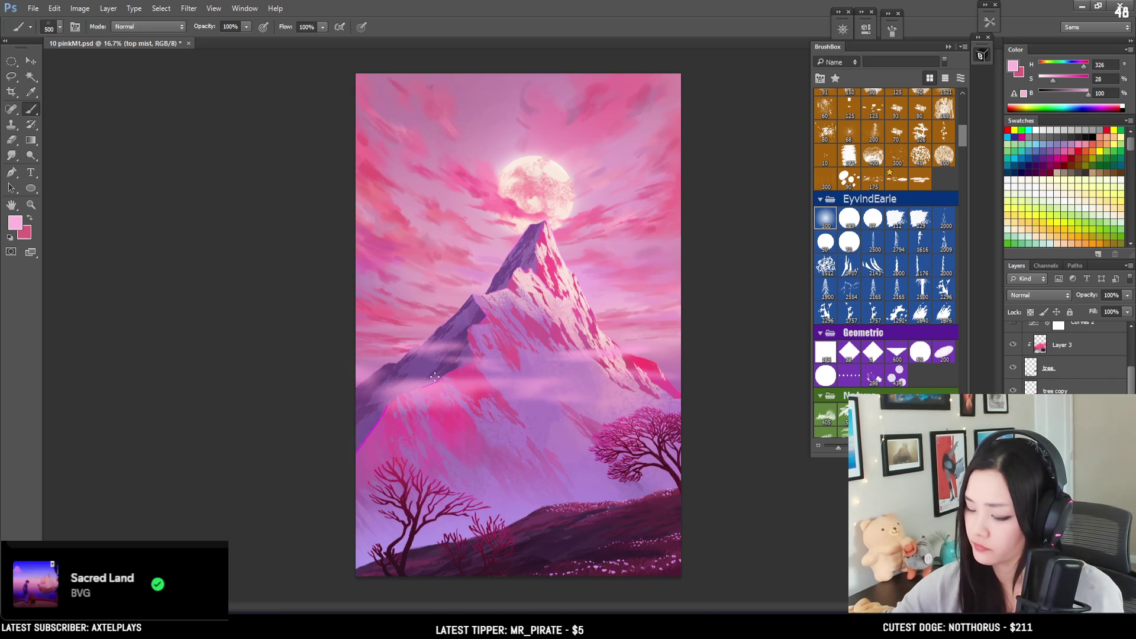
pyautogui.press('e')
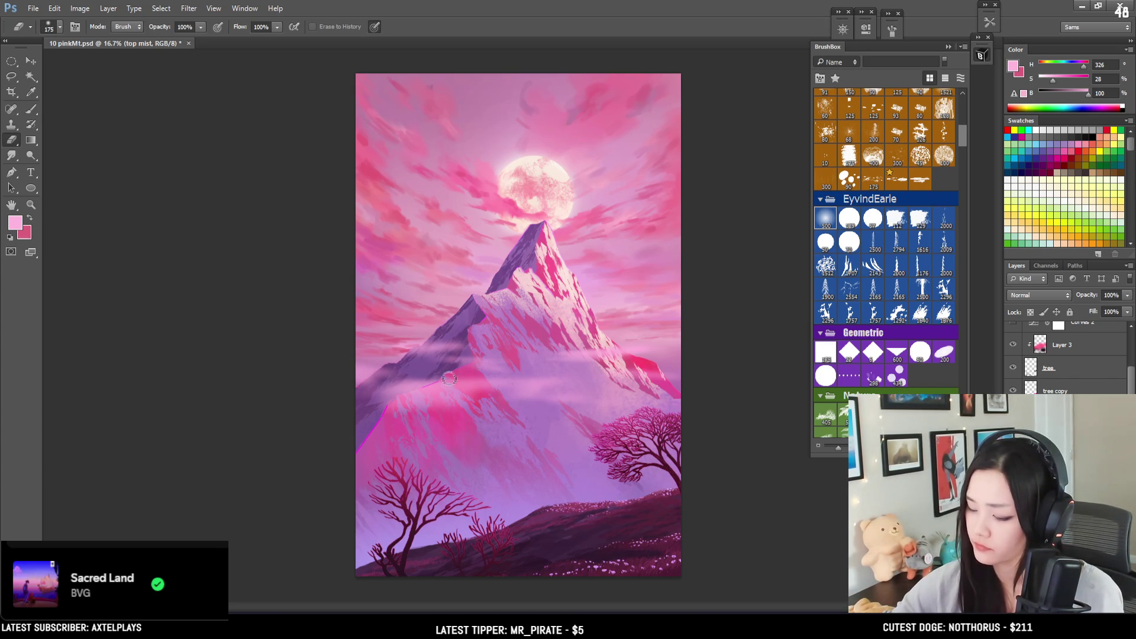
pyautogui.moveTo(379, 417); pyautogui.dragTo(414, 414)
pyautogui.press('b')
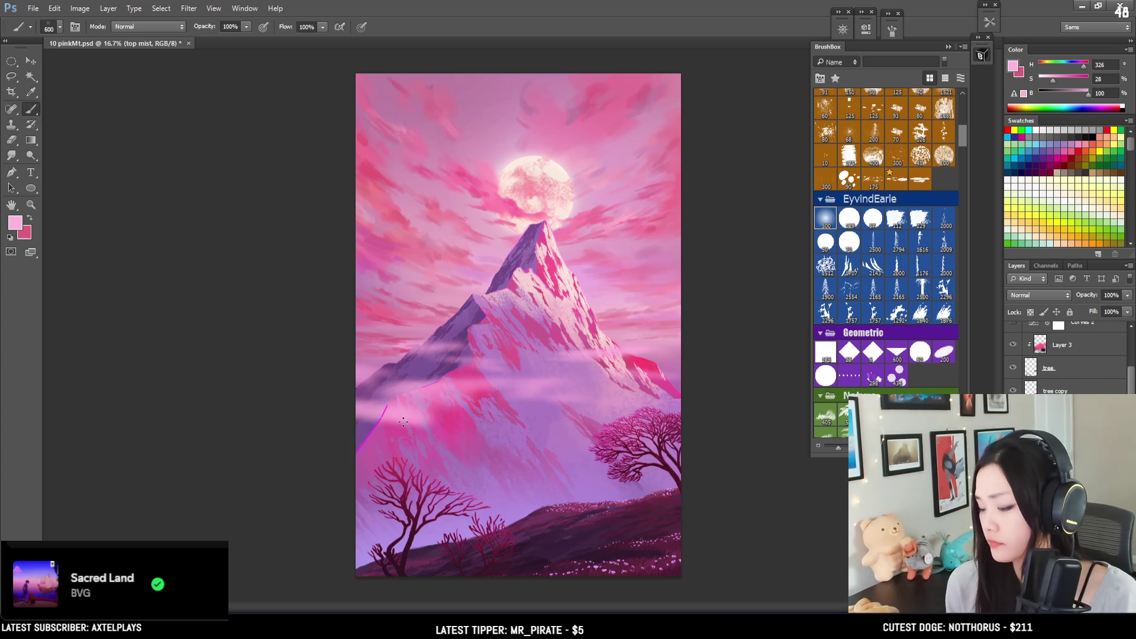
pyautogui.press(']')
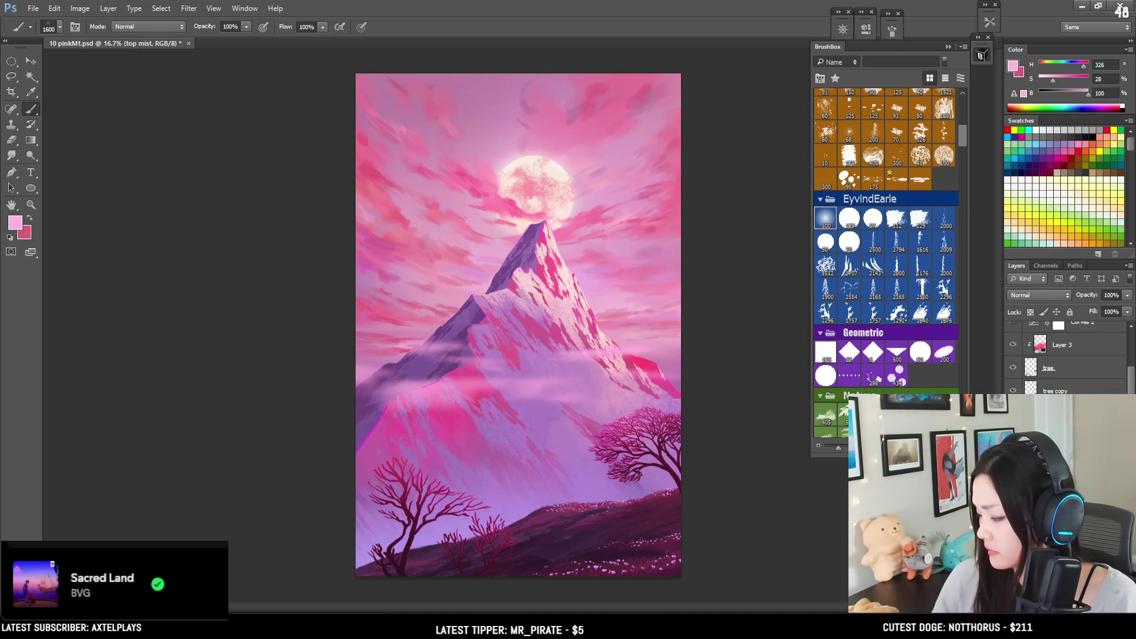
pyautogui.scroll(3, 1128, 388)
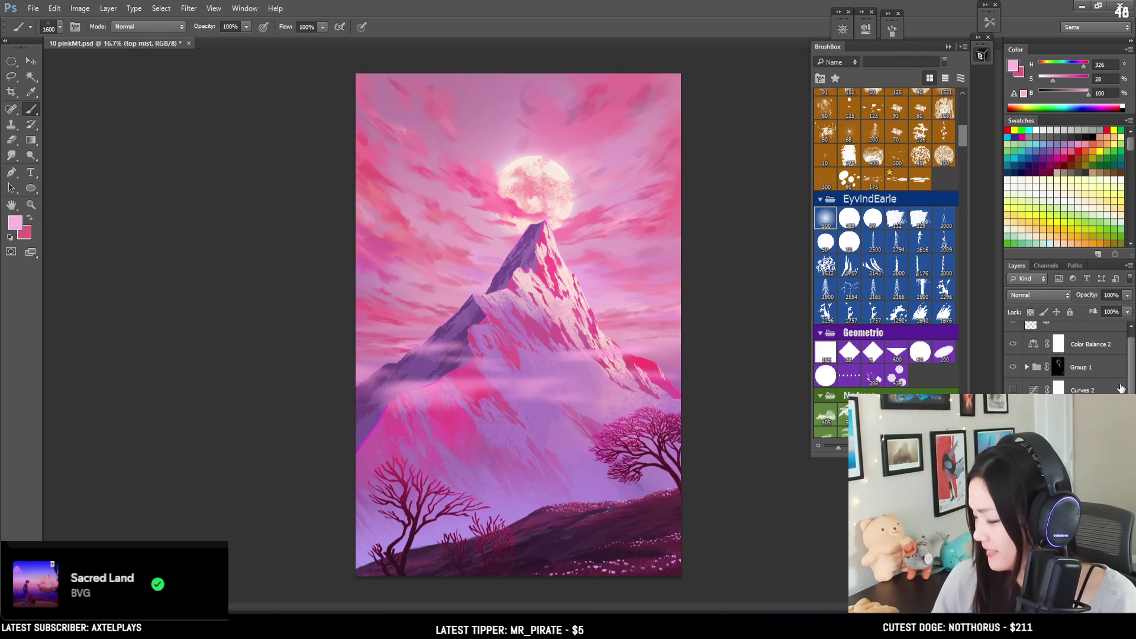
# Step: Try a brighter haze band low on the mountain, then undo it
pyautogui.press('e')
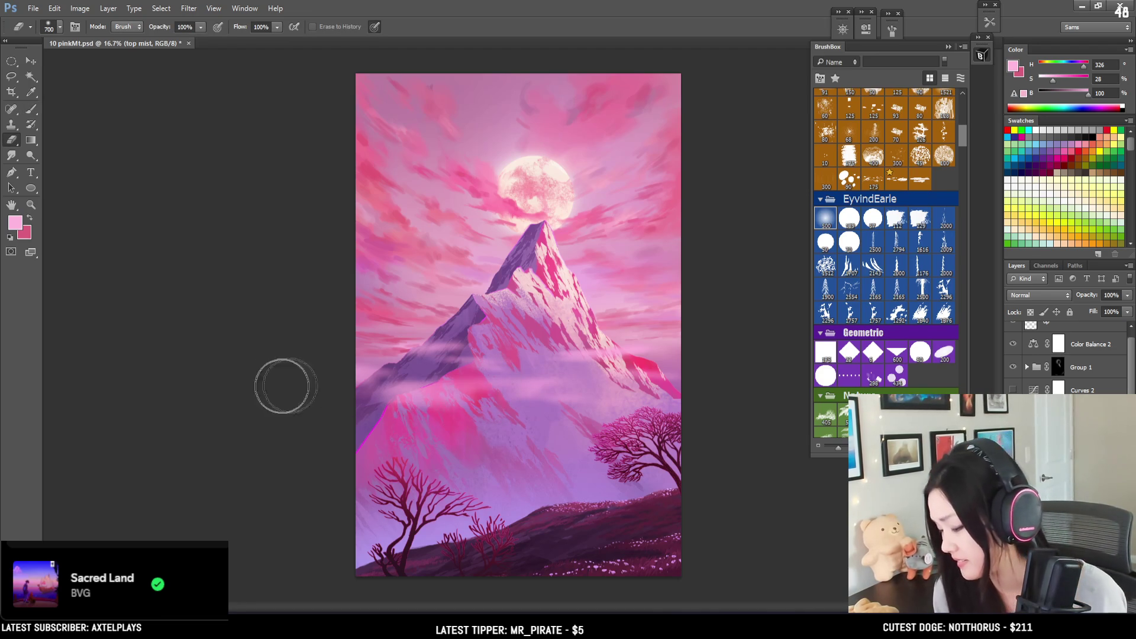
pyautogui.press('[')
pyautogui.press('[')
pyautogui.press('[')
pyautogui.press('b')
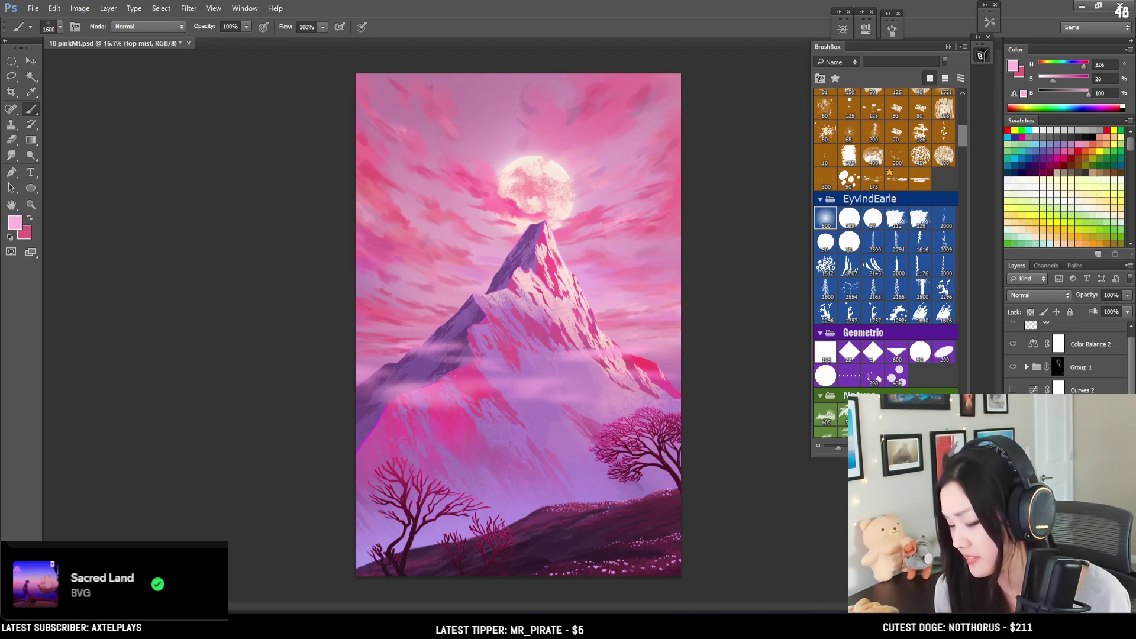
pyautogui.press('e')
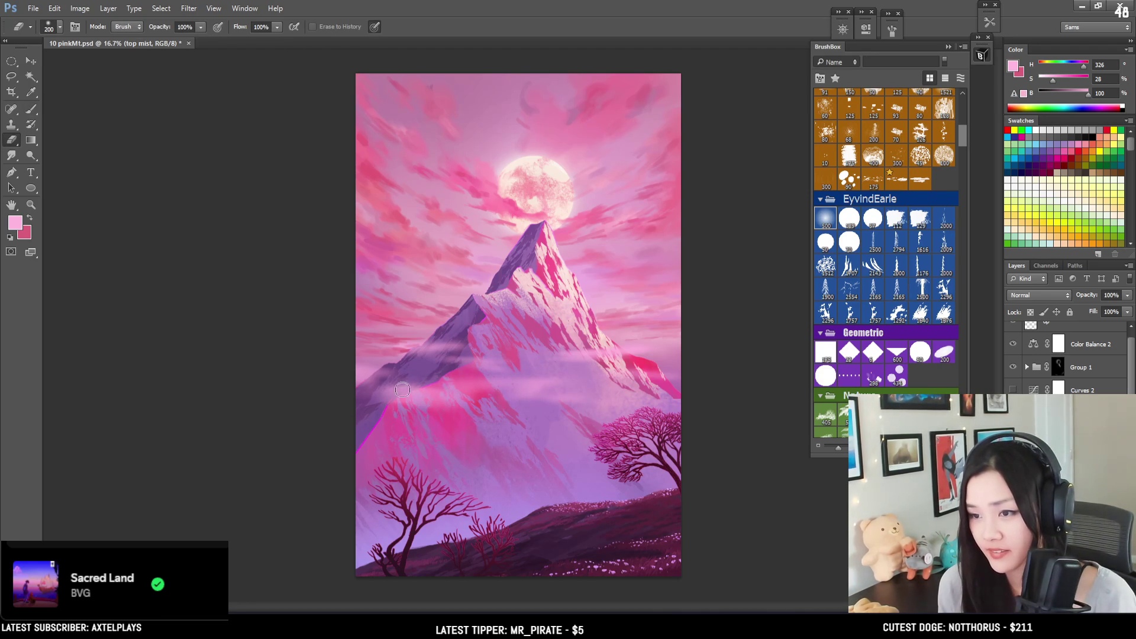
pyautogui.press('b')
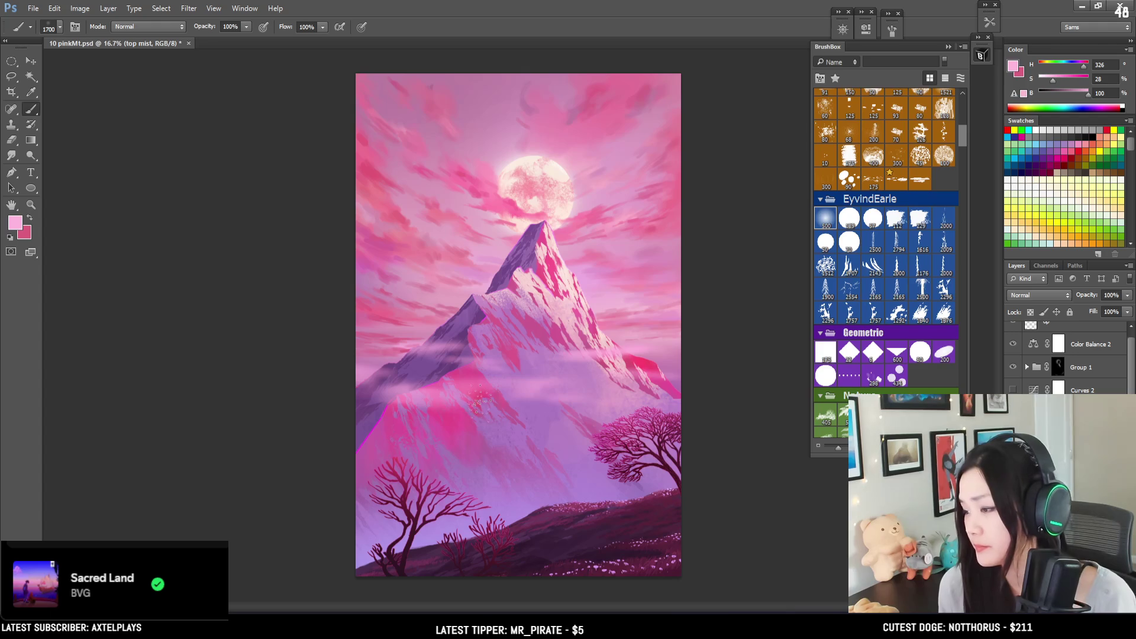
pyautogui.moveTo(492, 430); pyautogui.dragTo(541, 482)
pyautogui.hotkey('ctrl', 'z')
pyautogui.press(']')
pyautogui.hotkey('ctrl', 'z')
# Step: Brush a lavender mist stroke higher across the mountain, undoing it to compare
pyautogui.moveTo(464, 393)
pyautogui.mouseDown()
pyautogui.moveTo(550, 414)
pyautogui.moveTo(612, 411)
pyautogui.mouseUp()
pyautogui.hotkey('ctrl', 'z')
pyautogui.hotkey('ctrl', 'z')
pyautogui.press('e')
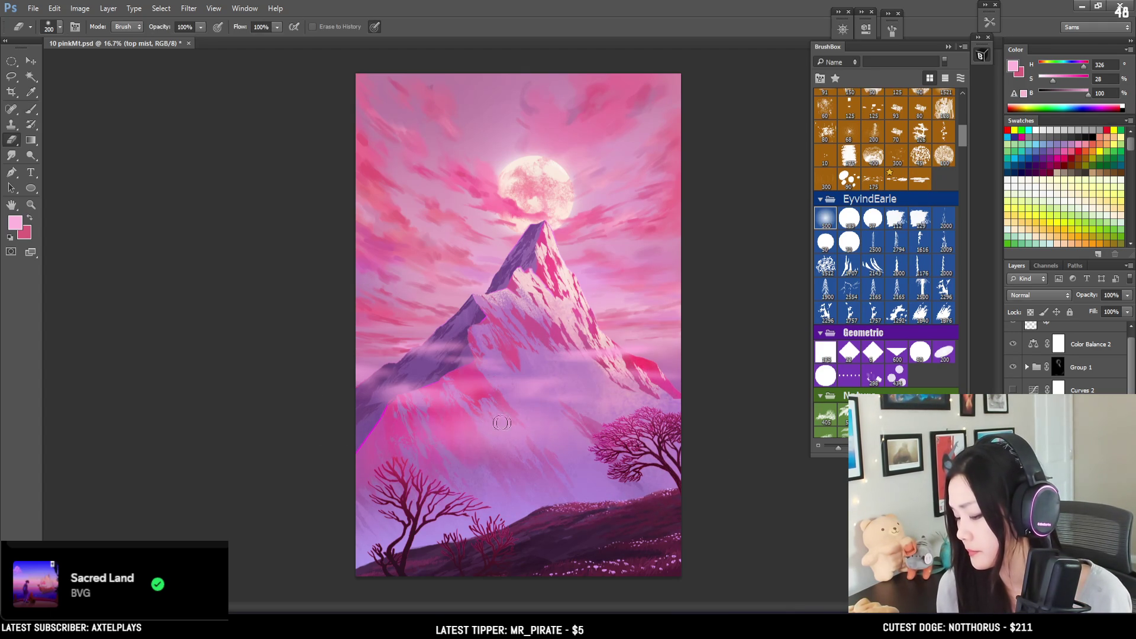
pyautogui.press(']')
pyautogui.press(']')
pyautogui.press(']')
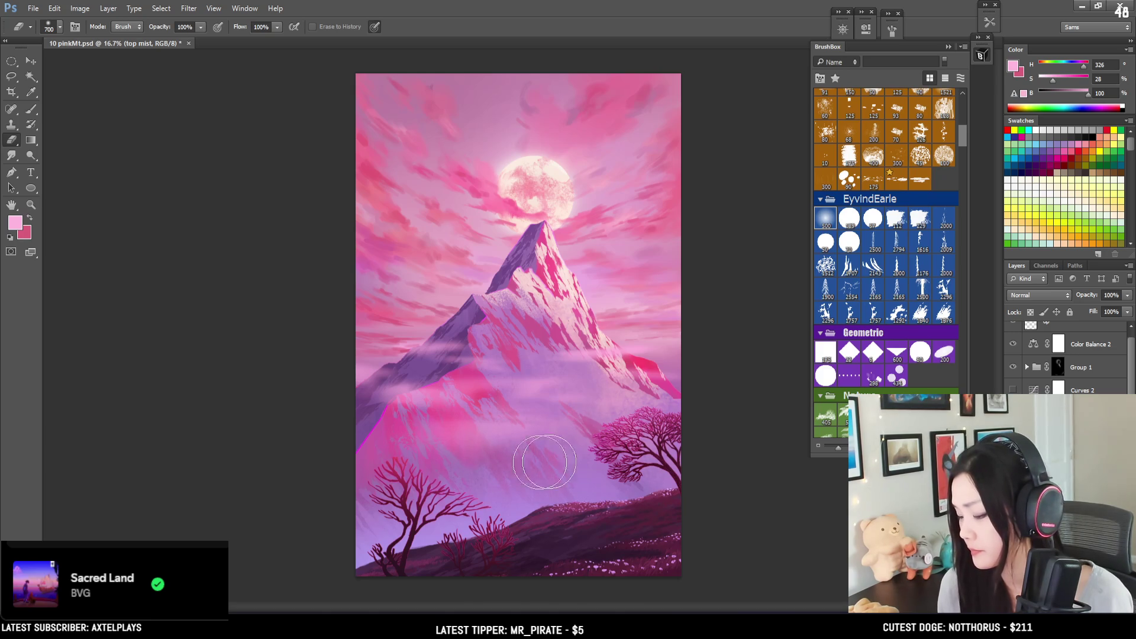
pyautogui.press('b')
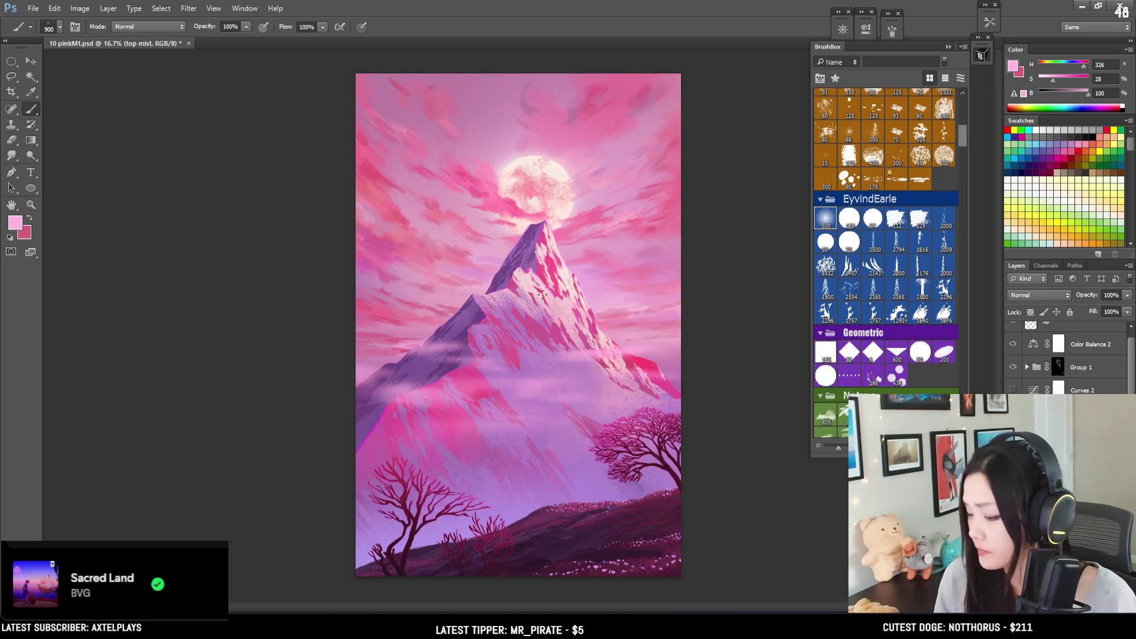
pyautogui.press('[')
pyautogui.press('[')
pyautogui.press('[')
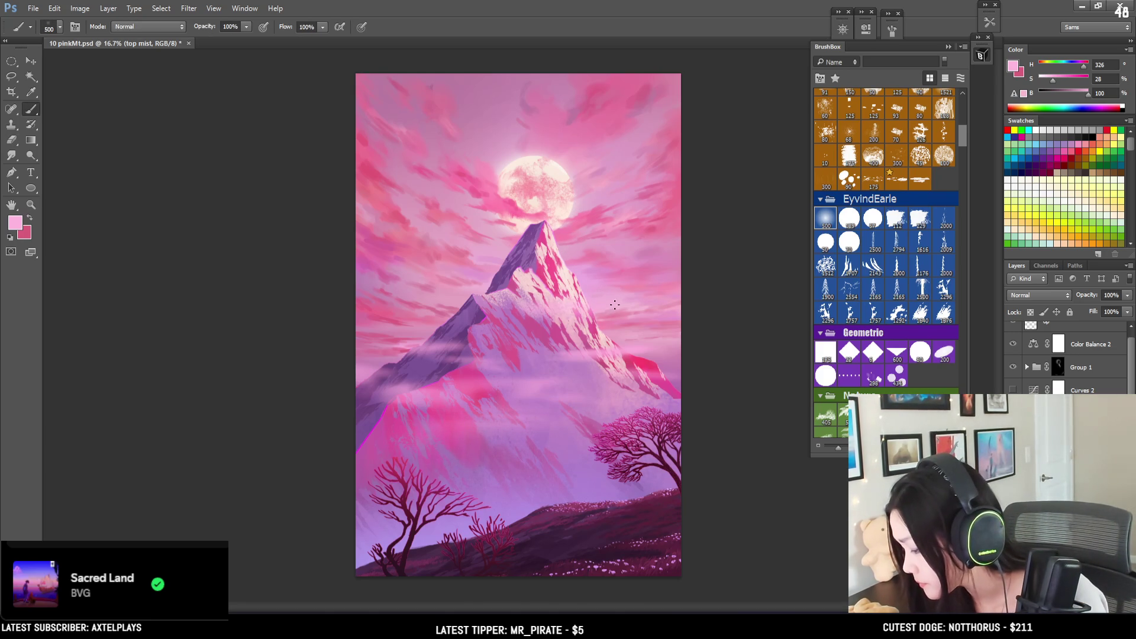
# Step: Soften the faint mist on the upper mountain slope with a slightly larger brush
pyautogui.press('e')
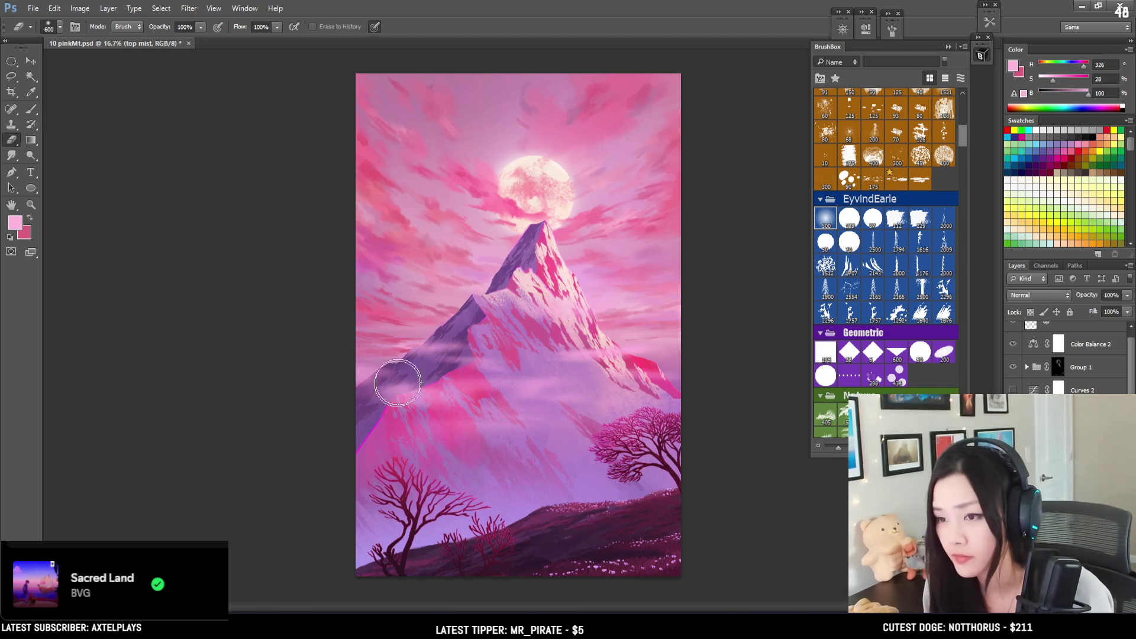
pyautogui.press('b')
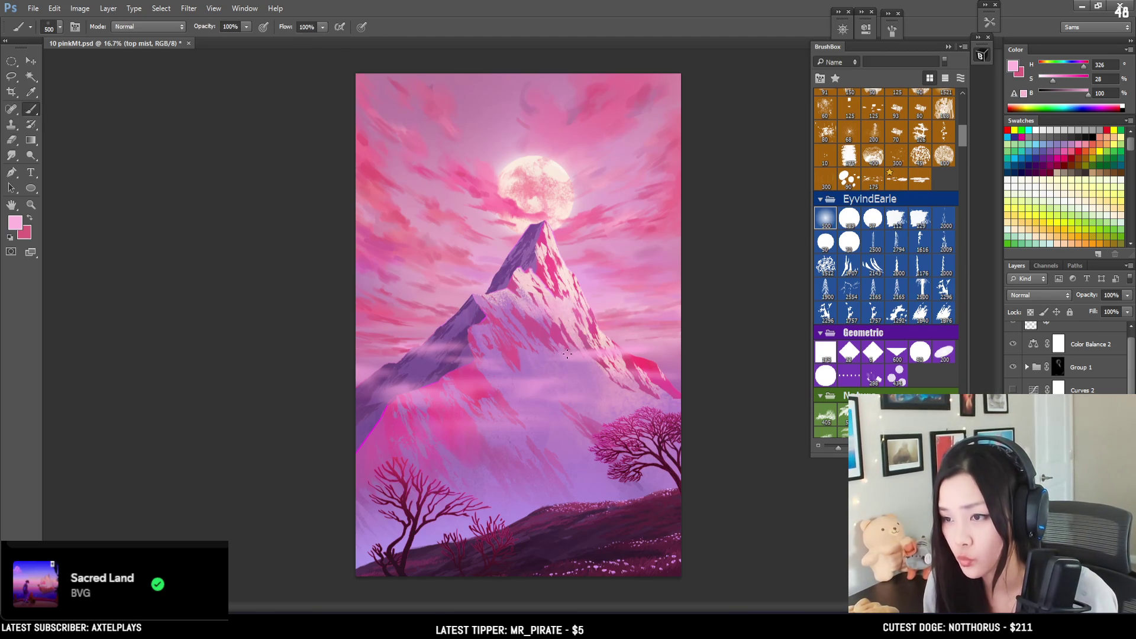
pyautogui.press('e')
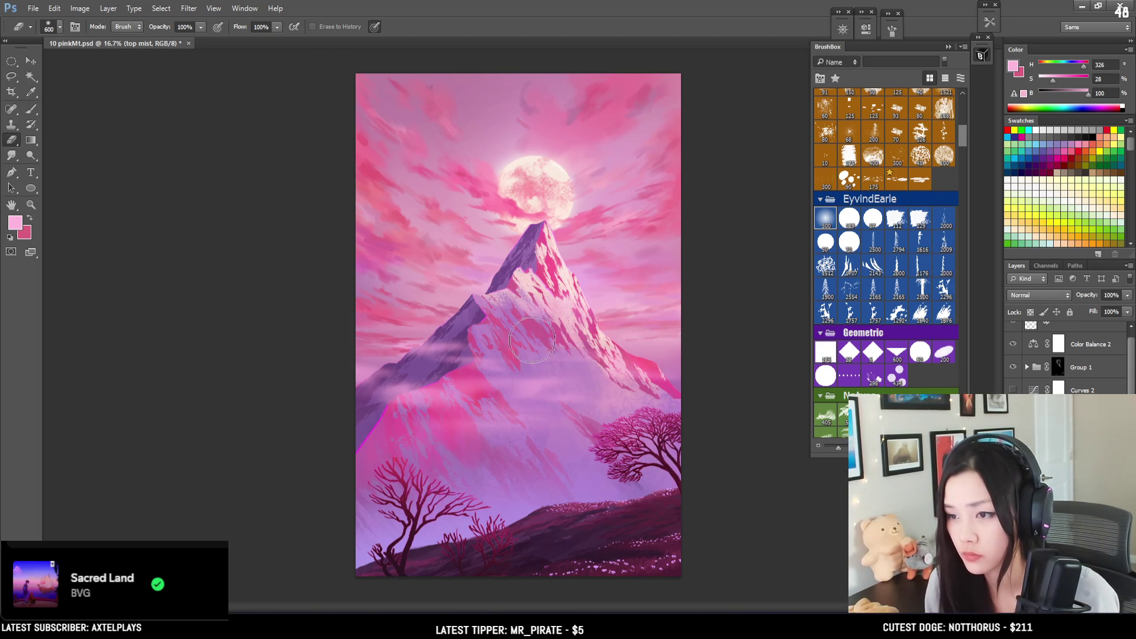
pyautogui.press('b')
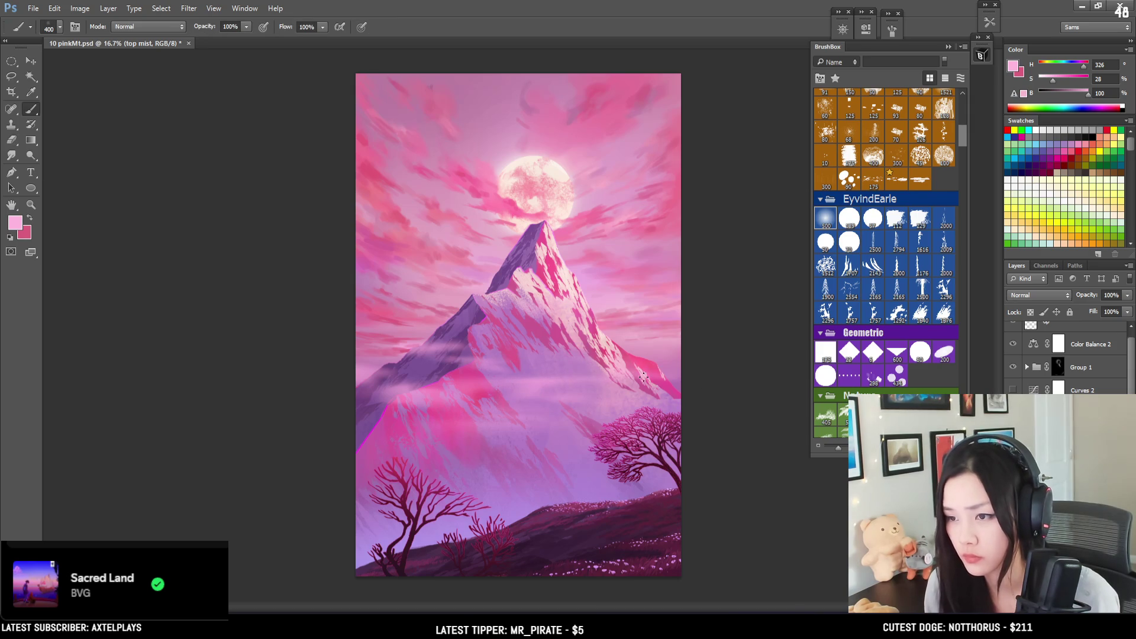
pyautogui.press(']')
pyautogui.press(']')
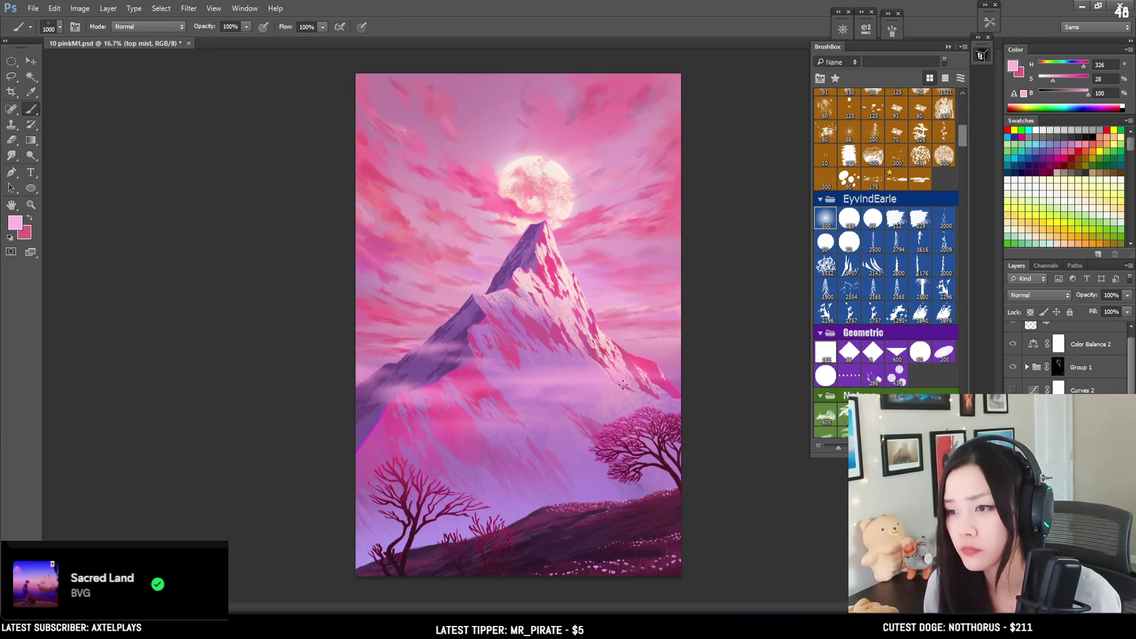
pyautogui.press('e')
pyautogui.moveTo(609, 348)
pyautogui.mouseDown()
pyautogui.moveTo(615, 355)
pyautogui.moveTo(562, 346)
pyautogui.moveTo(627, 344)
pyautogui.moveTo(573, 365)
pyautogui.mouseUp()
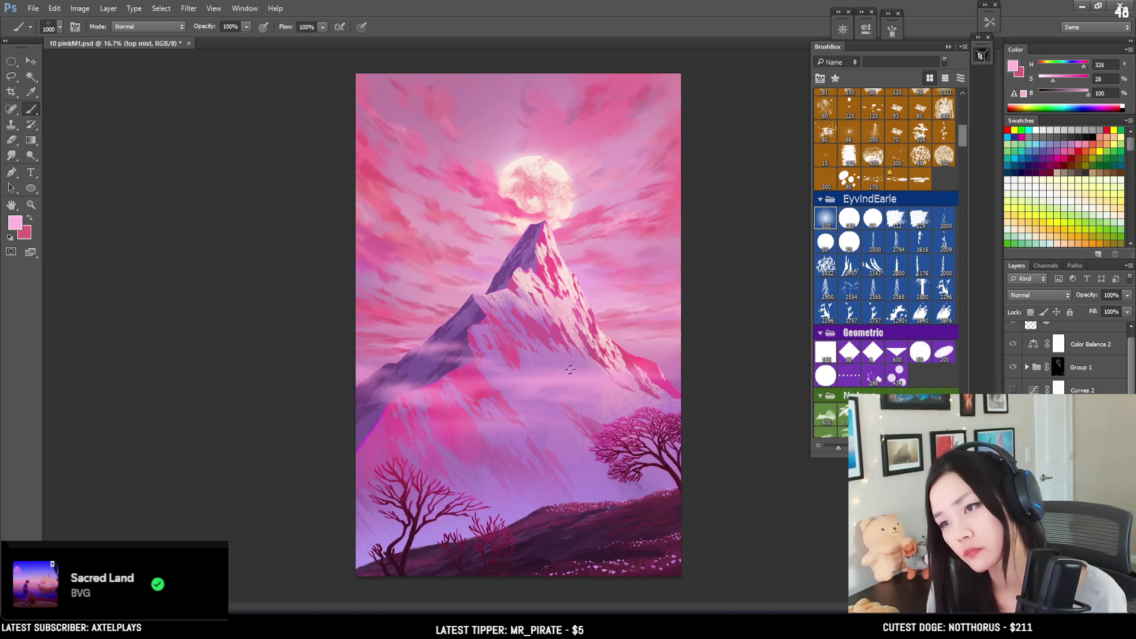
# Step: Erase some of the mist near the right ridge to thin it
pyautogui.press('e')
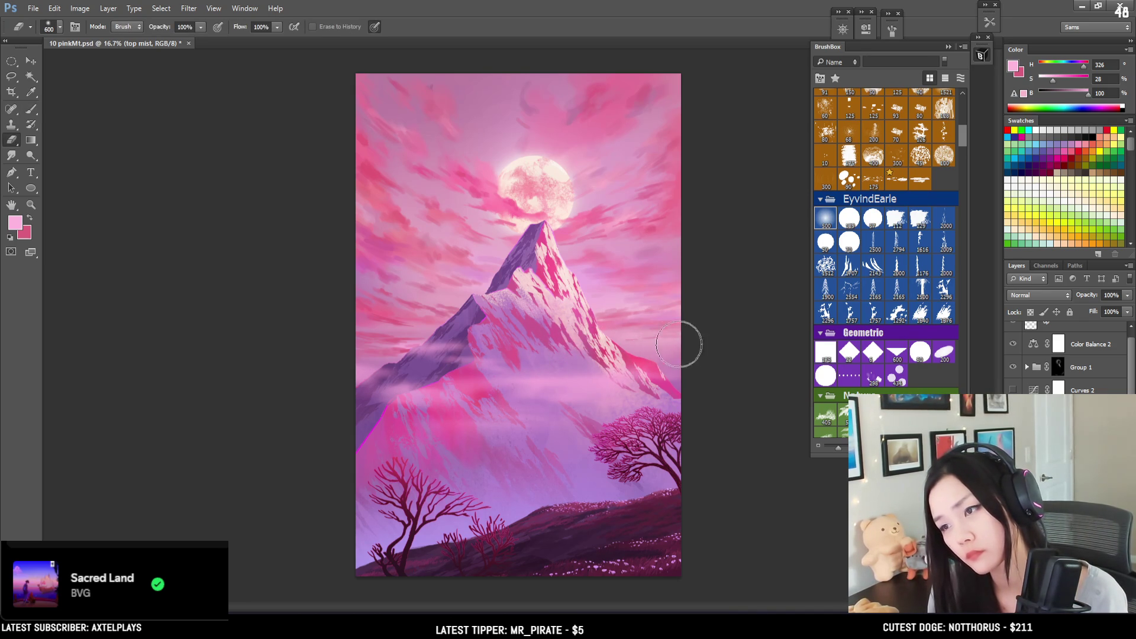
pyautogui.press('b')
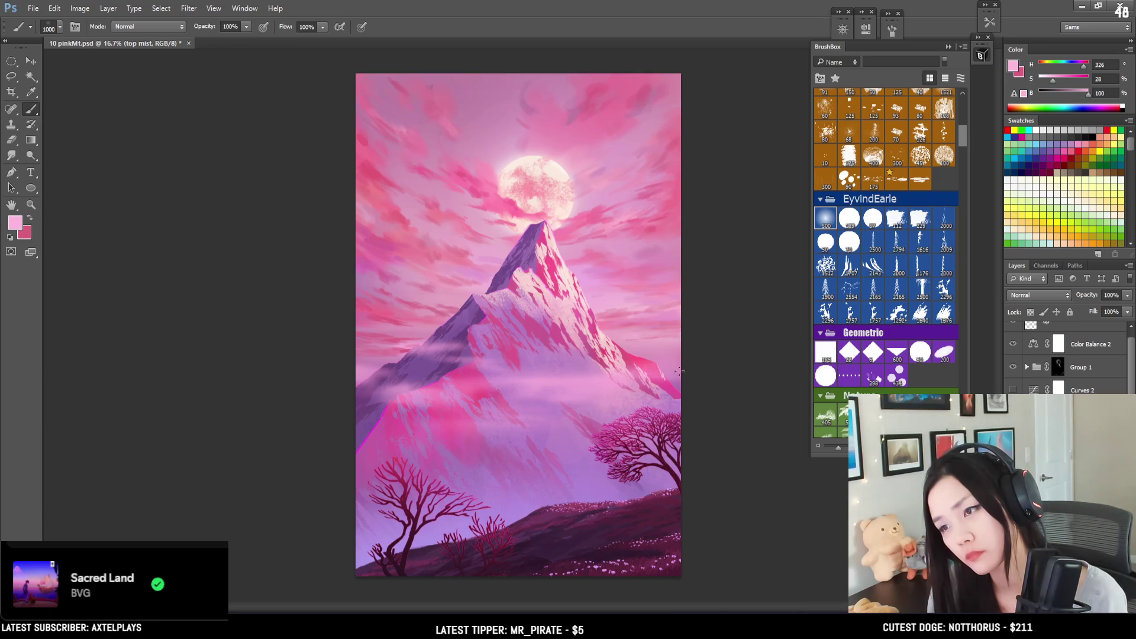
pyautogui.press('e')
pyautogui.moveTo(648, 355); pyautogui.dragTo(618, 358)
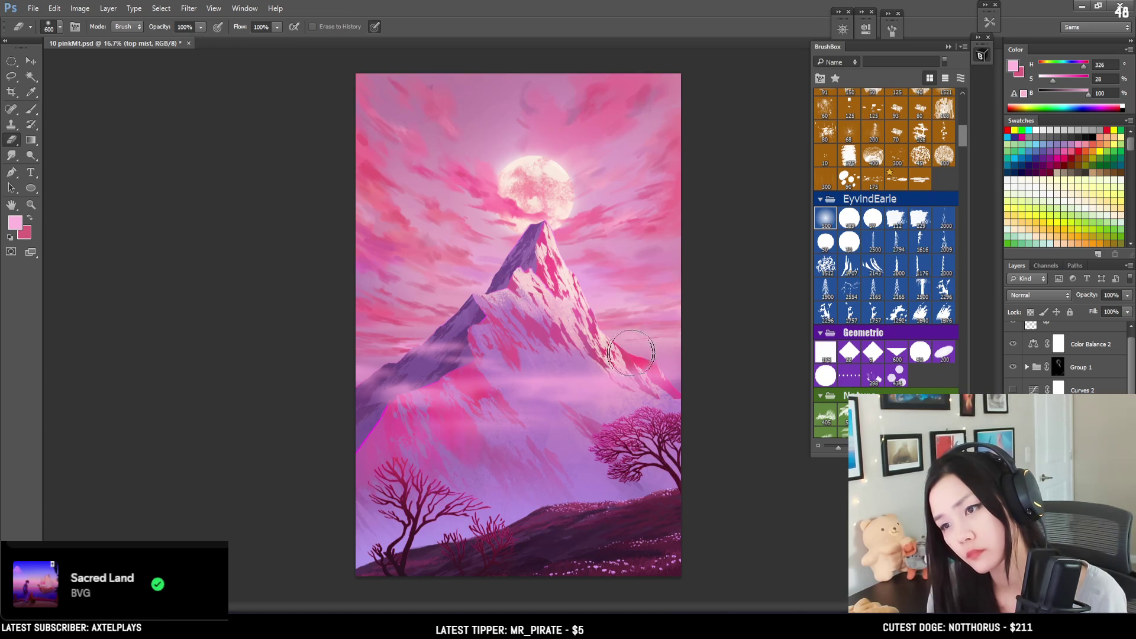
pyautogui.press('b')
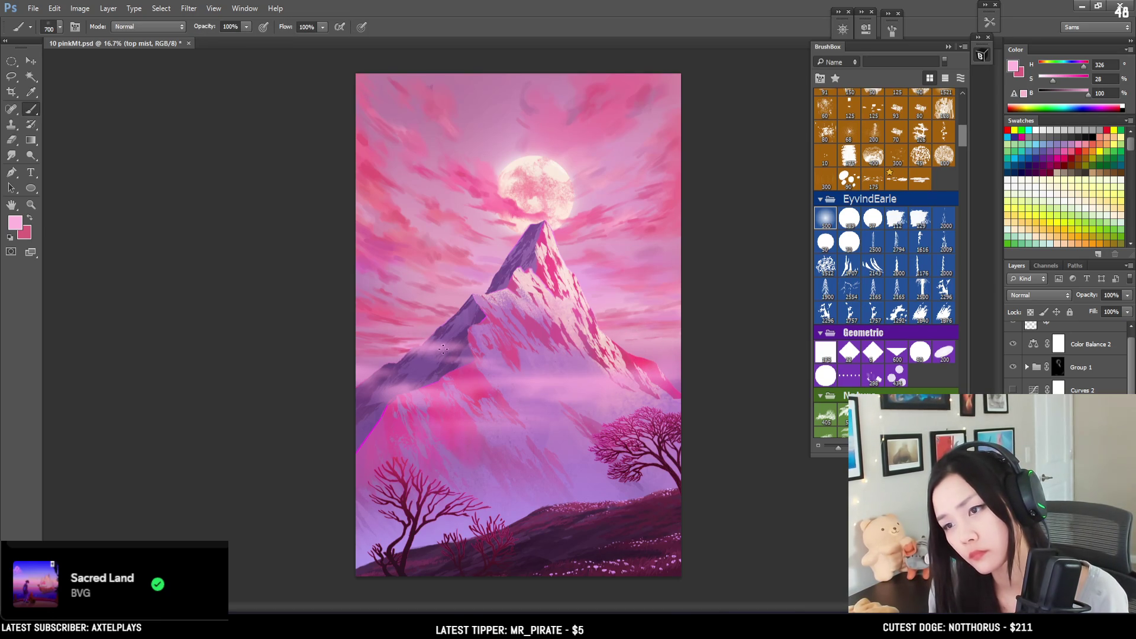
pyautogui.press('e')
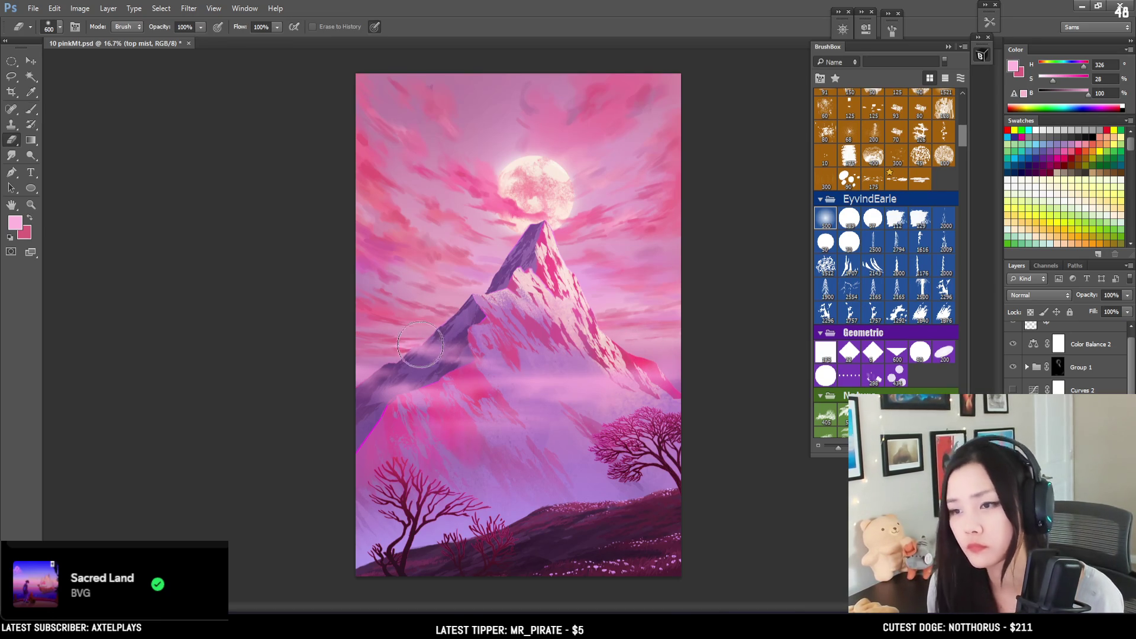
pyautogui.press('b')
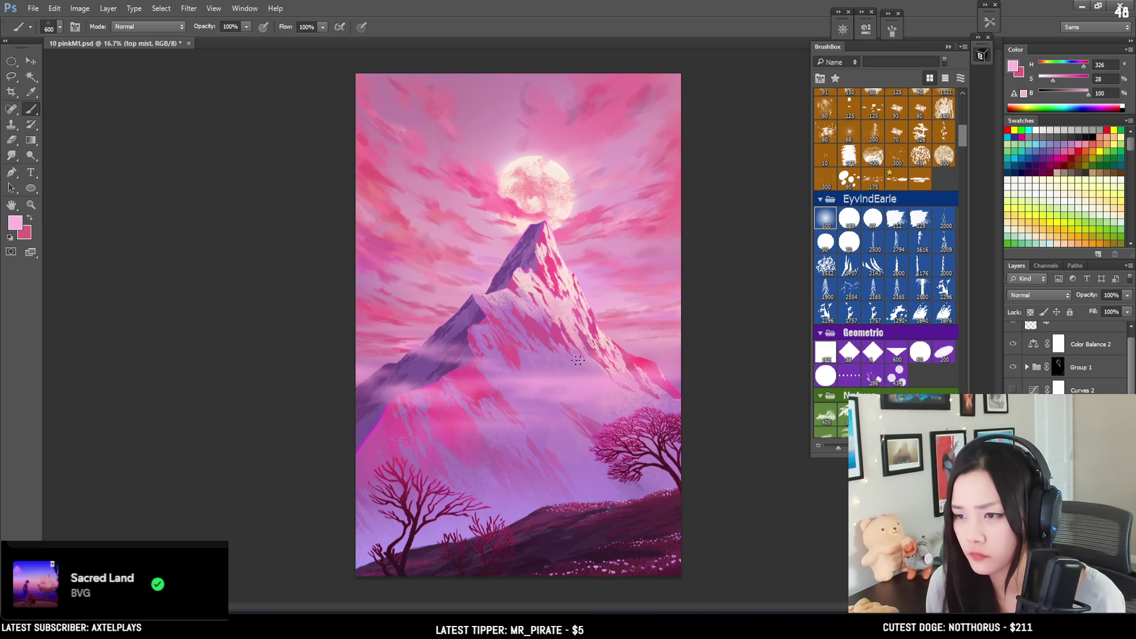
# Step: Zoom in and brighten the mist band across the mountain's middle with a resized brush
pyautogui.press('[')
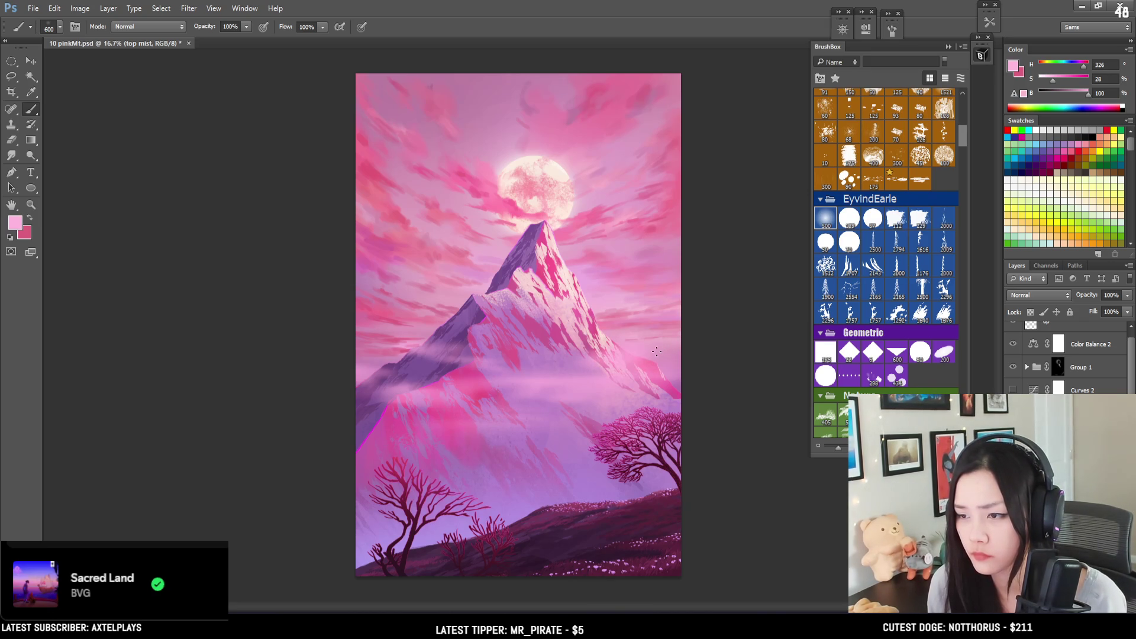
pyautogui.press('[')
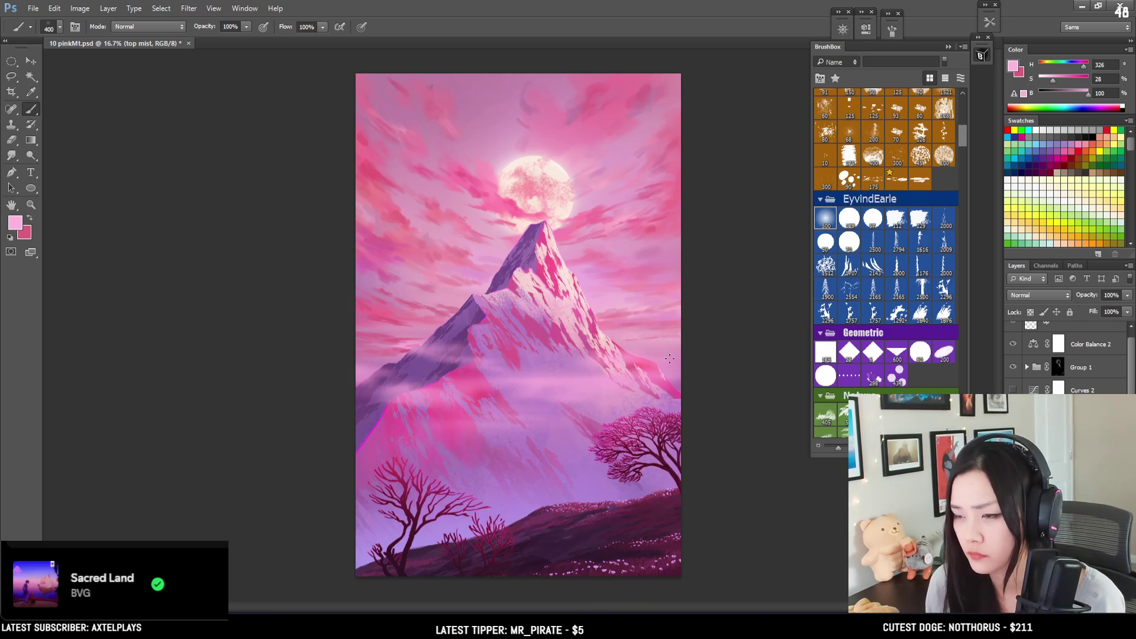
pyautogui.press('e')
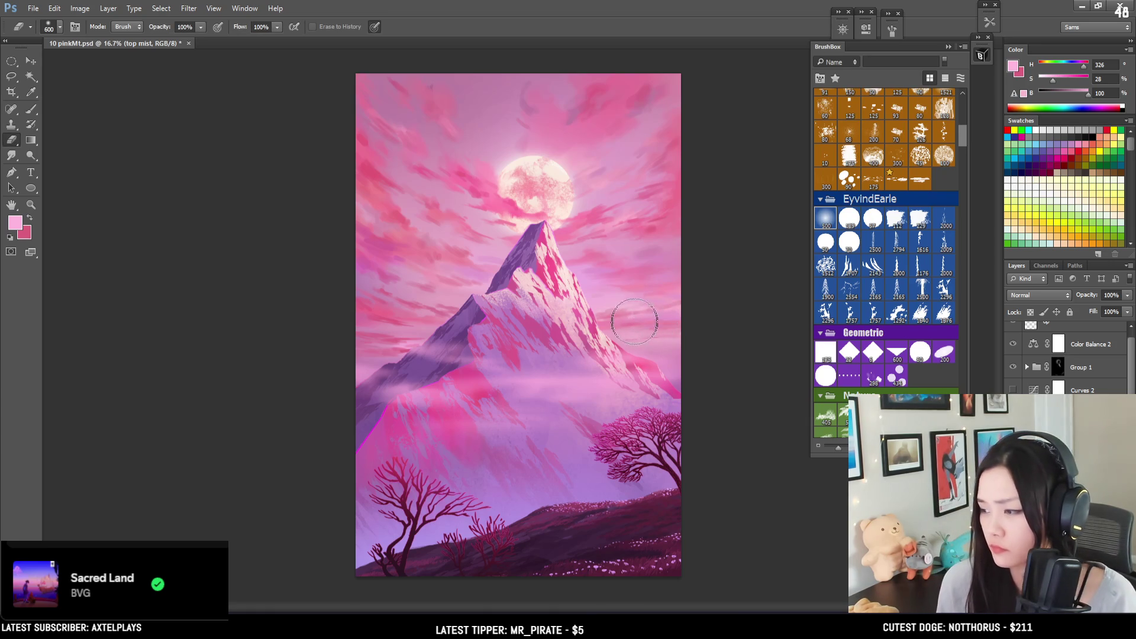
pyautogui.press('b')
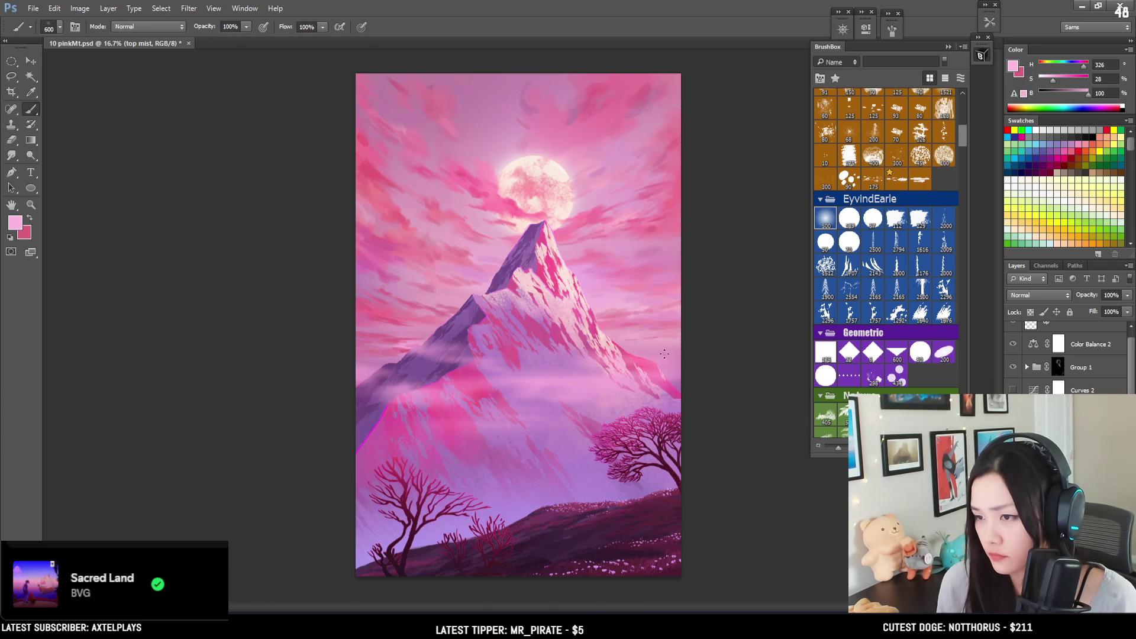
pyautogui.hotkey('ctrl', '+')
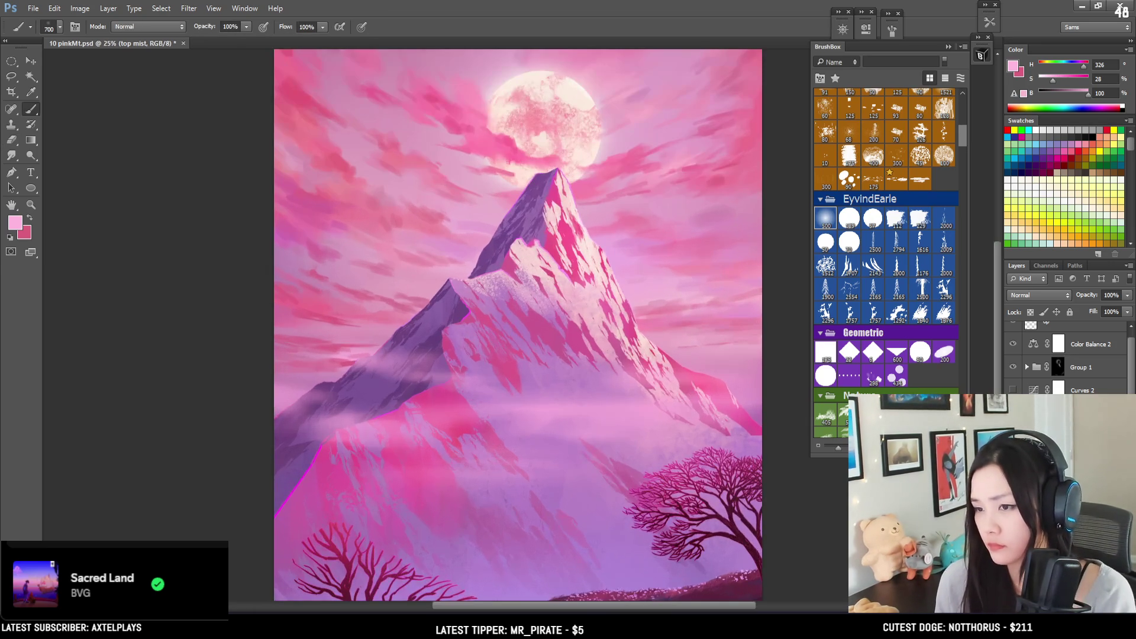
pyautogui.press('[')
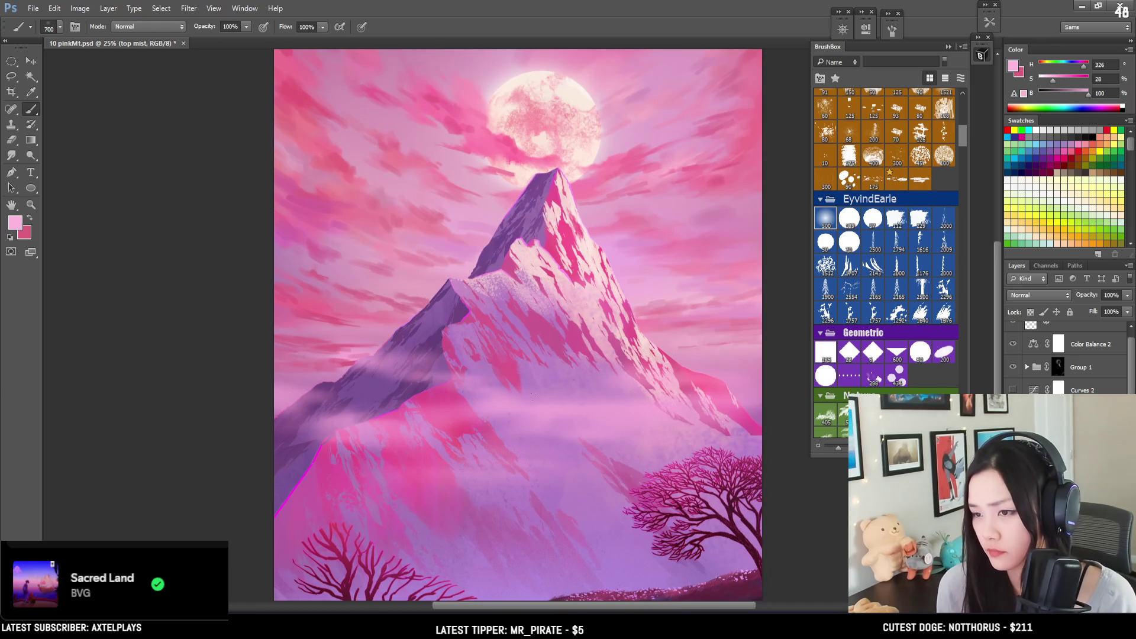
pyautogui.press(']')
pyautogui.press(']')
pyautogui.moveTo(458, 399)
pyautogui.mouseDown()
pyautogui.moveTo(483, 396)
pyautogui.moveTo(452, 396)
pyautogui.mouseUp()
pyautogui.press('e')
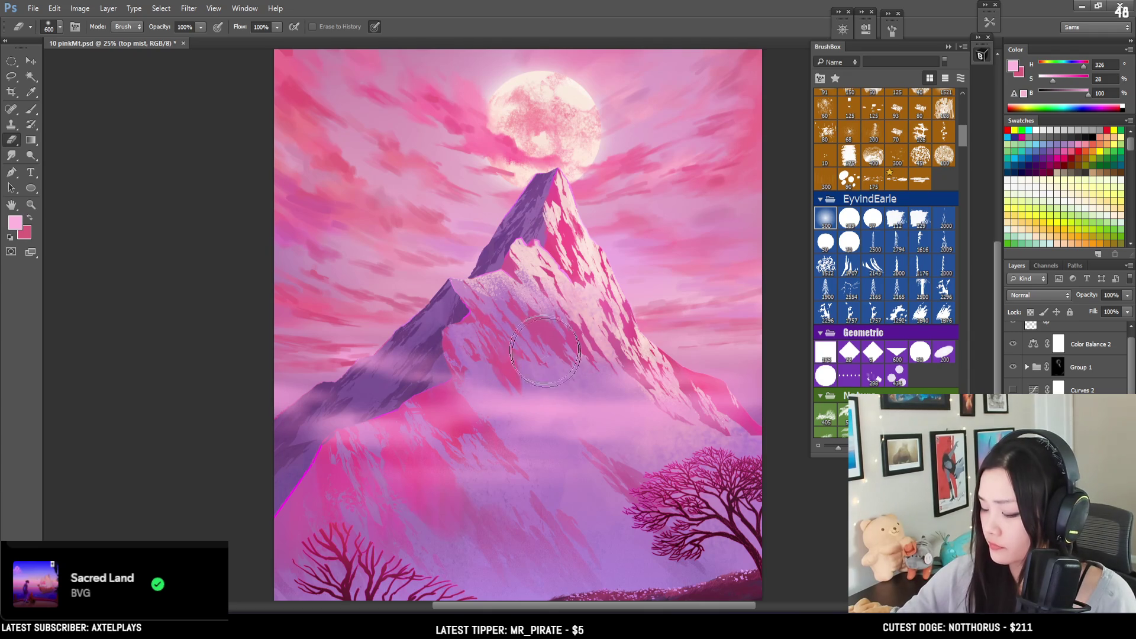
pyautogui.press('b')
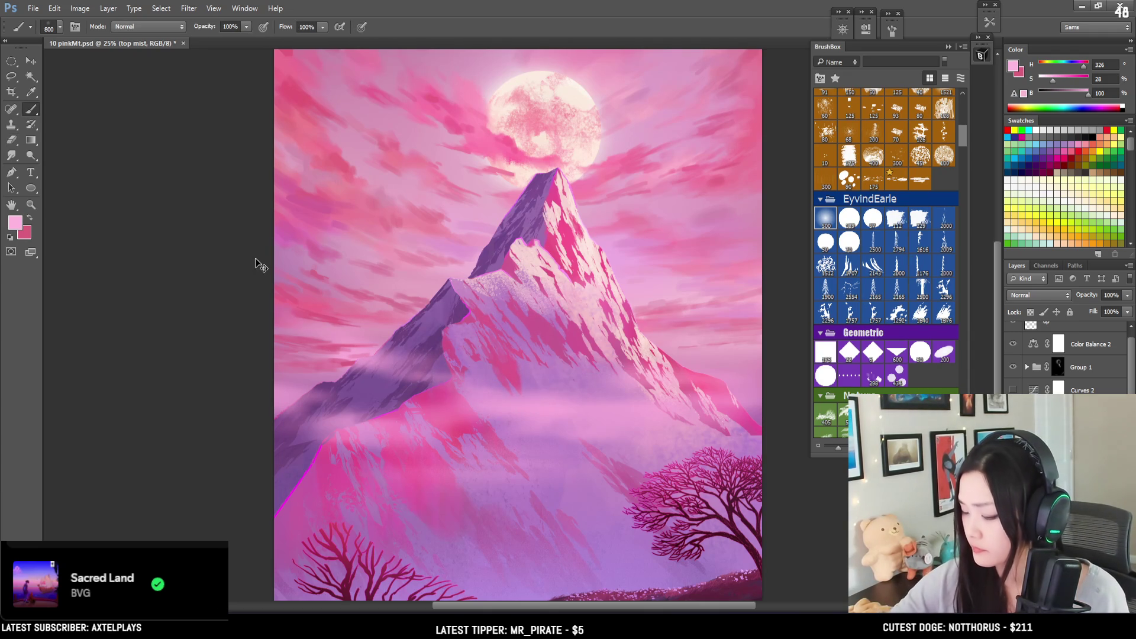
# Step: Dab soft bright mist on the mountain's left slope, shrinking the brush to 700
pyautogui.scroll(1, 1065, 355)
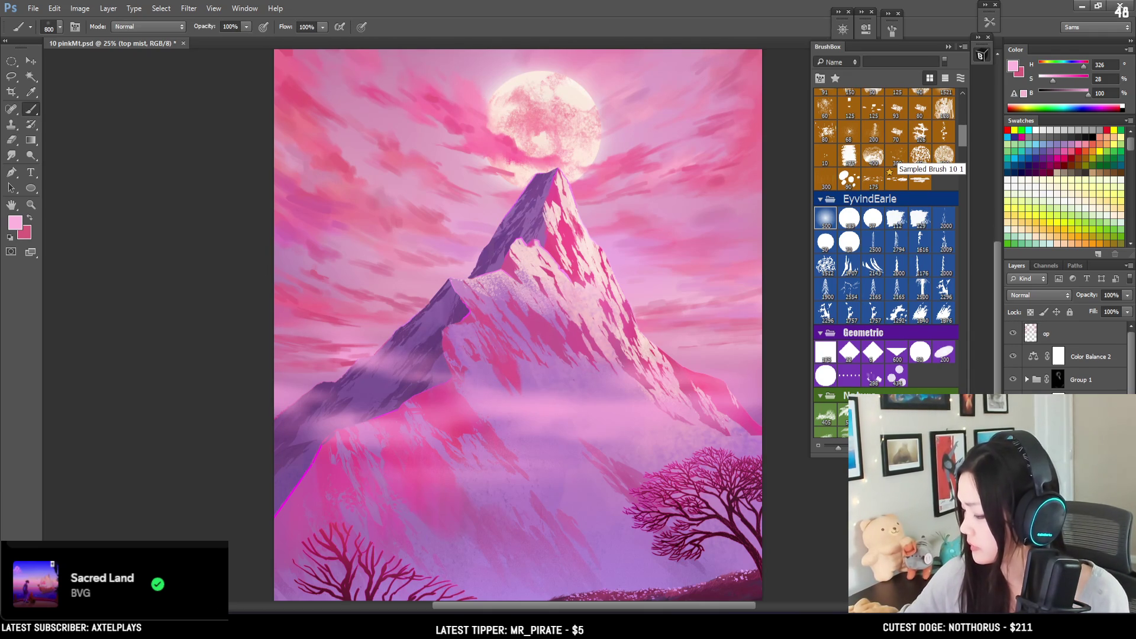
pyautogui.scroll(1, 1054, 342)
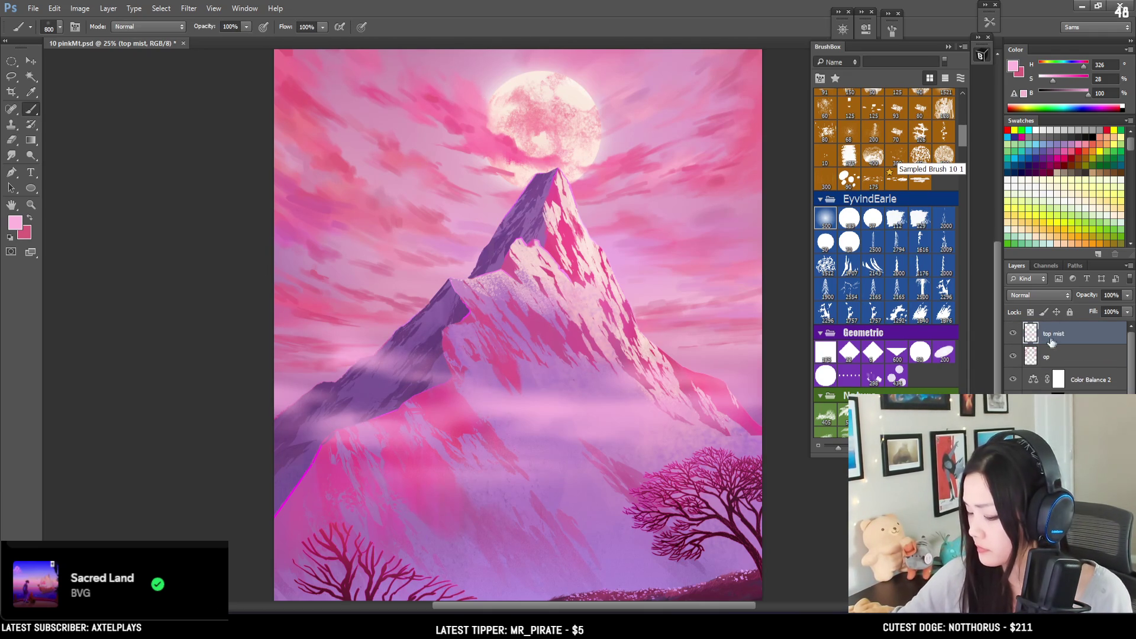
pyautogui.hotkey('ctrl', '-')
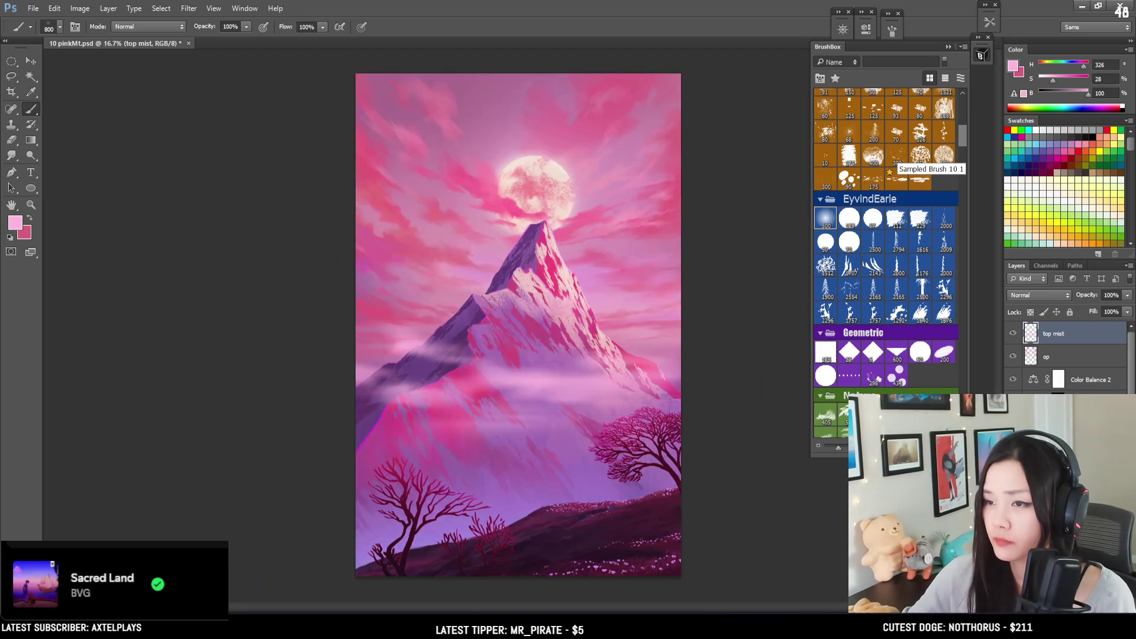
pyautogui.click(396, 351)
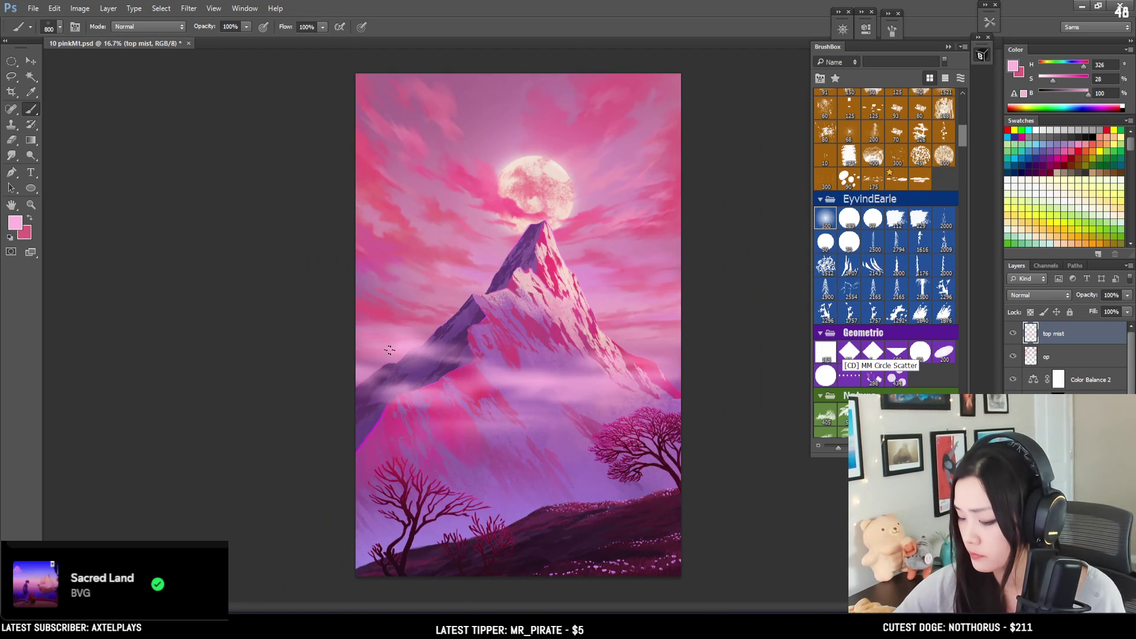
pyautogui.press('[')
pyautogui.press('e')
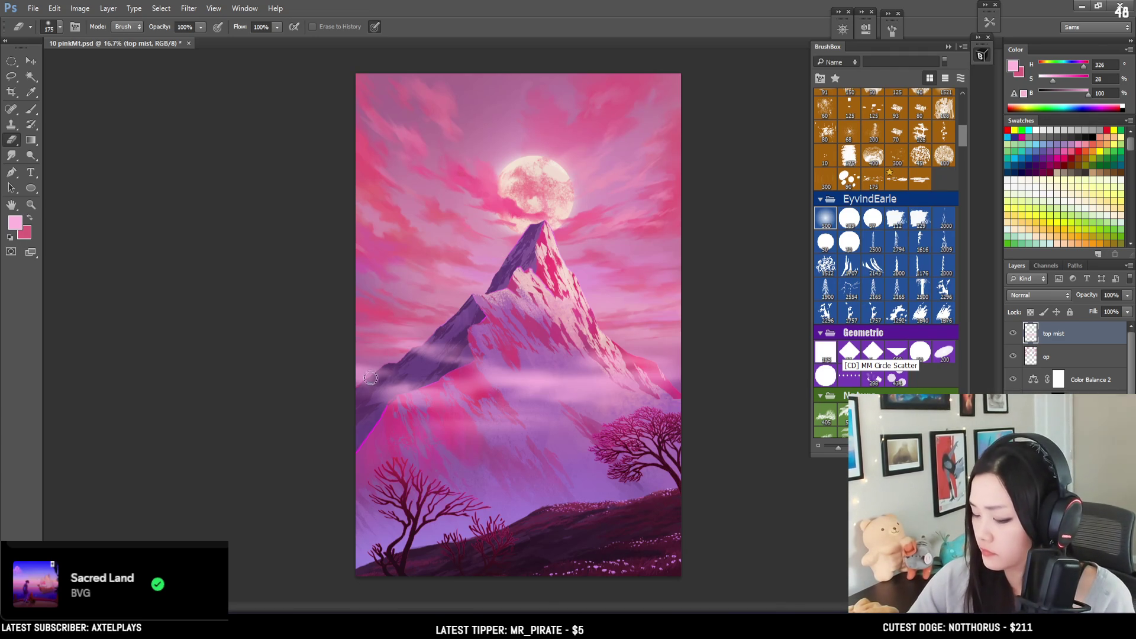
pyautogui.press('b')
# Step: Brighten the mist and add faint mist patches near the painting's left edge
pyautogui.moveTo(335, 385); pyautogui.dragTo(341, 393)
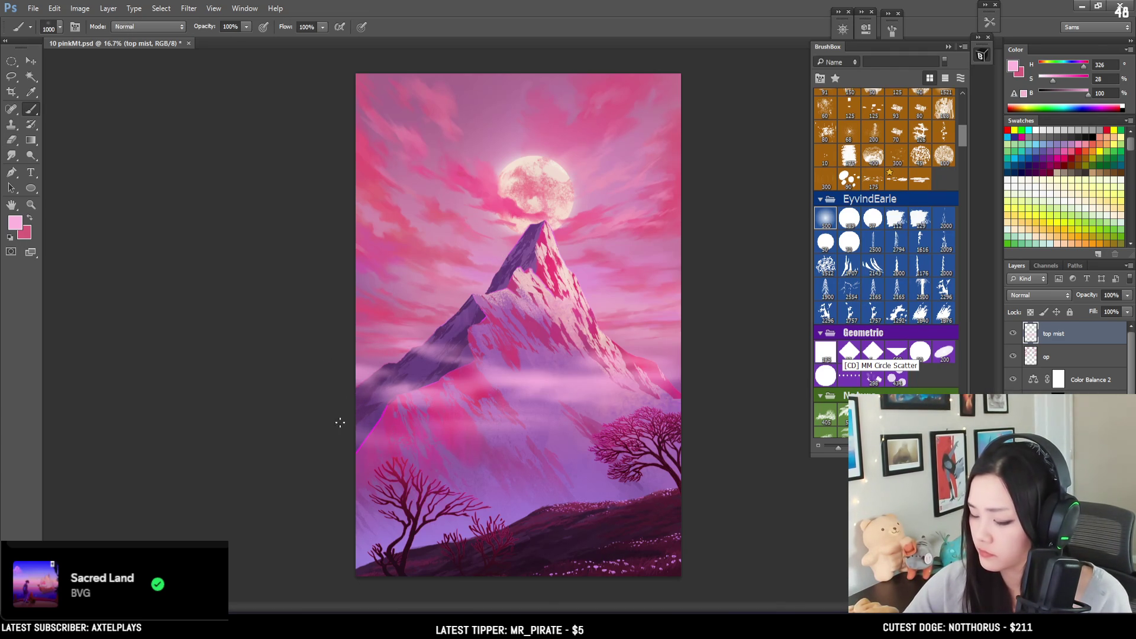
pyautogui.press('e')
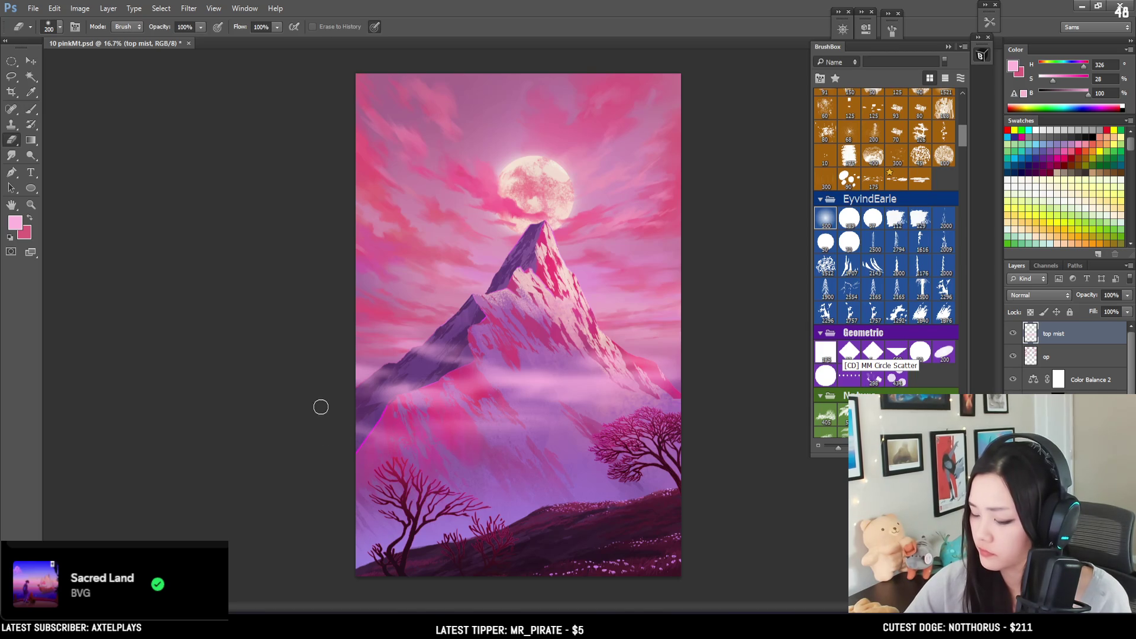
pyautogui.press('b')
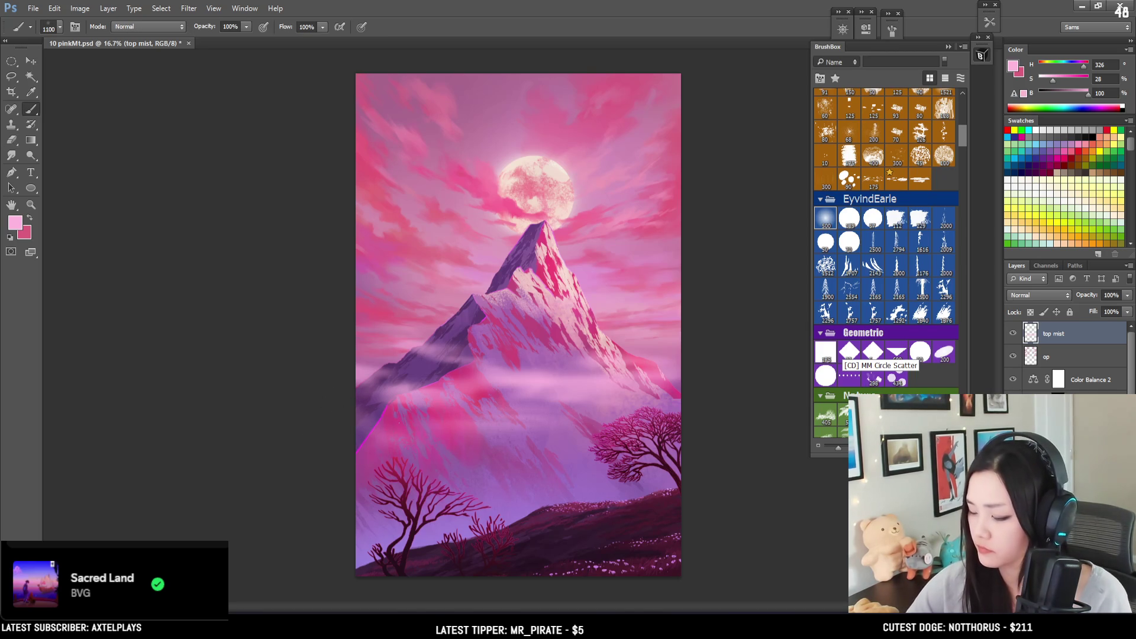
pyautogui.moveTo(334, 410); pyautogui.dragTo(392, 436)
pyautogui.press('e')
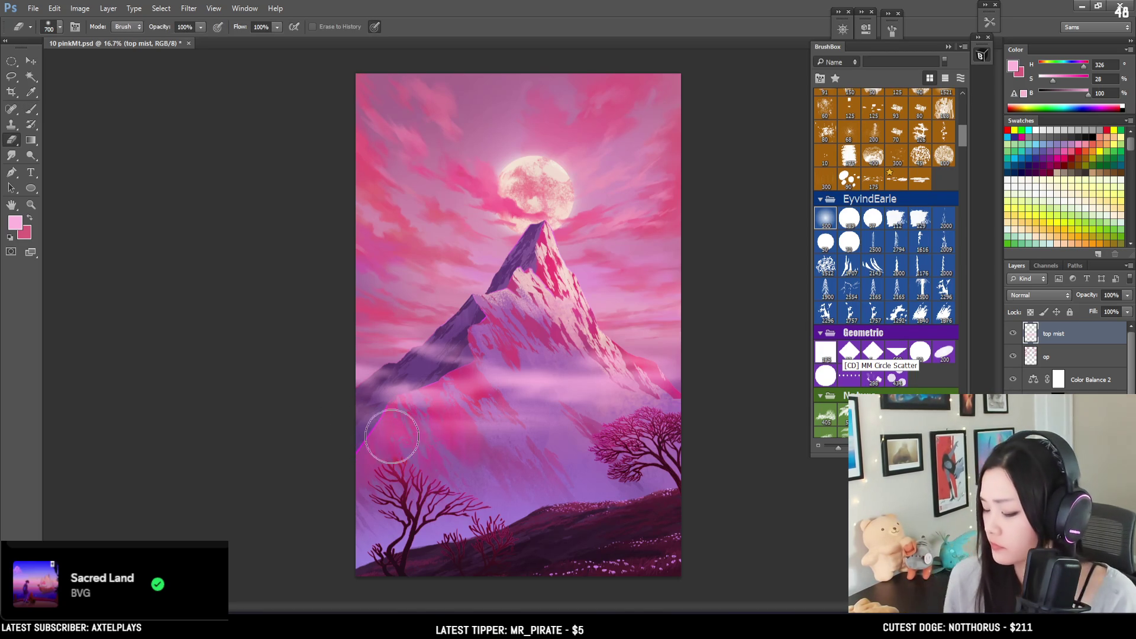
pyautogui.press('b')
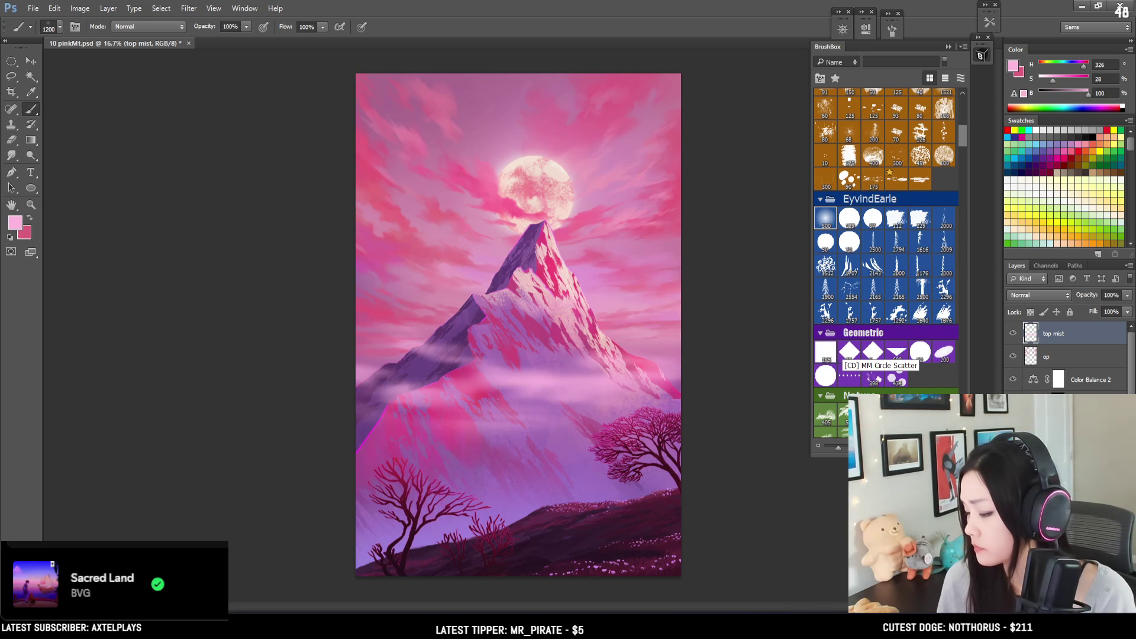
pyautogui.moveTo(494, 391); pyautogui.dragTo(148, 411)
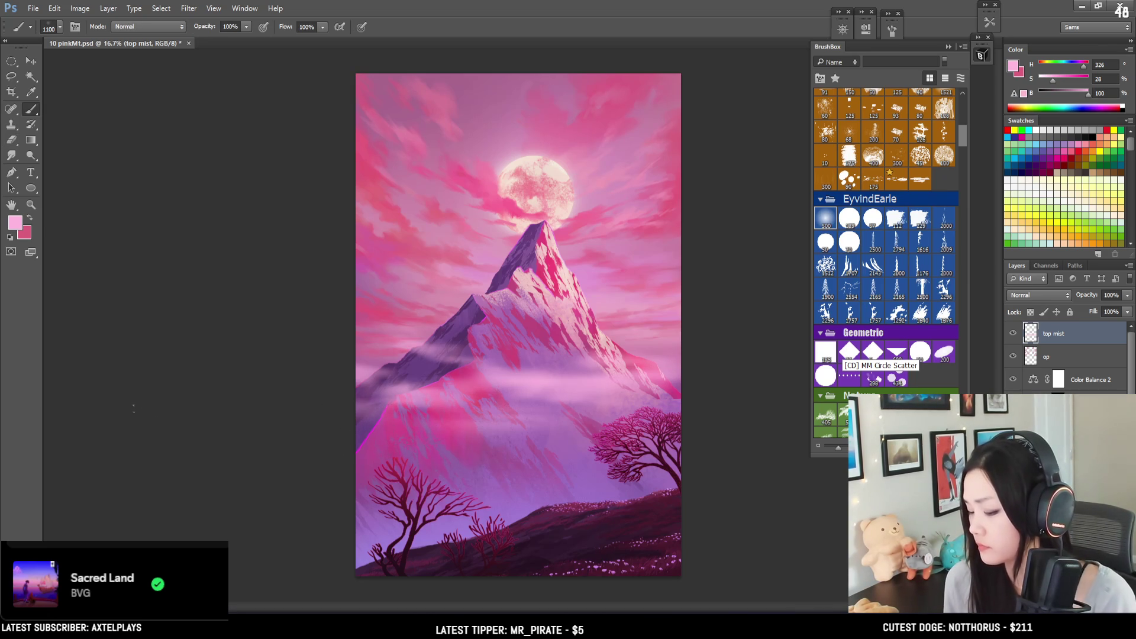
pyautogui.press('e')
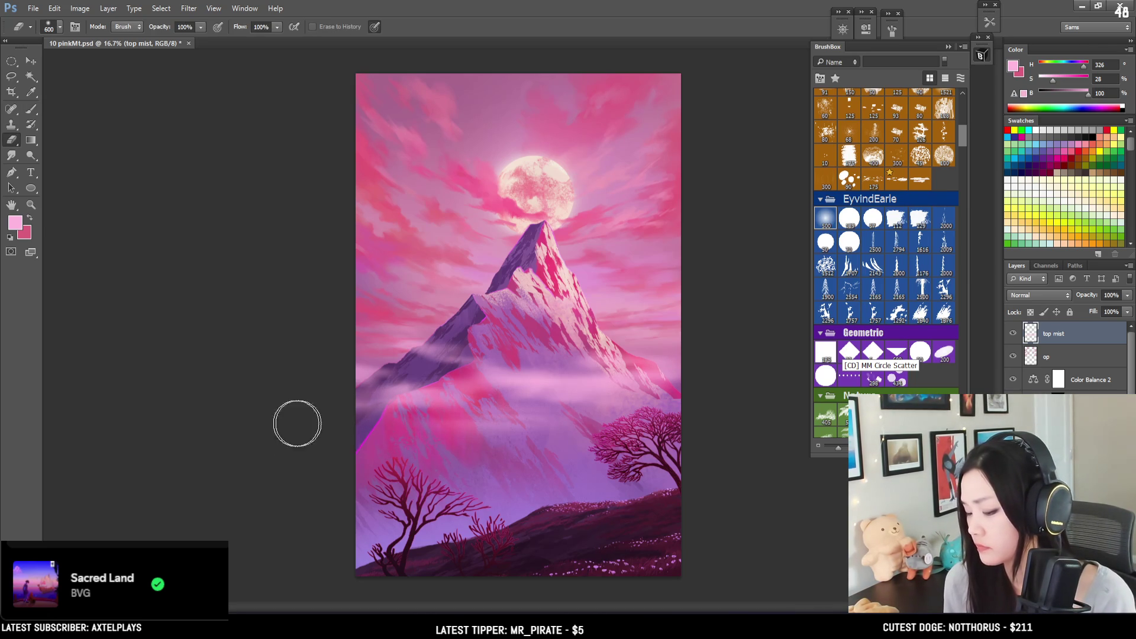
pyautogui.press('b')
# Step: Sweep a brighter mist band across the lower hills toward the left, checking values in grayscale
pyautogui.moveTo(662, 508); pyautogui.dragTo(321, 516)
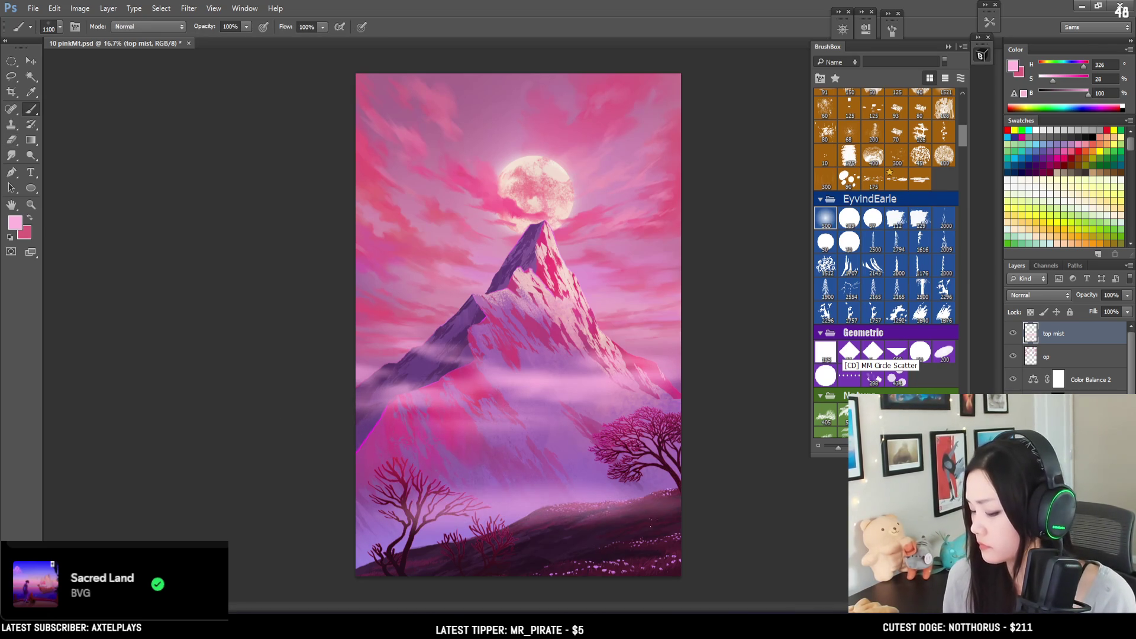
pyautogui.hotkey('ctrl', 'z')
pyautogui.moveTo(680, 514); pyautogui.dragTo(455, 520)
pyautogui.hotkey('ctrl', 'z')
pyautogui.moveTo(680, 527); pyautogui.dragTo(280, 568)
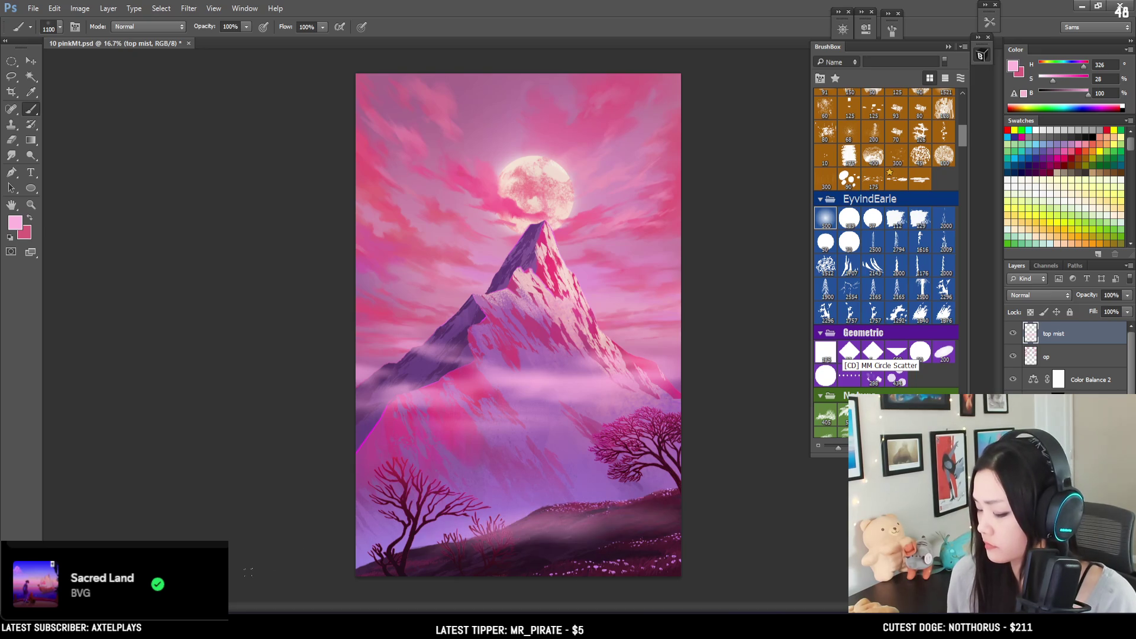
pyautogui.hotkey('ctrl', 'y')
pyautogui.hotkey('ctrl', 'y')
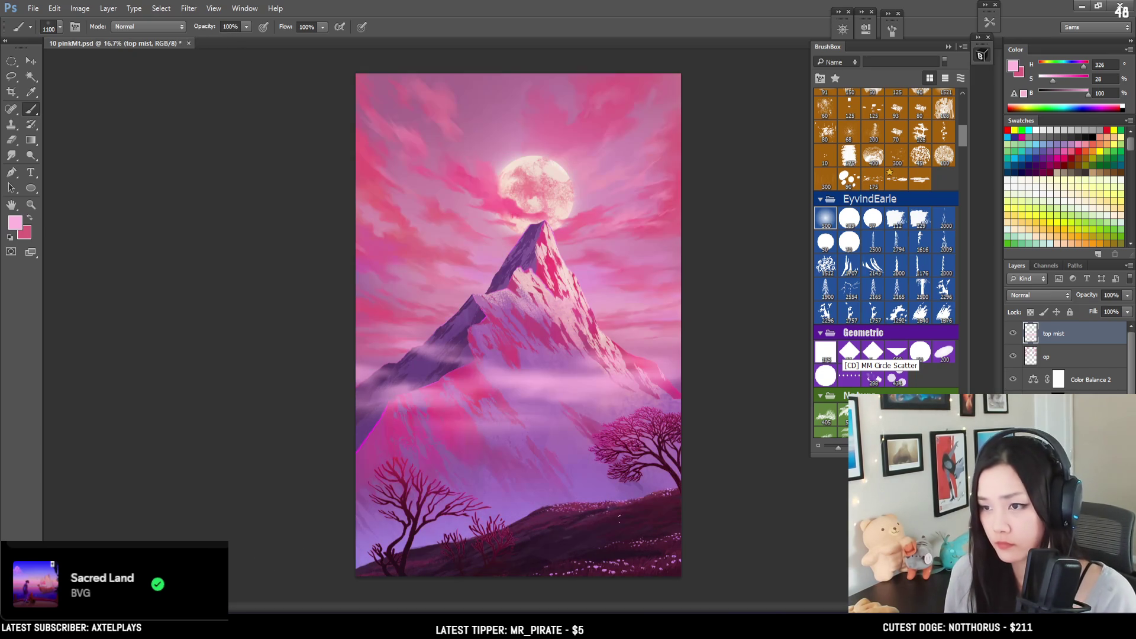
# Step: Try mist strokes over the lower hills and along the bottom with a 1500 brush, undoing both
pyautogui.moveTo(615, 534); pyautogui.dragTo(414, 541)
pyautogui.hotkey('ctrl', 'z')
pyautogui.press(']')
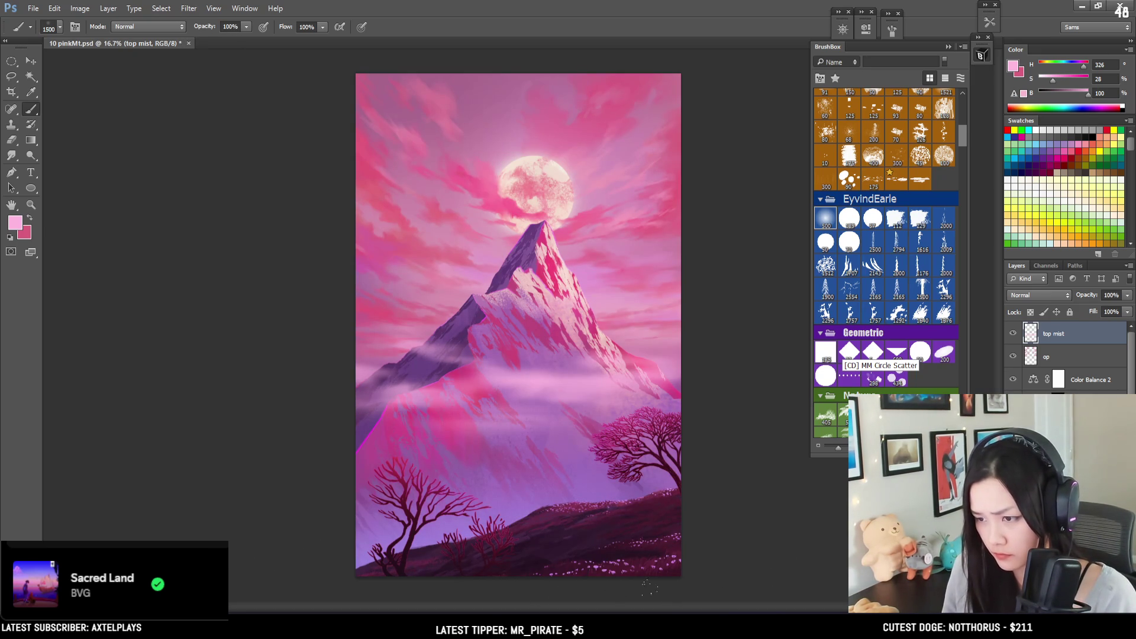
pyautogui.moveTo(417, 603); pyautogui.dragTo(663, 568)
pyautogui.hotkey('ctrl', 'z')
# Step: Try a 1700 brush mist stroke along the bottom, undo it, and sample a purple from the painting
pyautogui.press('x')
pyautogui.press(']')
pyautogui.press(']')
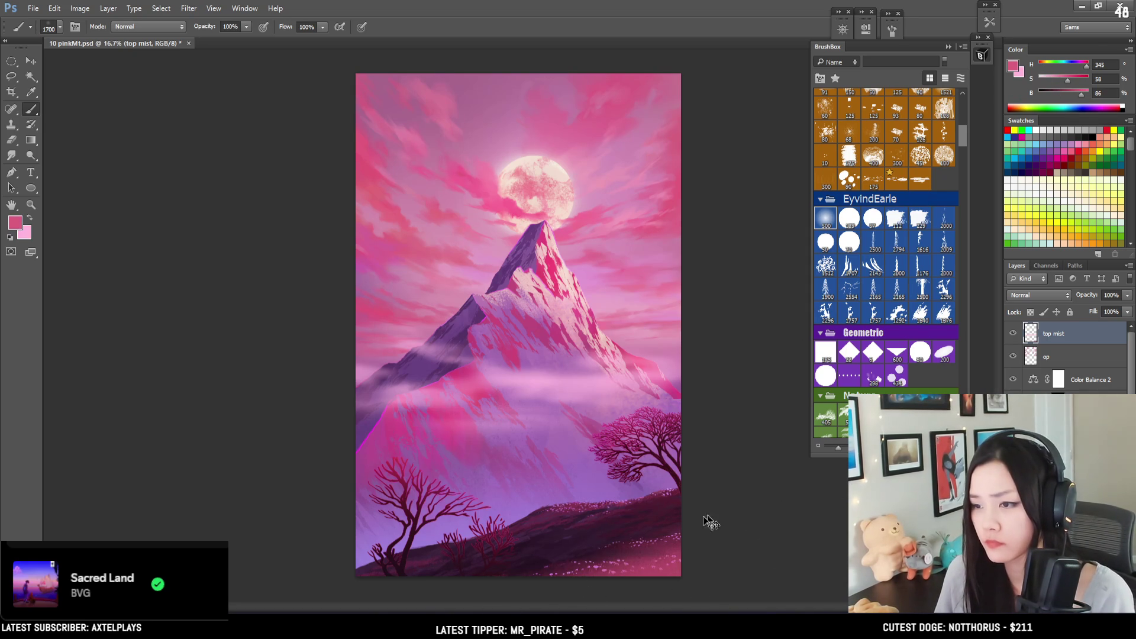
pyautogui.moveTo(763, 532); pyautogui.dragTo(379, 592)
pyautogui.hotkey('ctrl', 'z')
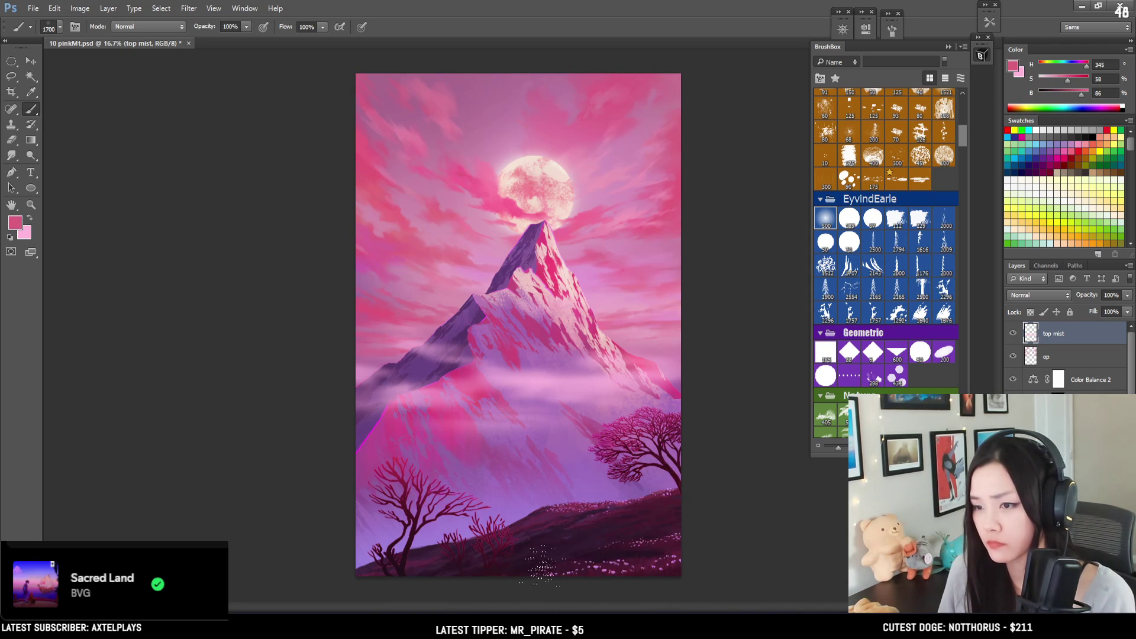
pyautogui.press('x')
pyautogui.moveTo(473, 521); pyautogui.dragTo(452, 527)
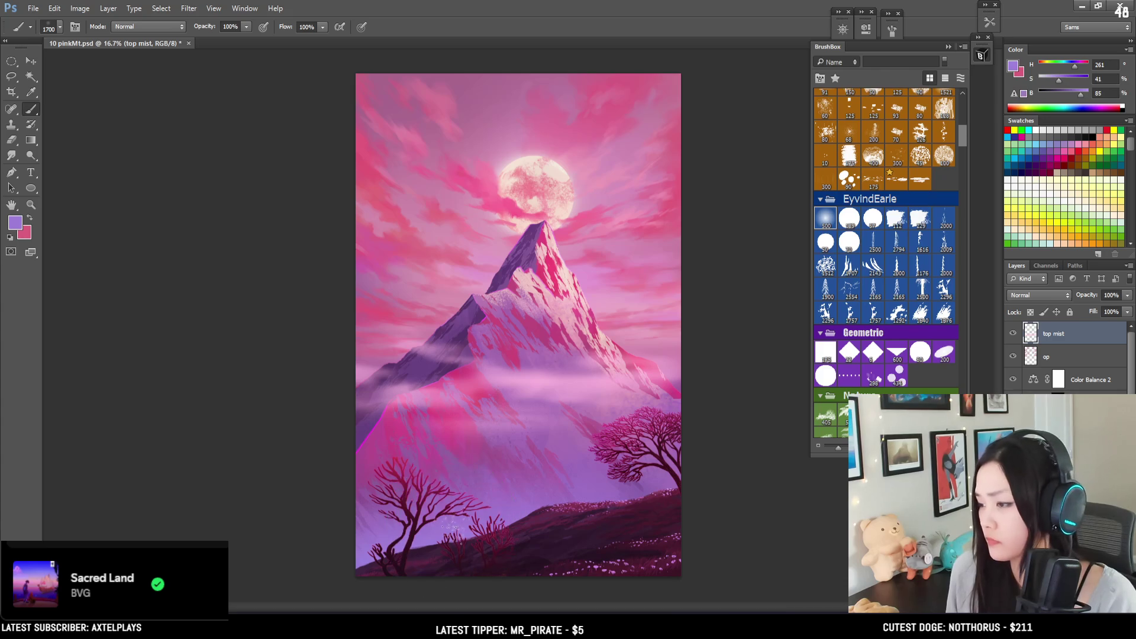
# Step: Paint purple-pink haze along the bottom over the trees and bushes with a 1400–1700 brush
pyautogui.moveTo(390, 583); pyautogui.dragTo(598, 583)
pyautogui.hotkey('ctrl', 'z')
pyautogui.press('[')
pyautogui.moveTo(390, 583); pyautogui.dragTo(509, 582)
pyautogui.hotkey('ctrl', '-')
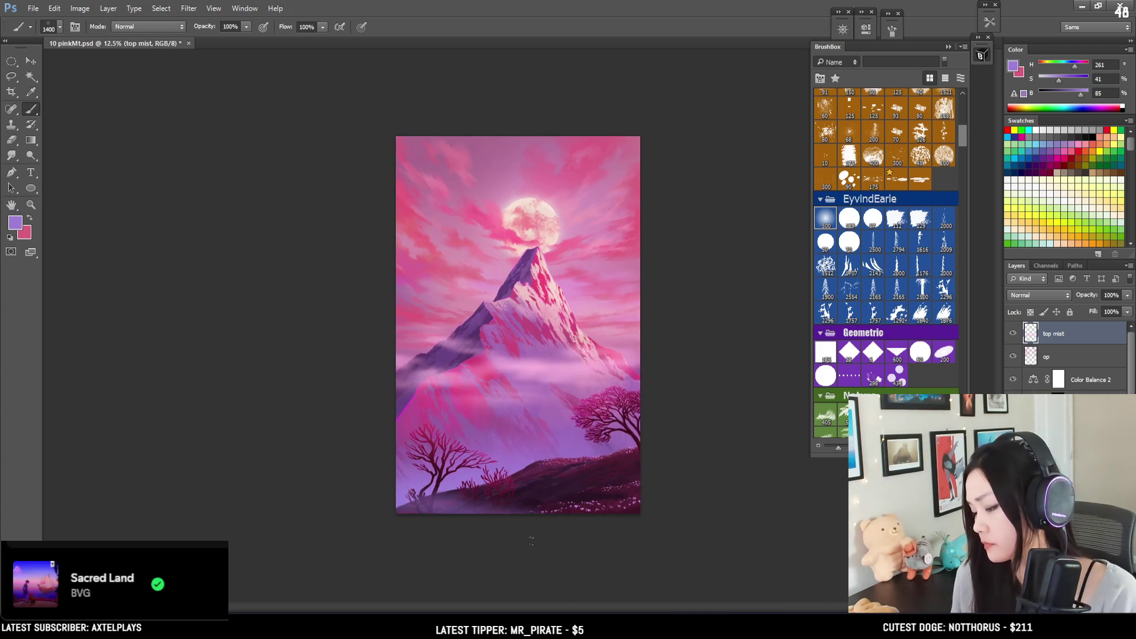
pyautogui.press(']')
pyautogui.moveTo(552, 537); pyautogui.dragTo(677, 563)
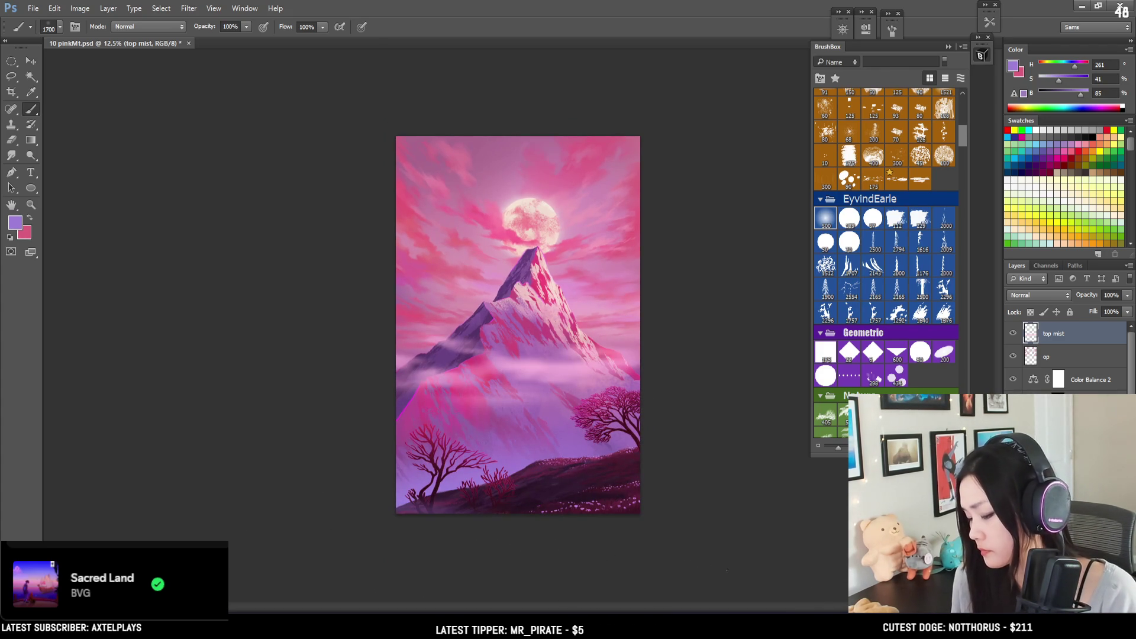
pyautogui.moveTo(342, 481)
pyautogui.mouseDown()
pyautogui.moveTo(664, 558)
pyautogui.moveTo(296, 469)
pyautogui.moveTo(819, 562)
pyautogui.mouseUp()
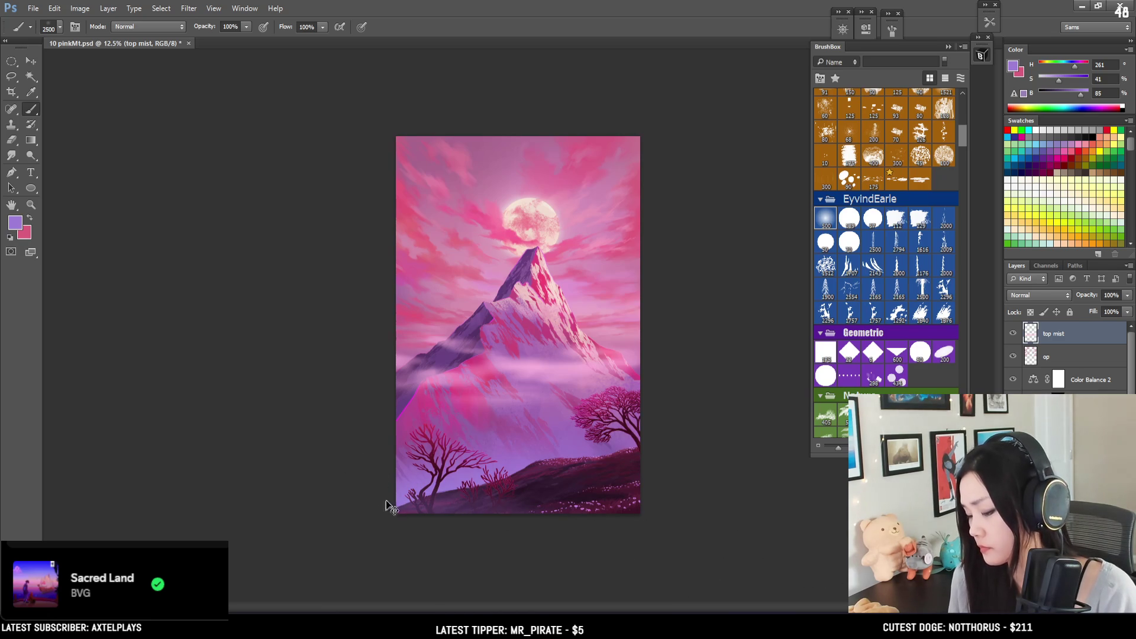
# Step: Refine the haze with a 250 eraser and pick a pale mauve pink (H315 S29 B88)
pyautogui.press('[')
pyautogui.press('[')
pyautogui.press('[')
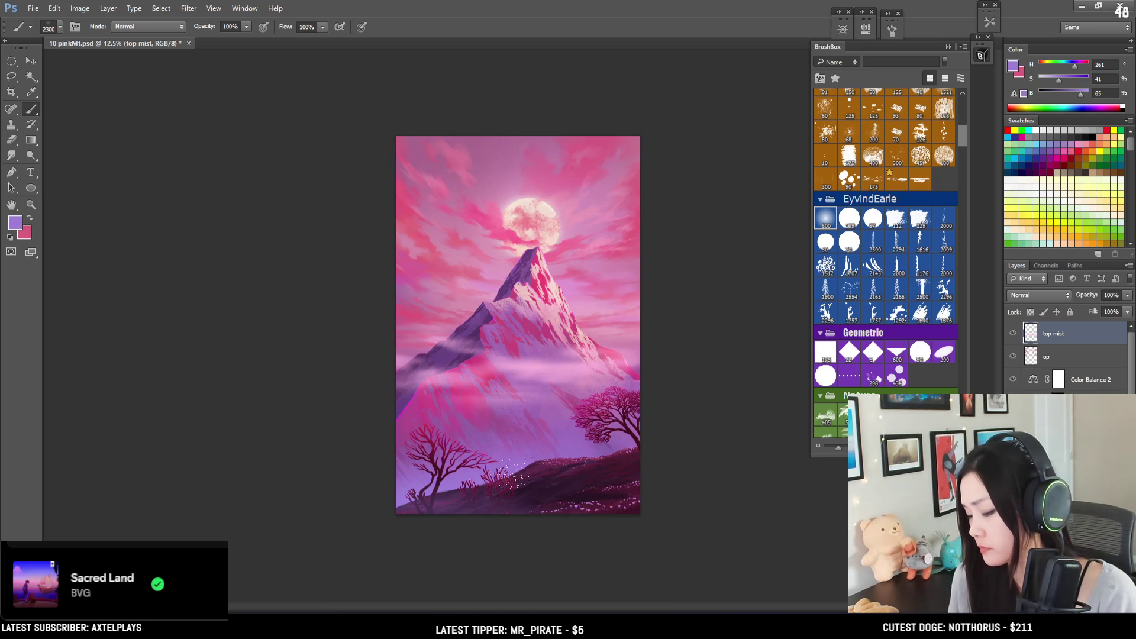
pyautogui.press('e')
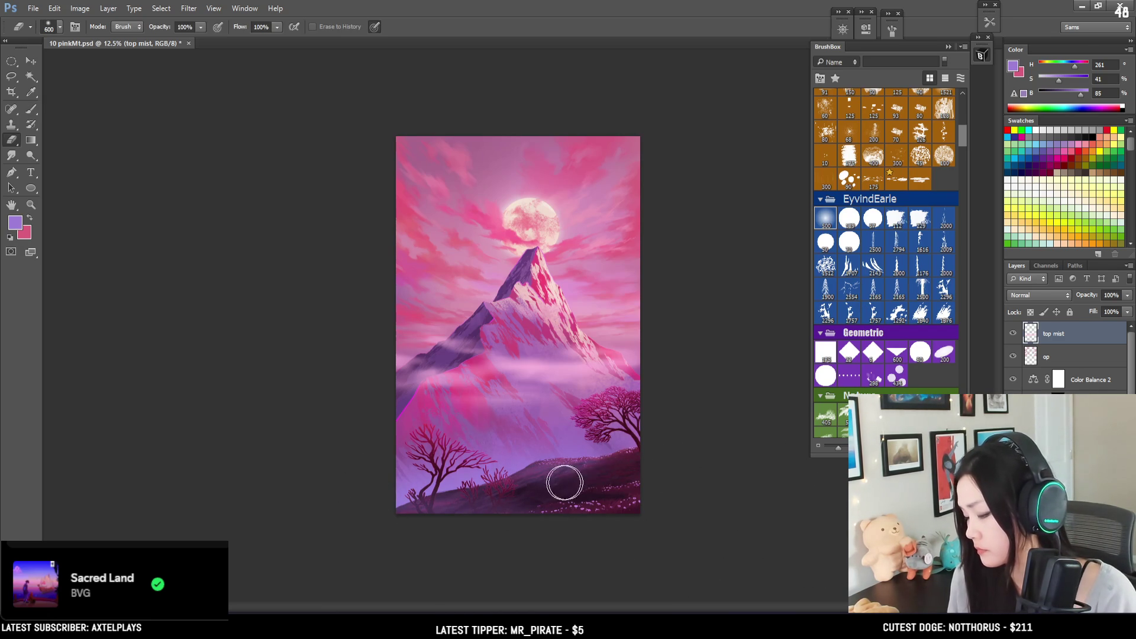
pyautogui.press('[')
pyautogui.press('[')
pyautogui.press('[')
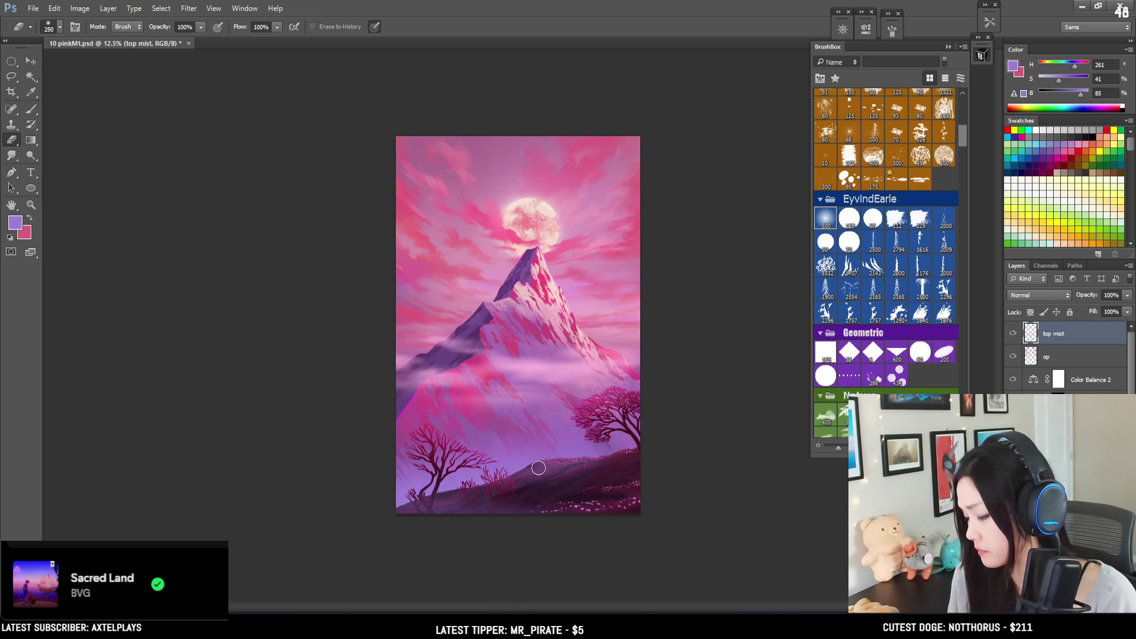
pyautogui.press('b')
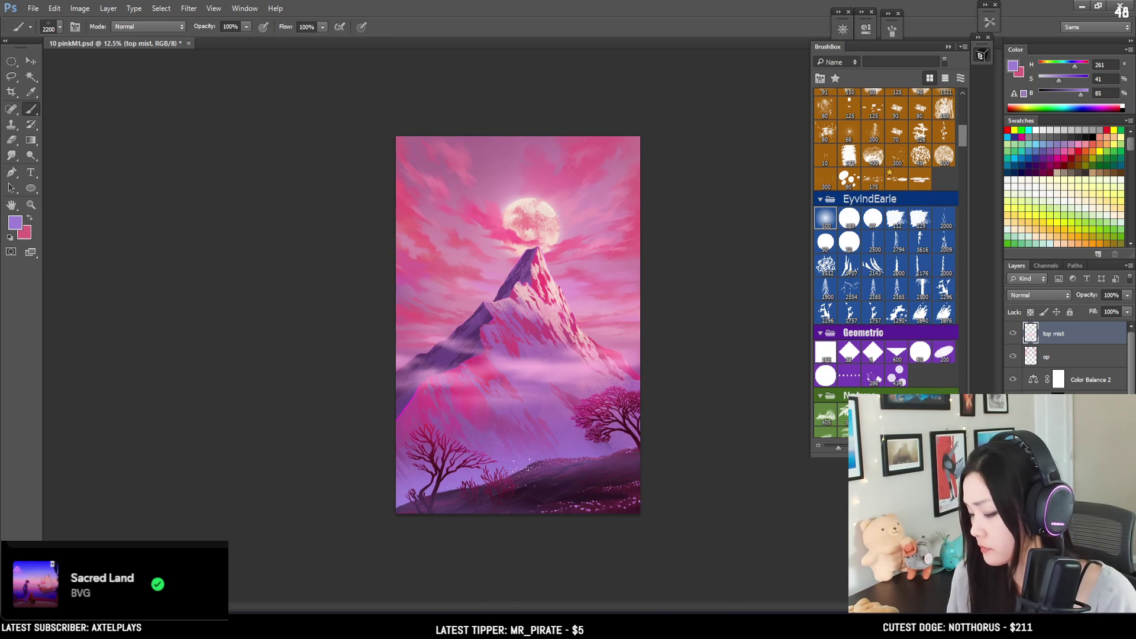
pyautogui.press('e')
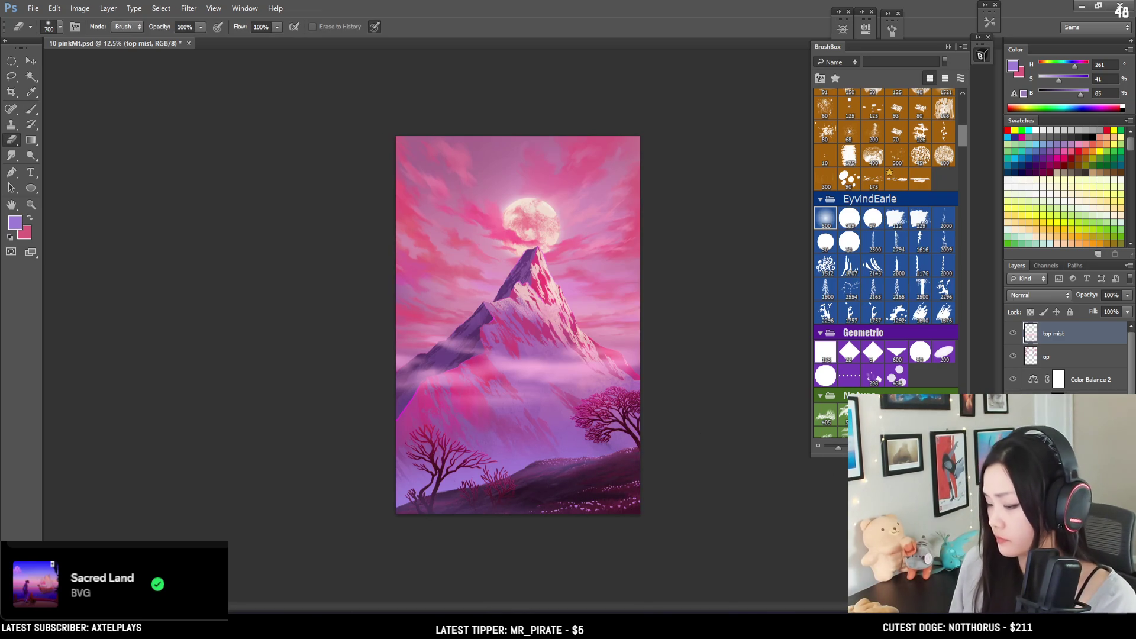
pyautogui.hotkey('ctrl', '+')
pyautogui.press('b')
pyautogui.keyDown('alt'); pyautogui.click(456, 337); pyautogui.keyUp('alt')
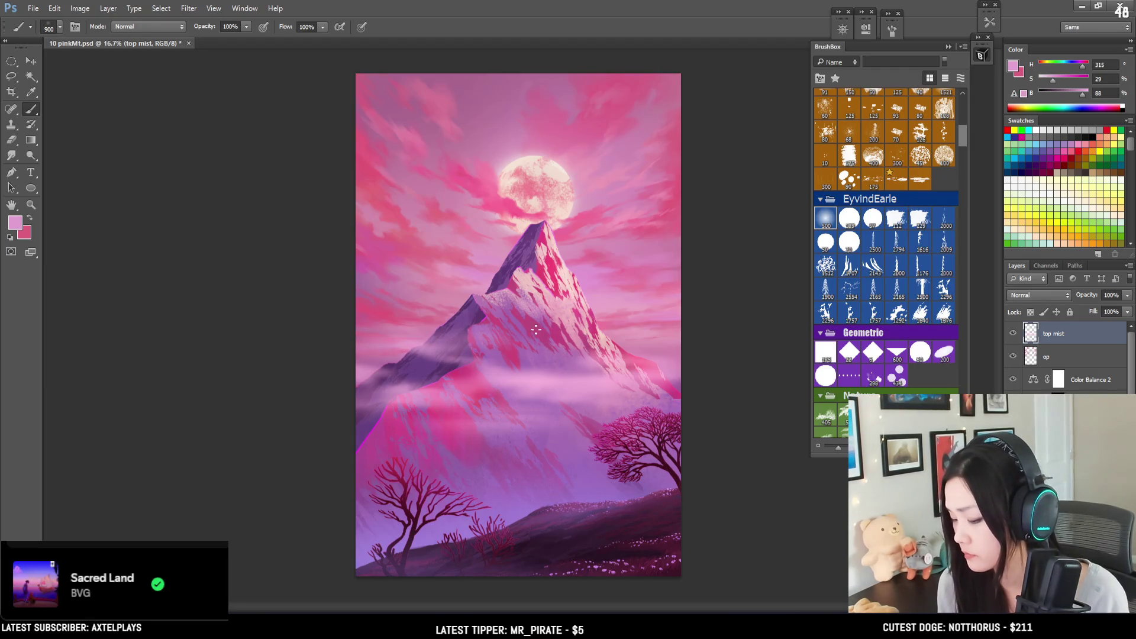
pyautogui.press('e')
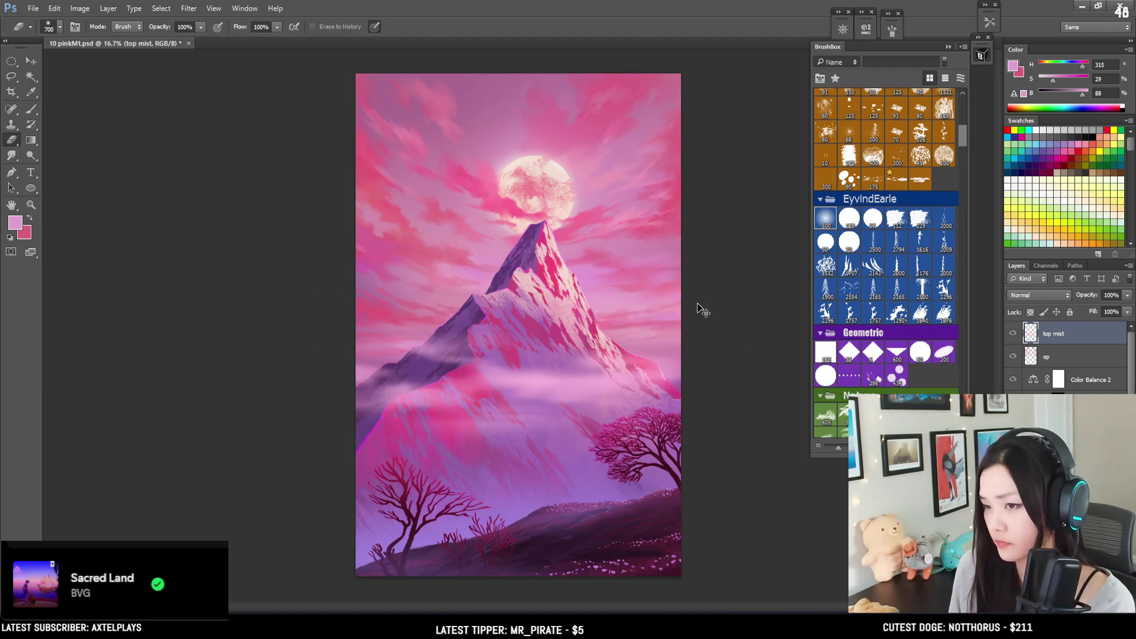
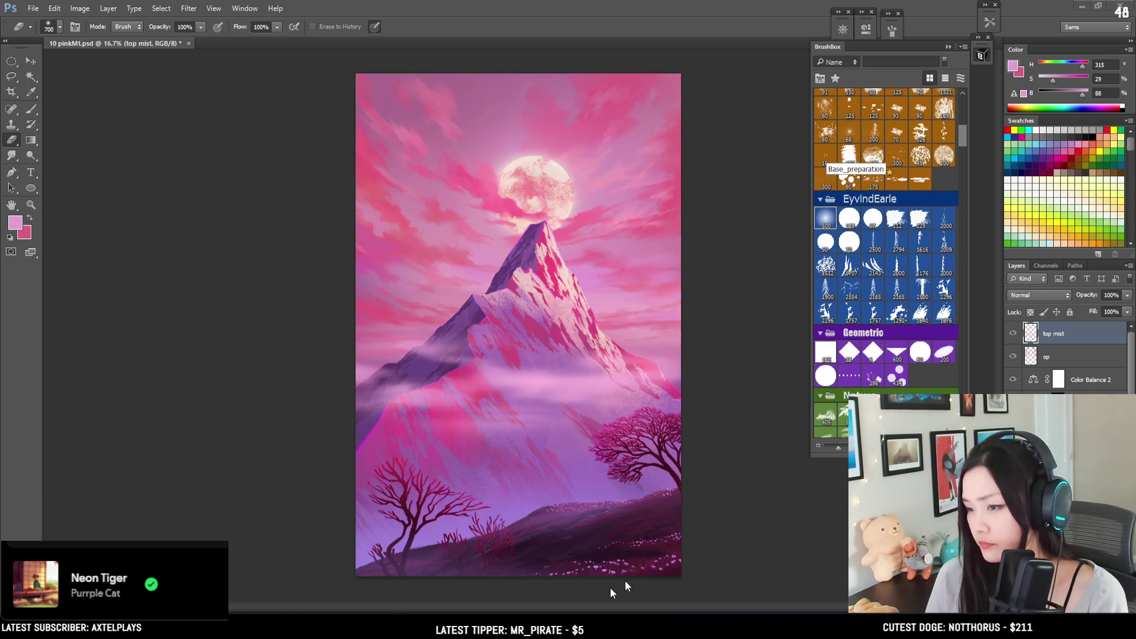
# Step: Choose the 200 bird-flock brush from BrushBox's Birds set and add a new layer above op
pyautogui.scroll(5, 887, 261)
pyautogui.scroll(-10, 885, 261)
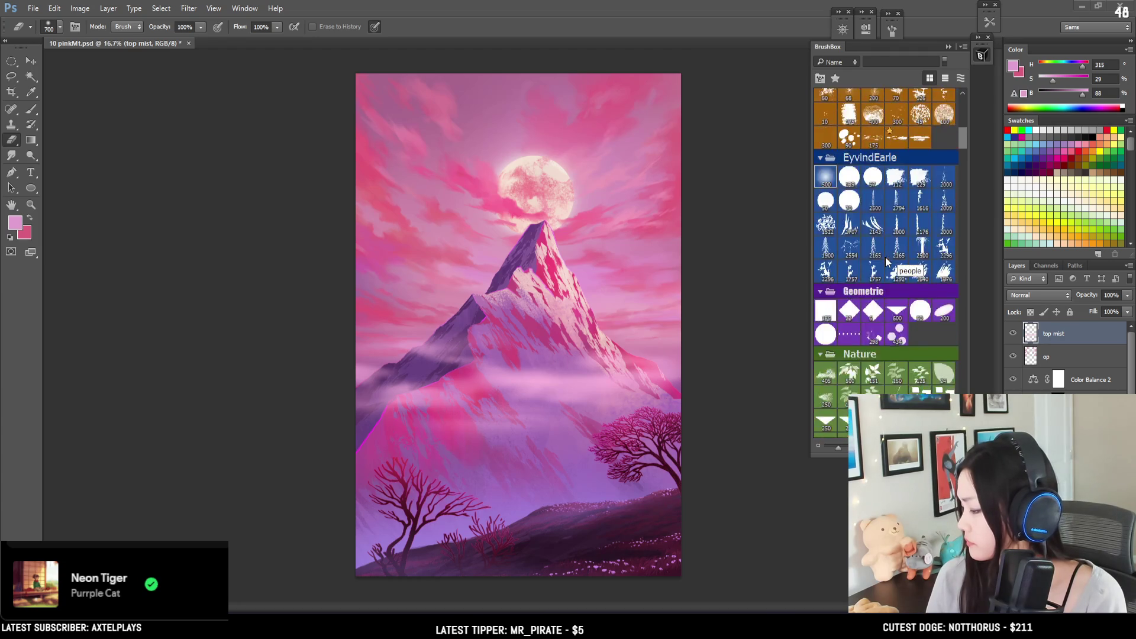
pyautogui.scroll(-8, 885, 257)
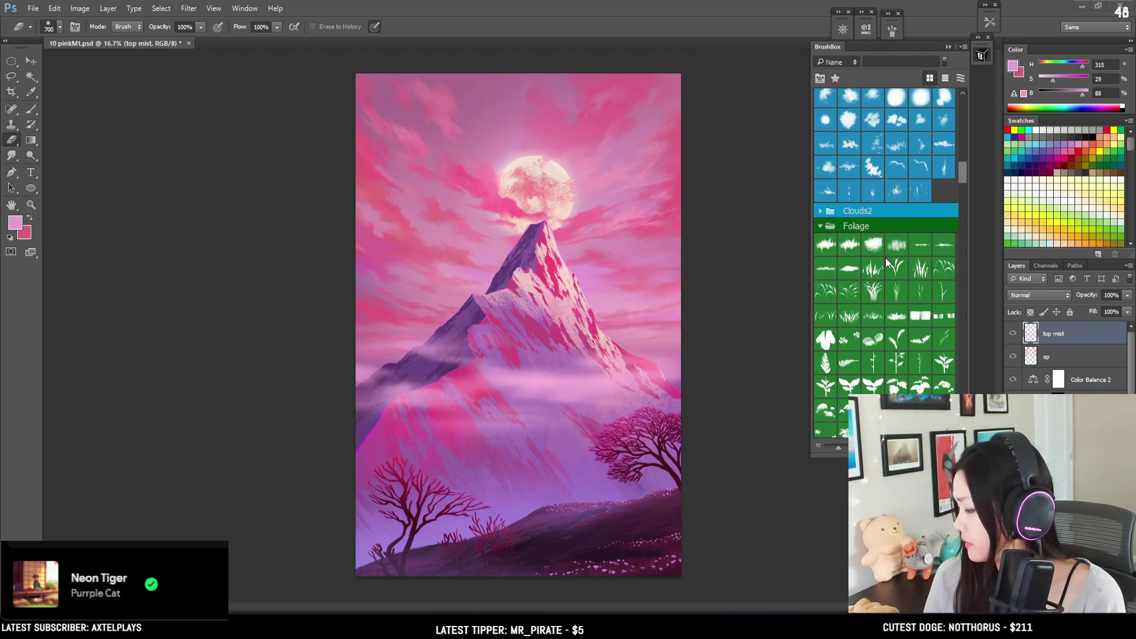
pyautogui.scroll(10, 885, 257)
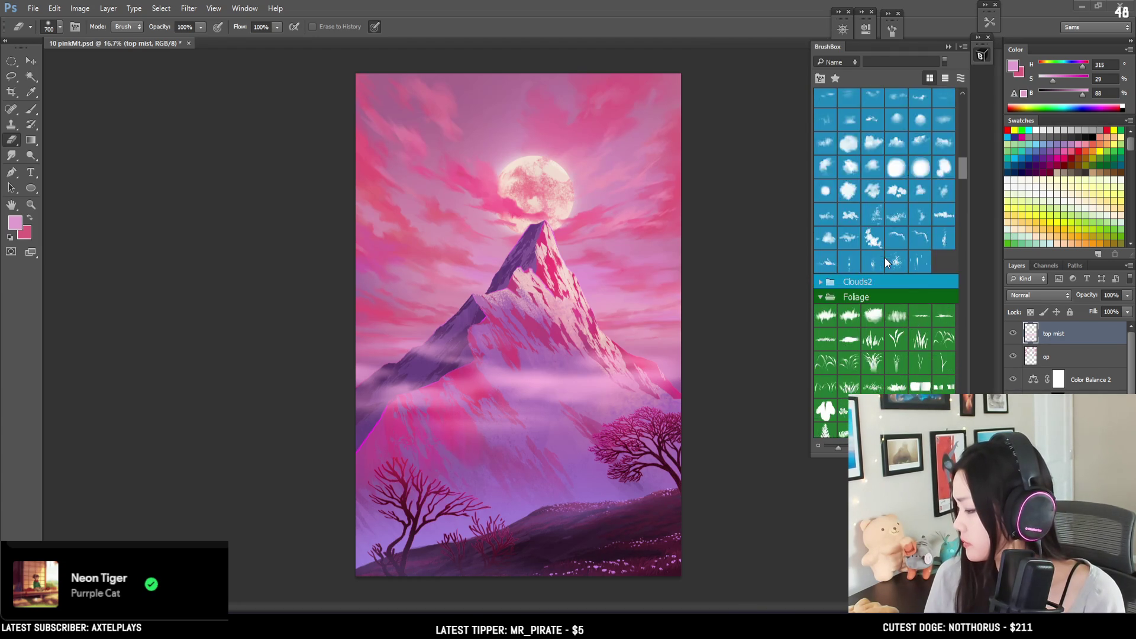
pyautogui.scroll(-8, 885, 257)
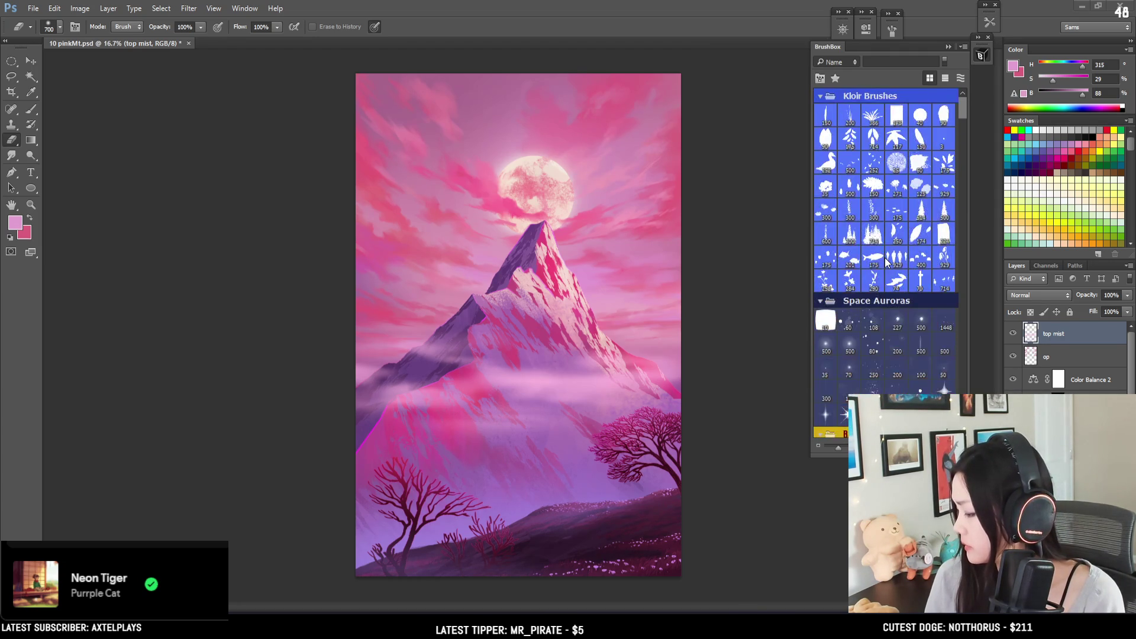
pyautogui.scroll(-10, 885, 259)
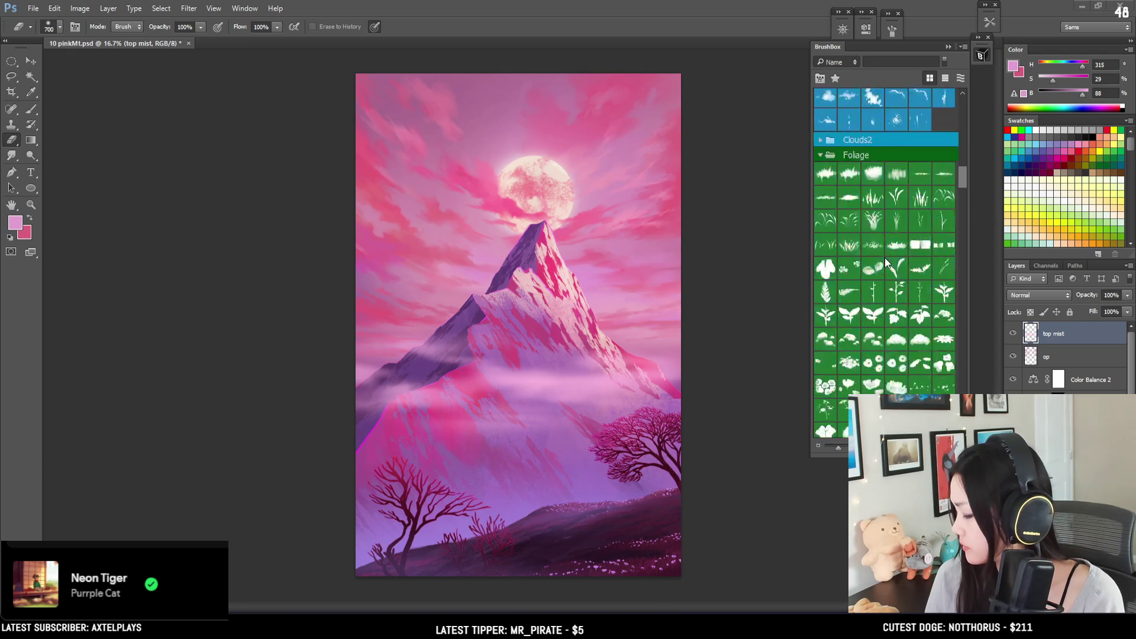
pyautogui.scroll(5, 885, 260)
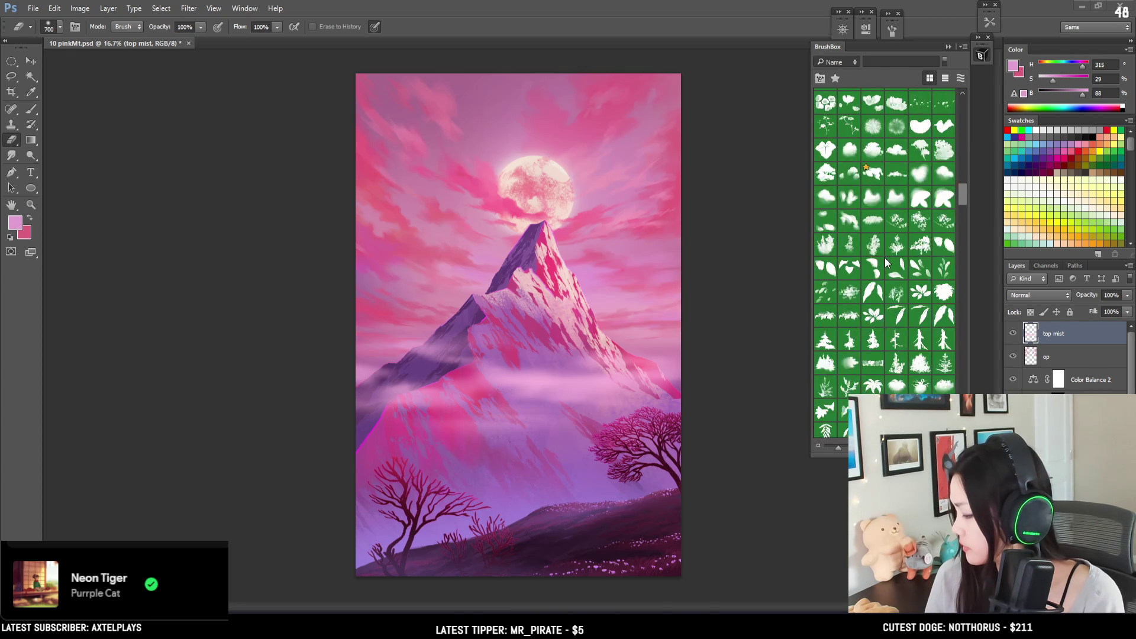
pyautogui.scroll(-5, 885, 260)
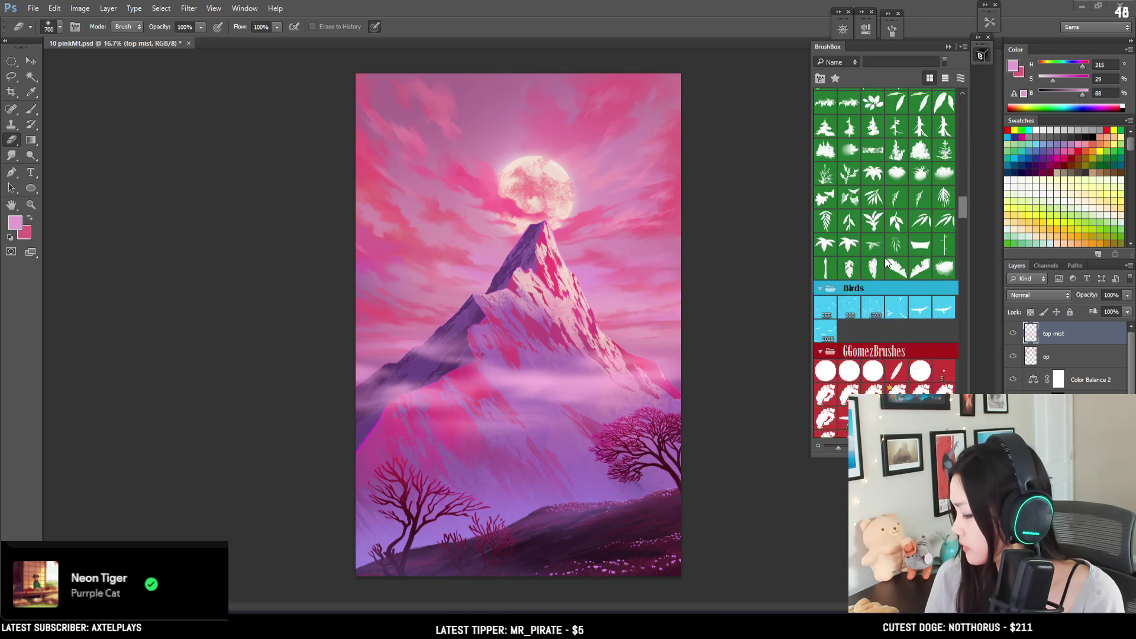
pyautogui.click(852, 308)
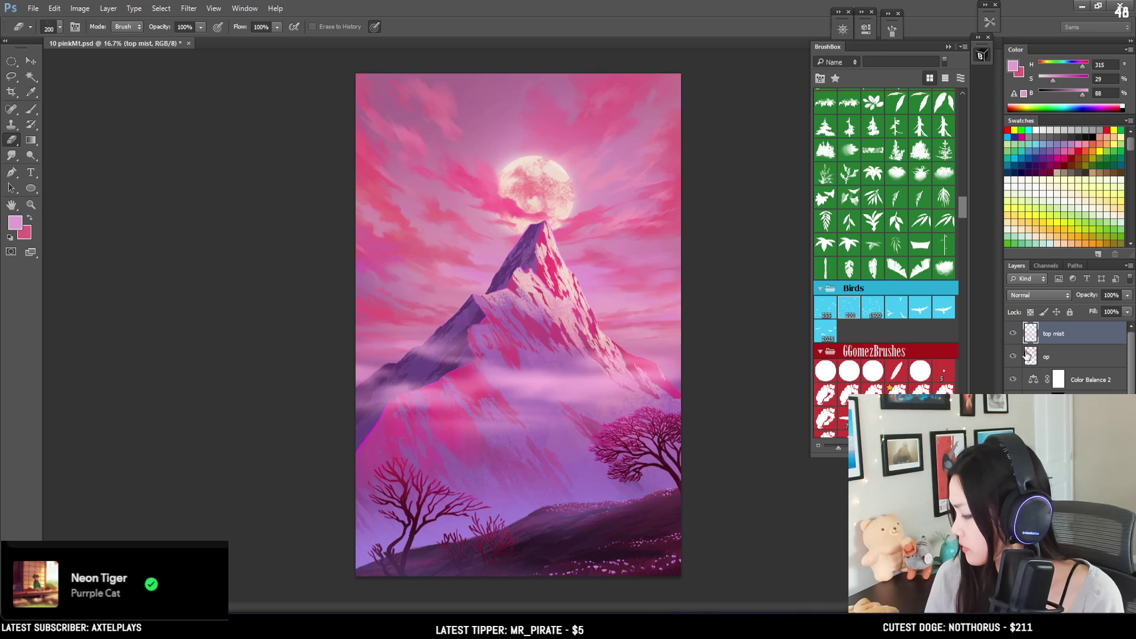
pyautogui.click(1038, 357)
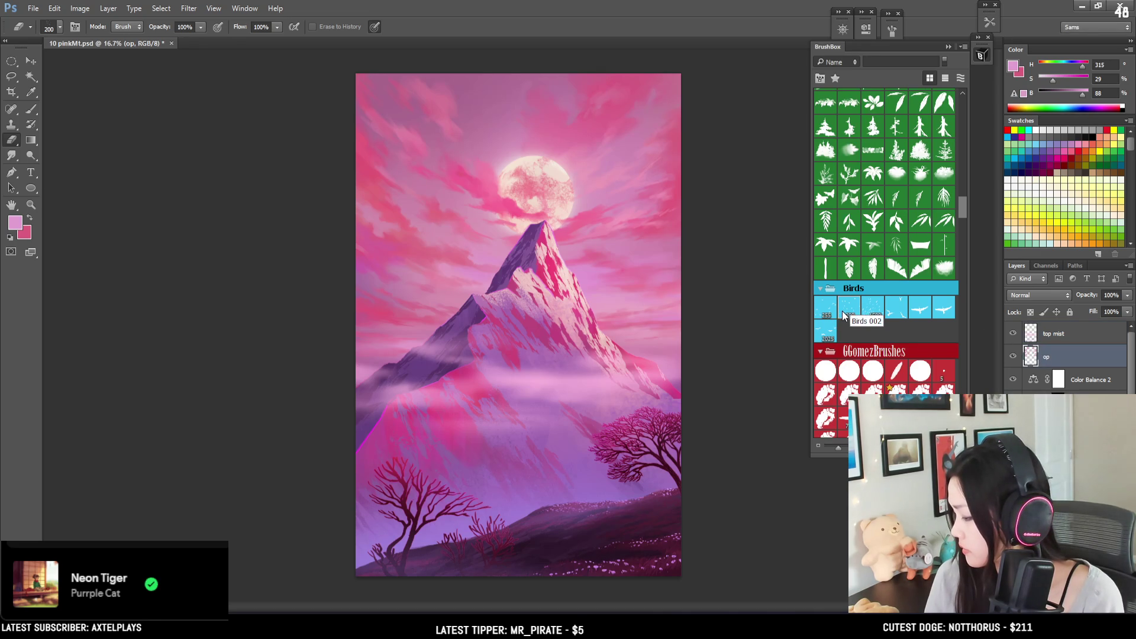
pyautogui.hotkey('ctrl', 'shift', 'alt', 'n')
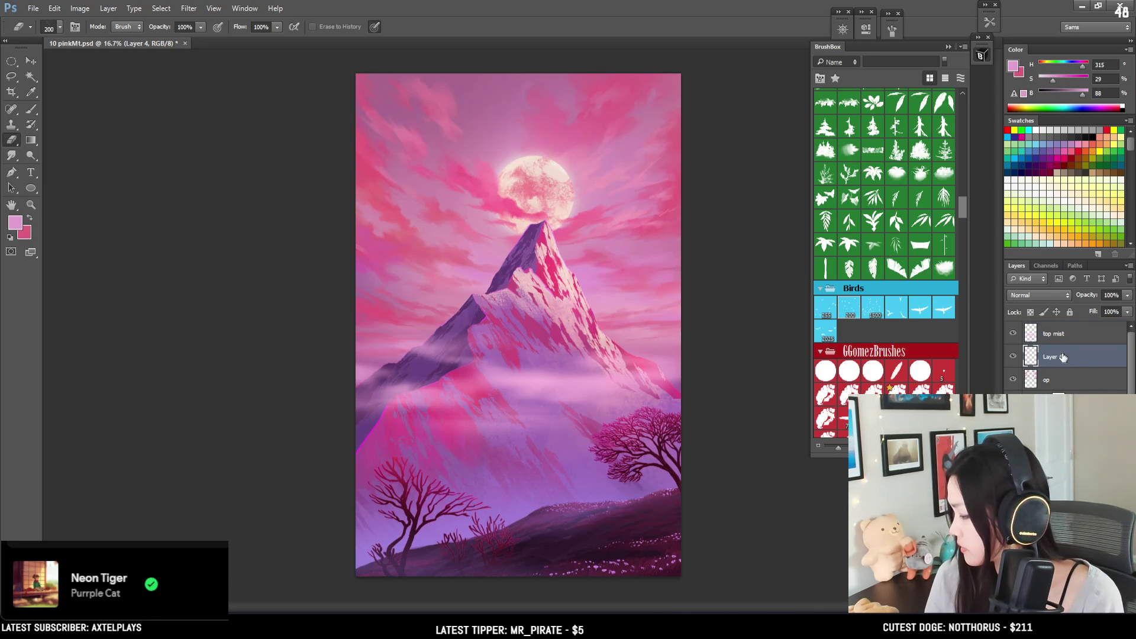
# Step: Rename the new Layer 4 to 'birds'
pyautogui.doubleClick(1058, 356)
pyautogui.write('b')
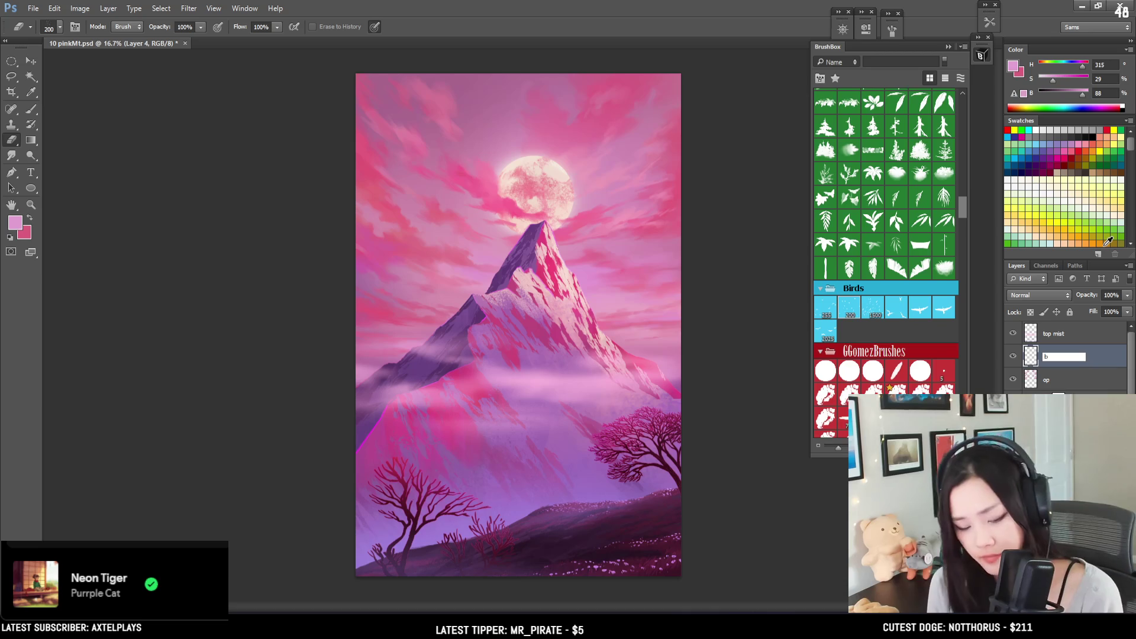
pyautogui.write('irds')
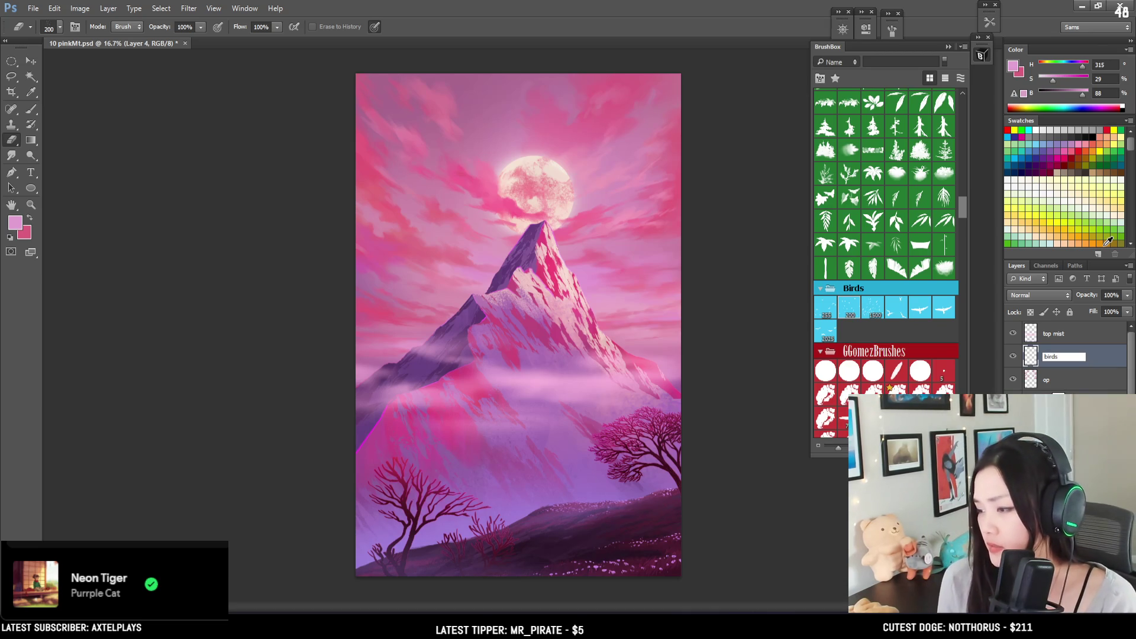
pyautogui.press('Return')
# Step: Load the moon's light pink as paint and pick an enlarged bird-flock brush
pyautogui.press('b')
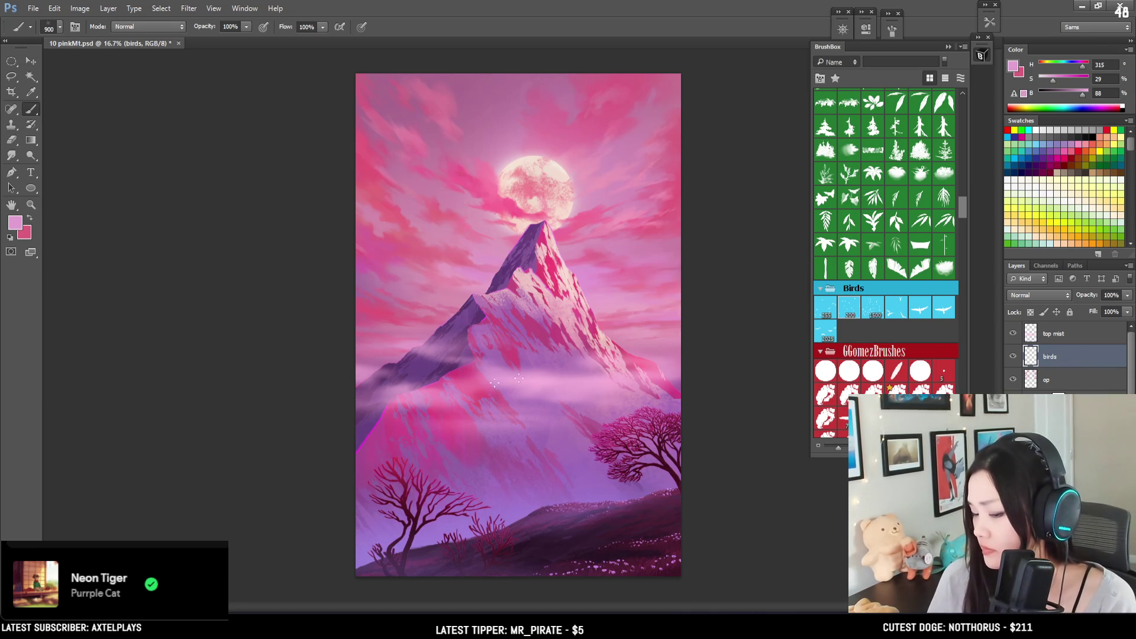
pyautogui.keyDown('alt'); pyautogui.click(514, 188); pyautogui.keyUp('alt')
pyautogui.press(']')
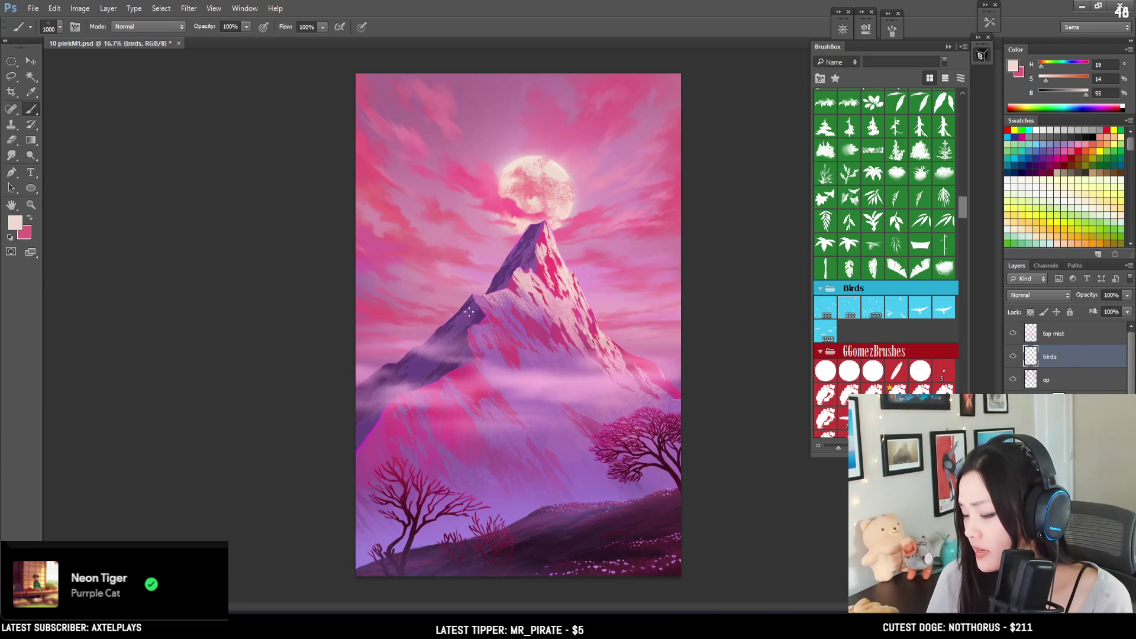
pyautogui.press(']')
pyautogui.press(']')
pyautogui.press(']')
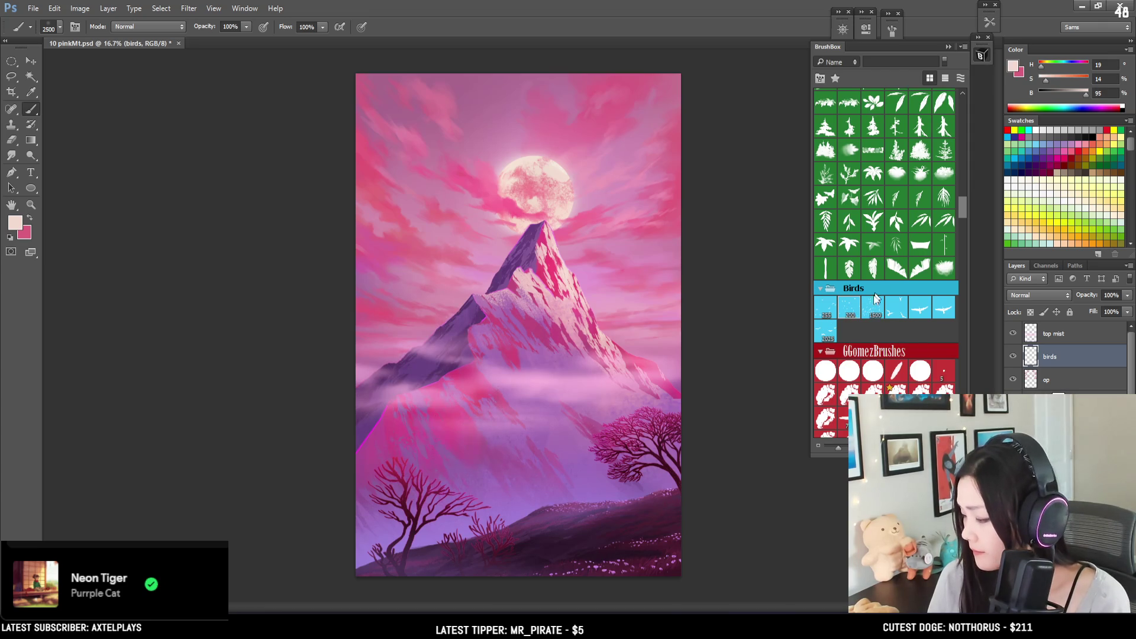
pyautogui.click(850, 309)
pyautogui.press(']')
pyautogui.press(']')
pyautogui.press(']')
# Step: Stamp pale bird flocks over the slope and sky right of the peak, undoing a misplaced one
pyautogui.click(467, 410)
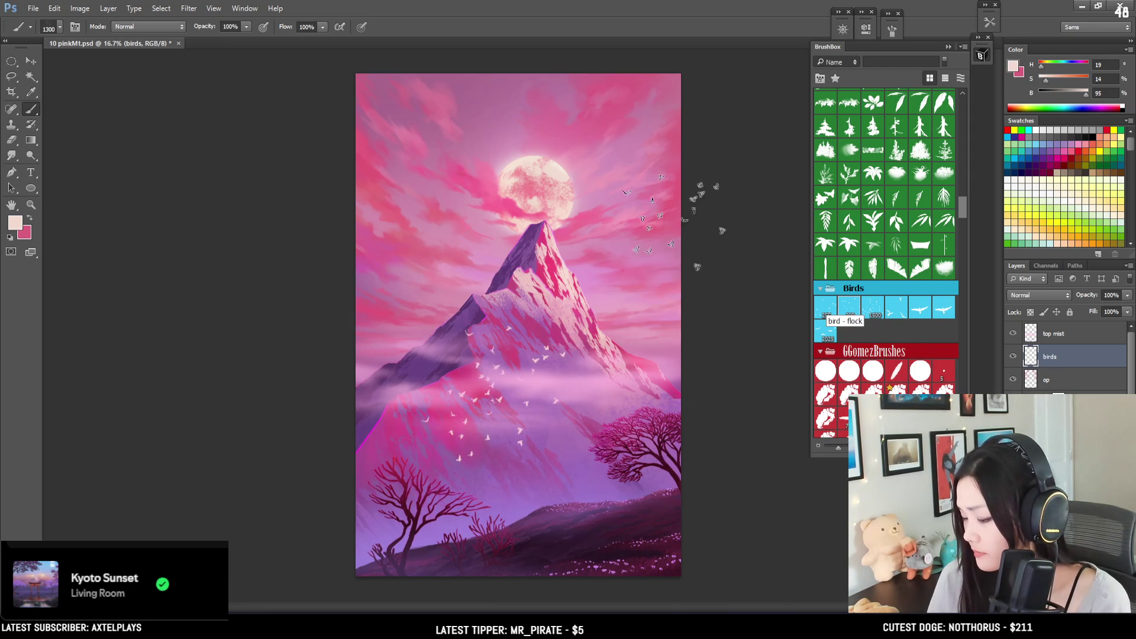
pyautogui.press('[')
pyautogui.press('[')
pyautogui.hotkey('ctrl', 'z')
pyautogui.click(577, 336)
pyautogui.press('[')
pyautogui.press('[')
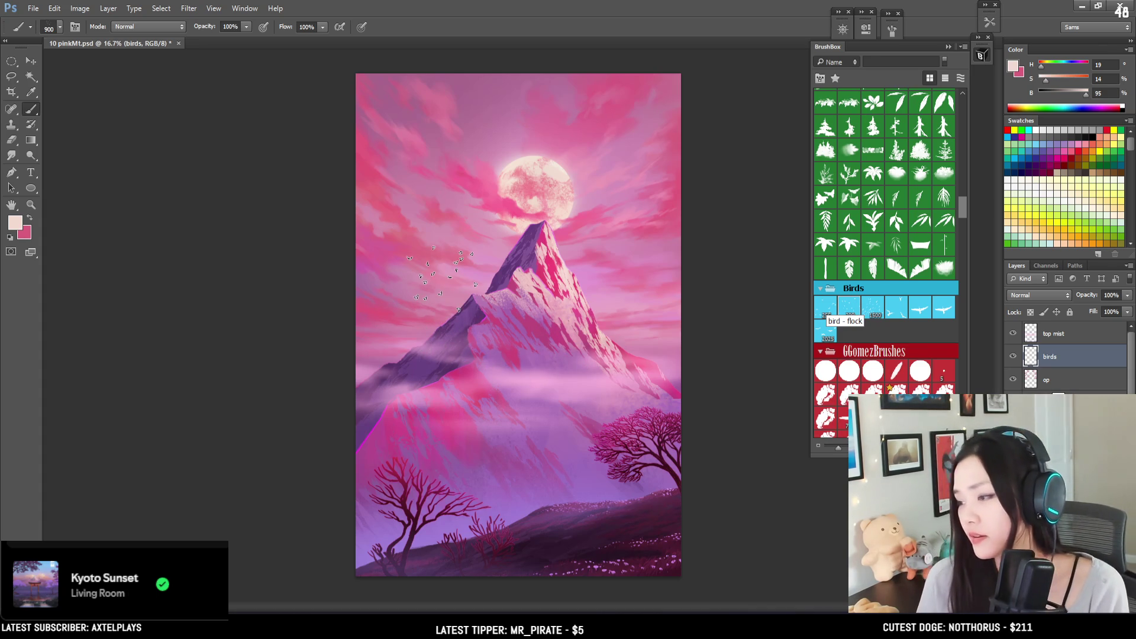
pyautogui.press('[')
pyautogui.press('[')
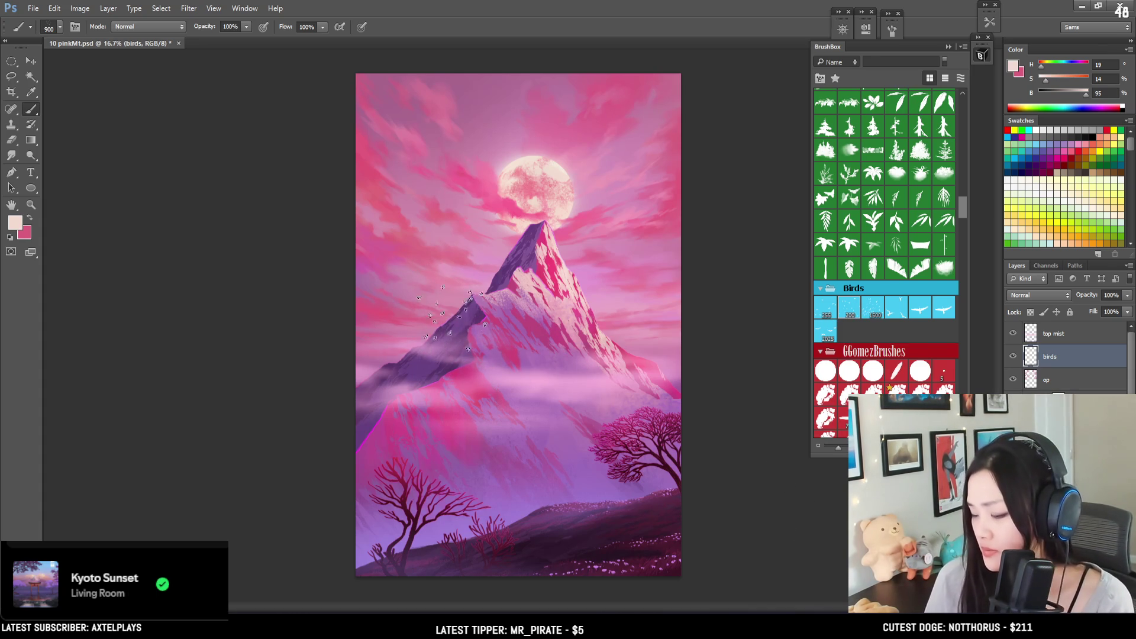
pyautogui.click(458, 354)
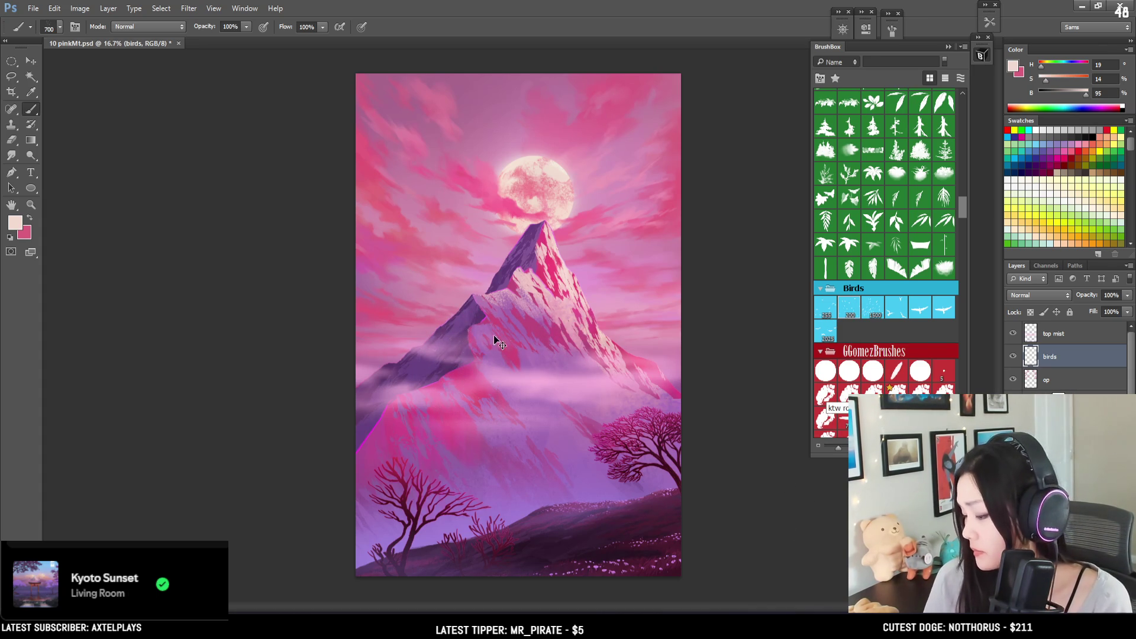
# Step: Add another flock on the upper-left slope, then set up a soft round eraser
pyautogui.click(471, 331)
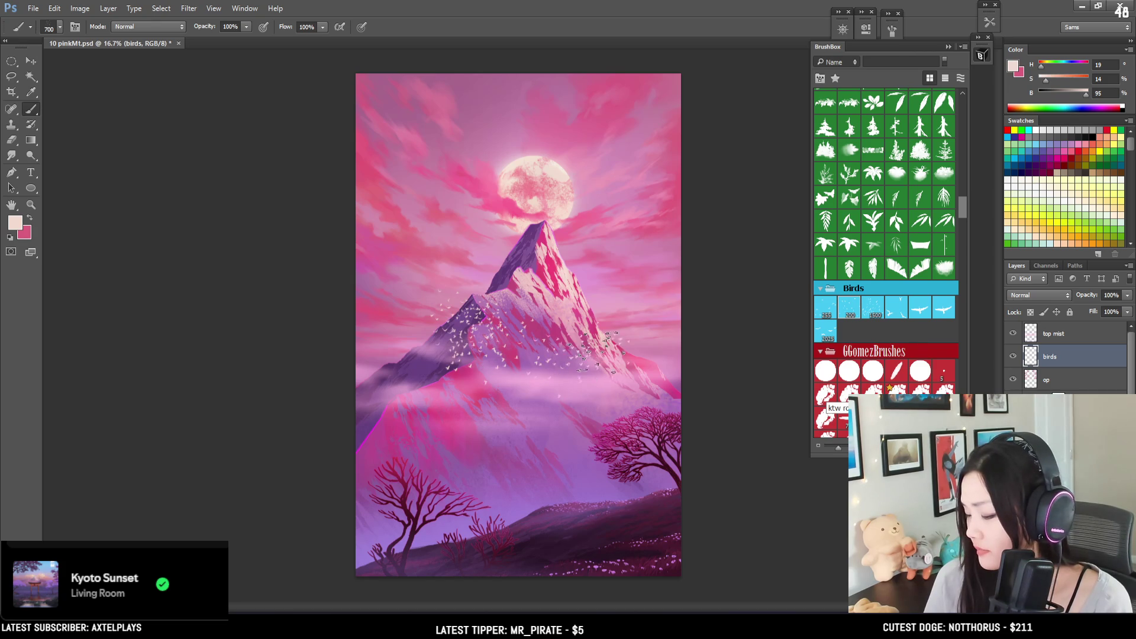
pyautogui.press('e')
pyautogui.press(']')
pyautogui.press(']')
pyautogui.press(']')
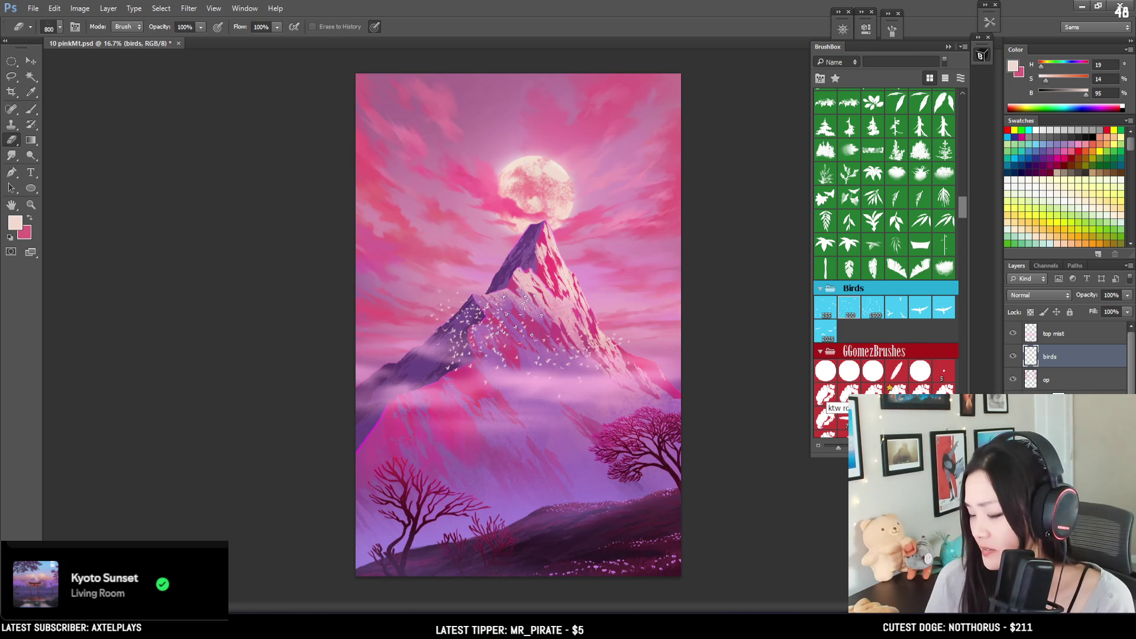
pyautogui.scroll(3, 897, 305)
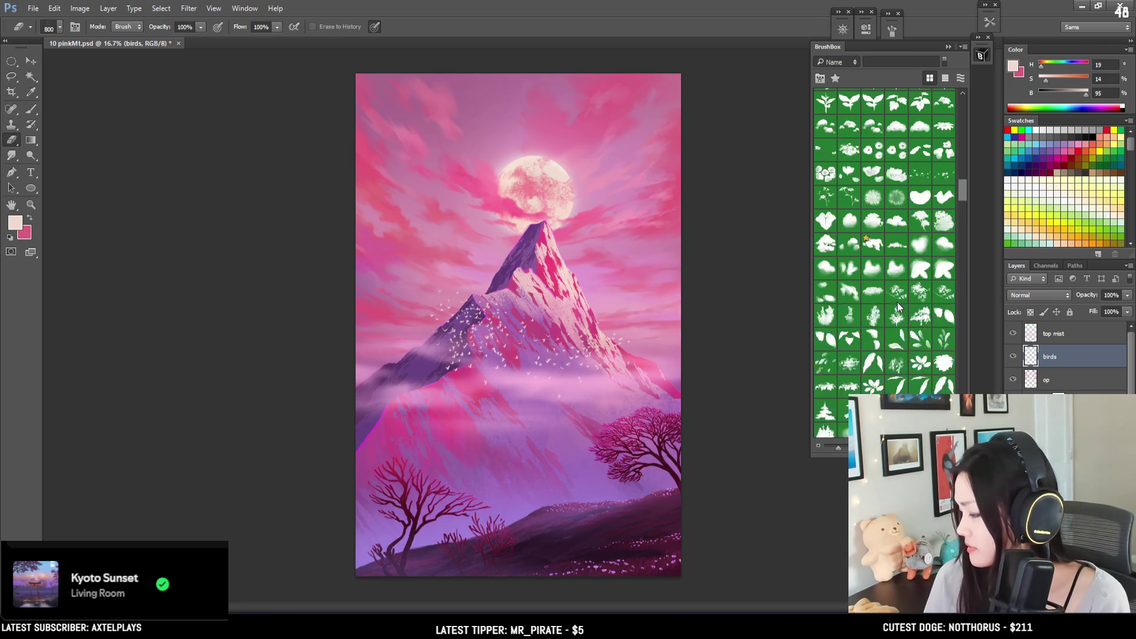
pyautogui.scroll(8, 897, 305)
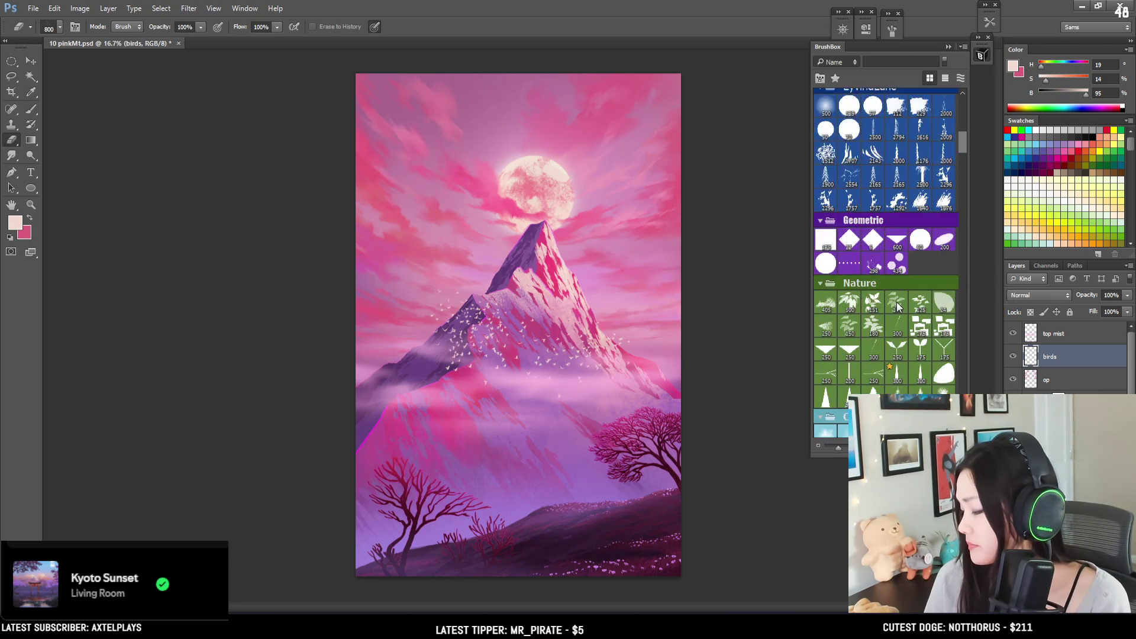
pyautogui.click(849, 176)
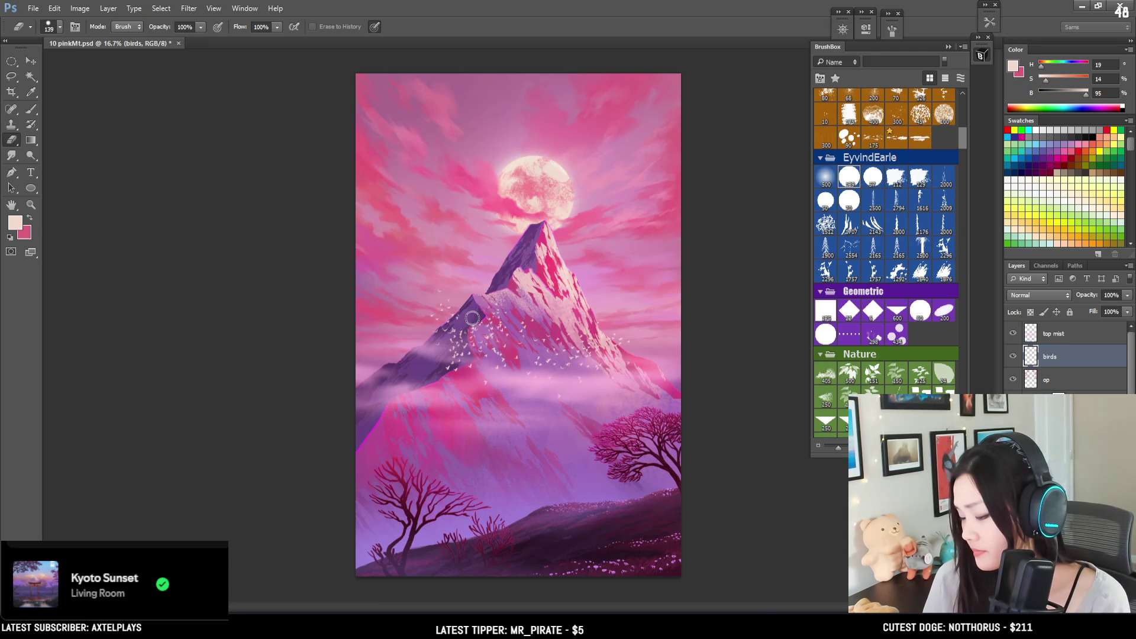
pyautogui.press('[')
pyautogui.press('[')
pyautogui.press('[')
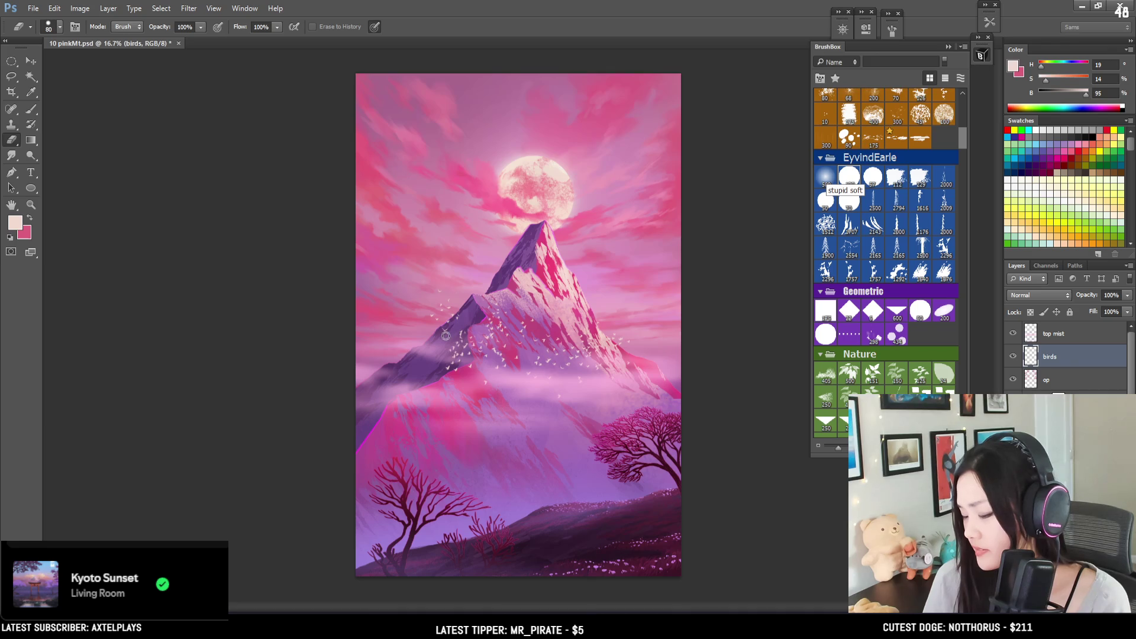
# Step: Scatter birds in the sky right of the peak and erase a few stray marks there
pyautogui.press('b')
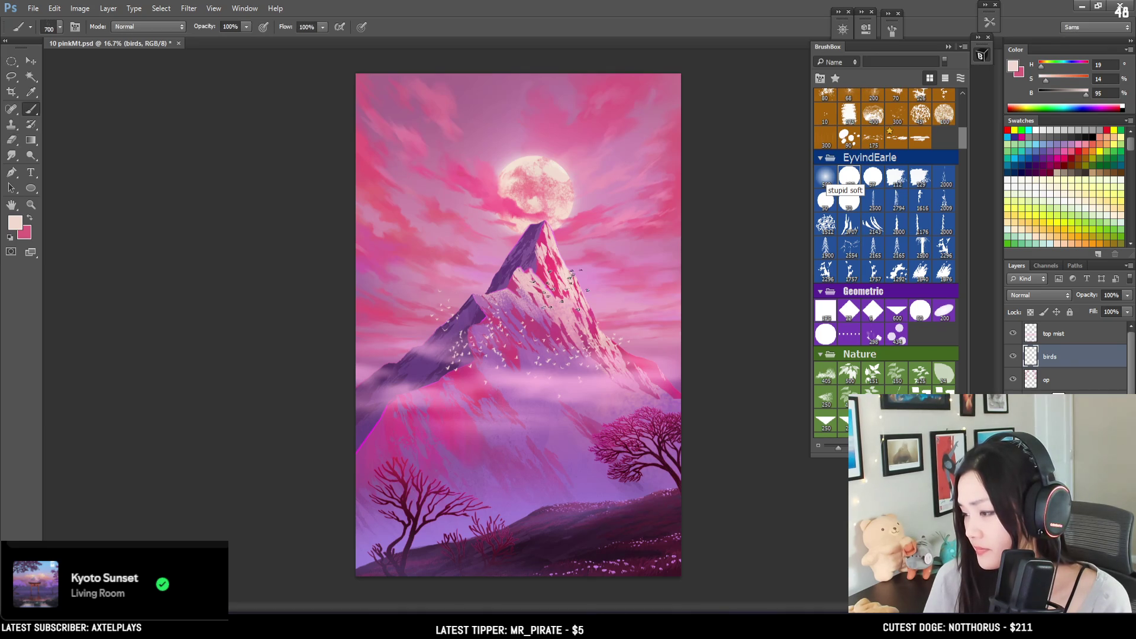
pyautogui.press(']')
pyautogui.press(']')
pyautogui.moveTo(687, 234); pyautogui.dragTo(618, 272)
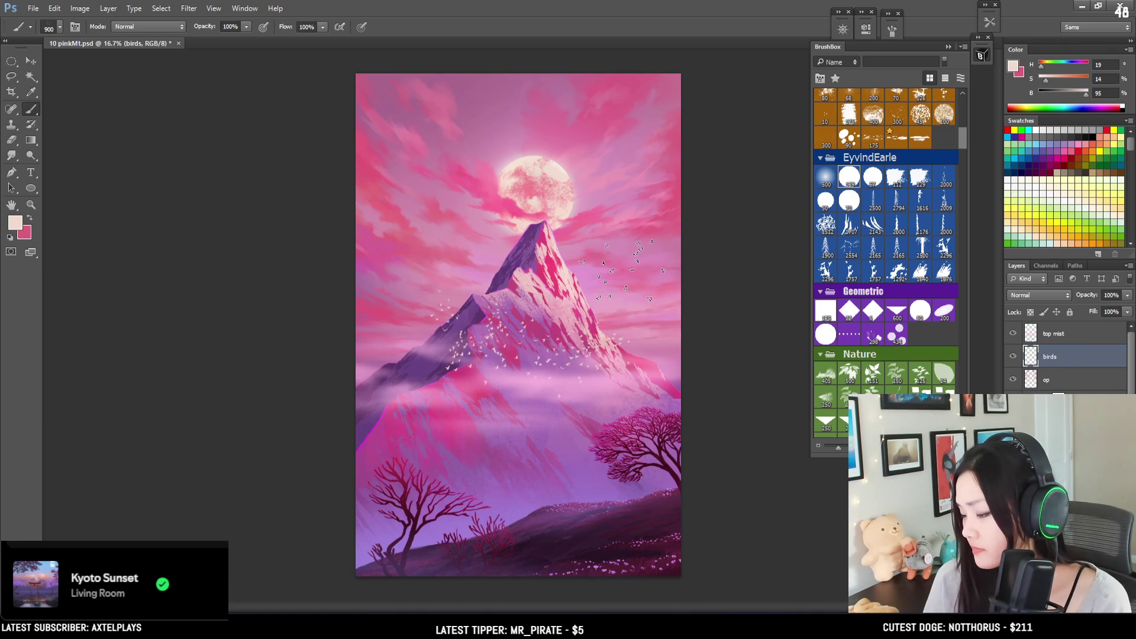
pyautogui.press('e')
pyautogui.moveTo(688, 205); pyautogui.dragTo(655, 228)
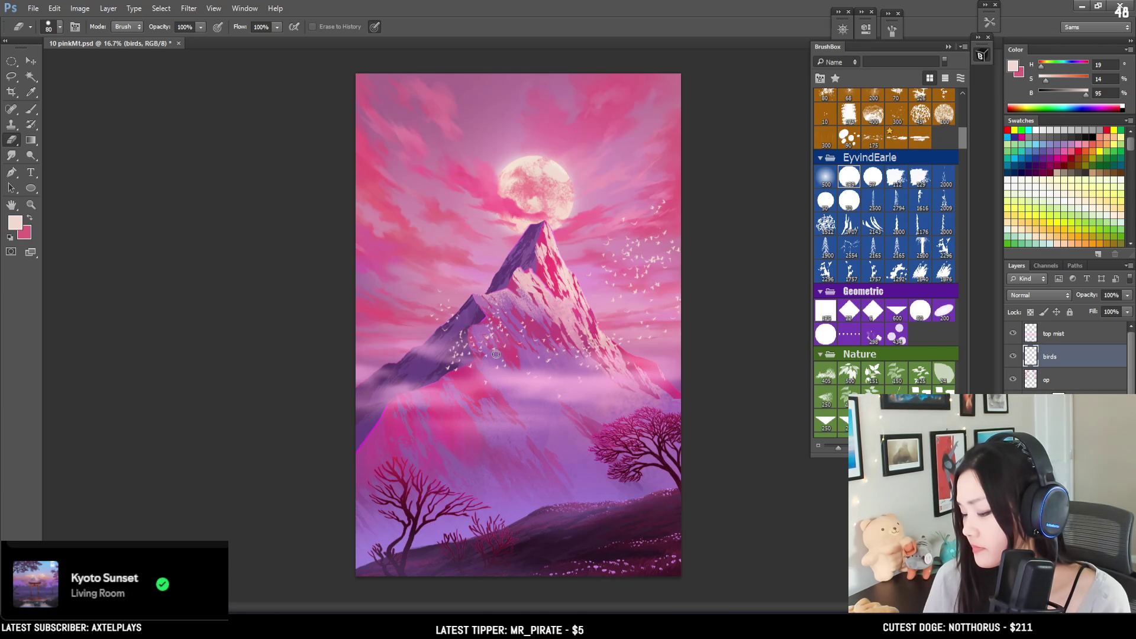
pyautogui.press('[')
pyautogui.press('[')
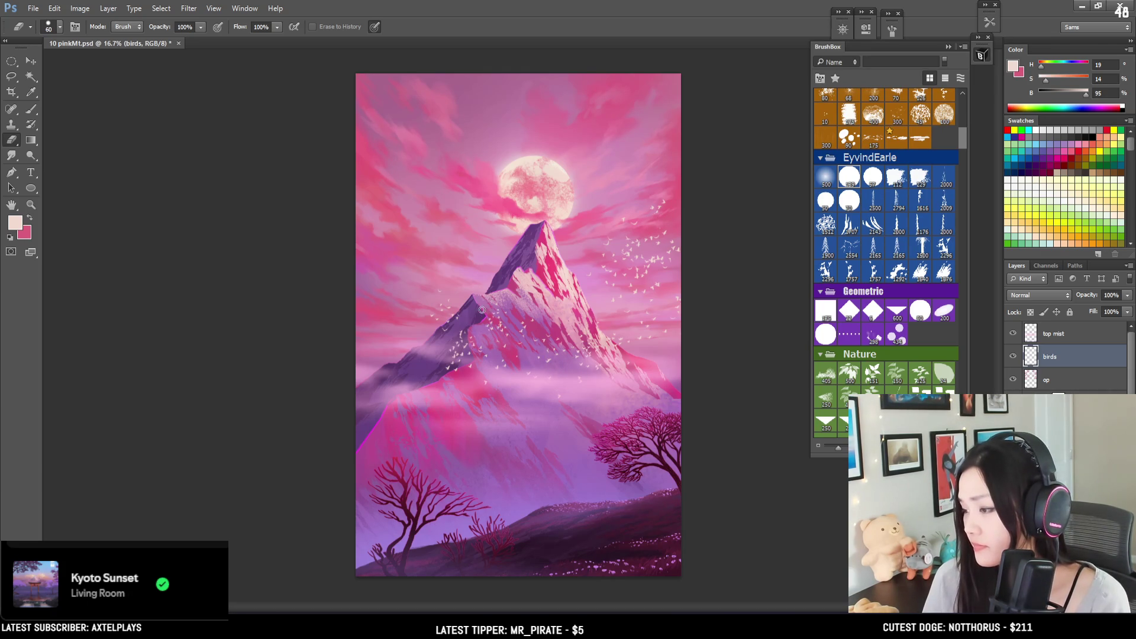
pyautogui.click(31, 61)
# Step: Reposition the bird flocks and scale them to about 82.5%
pyautogui.moveTo(532, 287)
pyautogui.mouseDown()
pyautogui.moveTo(562, 329)
pyautogui.moveTo(565, 284)
pyautogui.mouseUp()
pyautogui.hotkey('ctrl', 't')
pyautogui.moveTo(652, 195)
pyautogui.mouseDown()
pyautogui.moveTo(659, 159)
pyautogui.moveTo(630, 181)
pyautogui.moveTo(629, 211)
pyautogui.mouseUp()
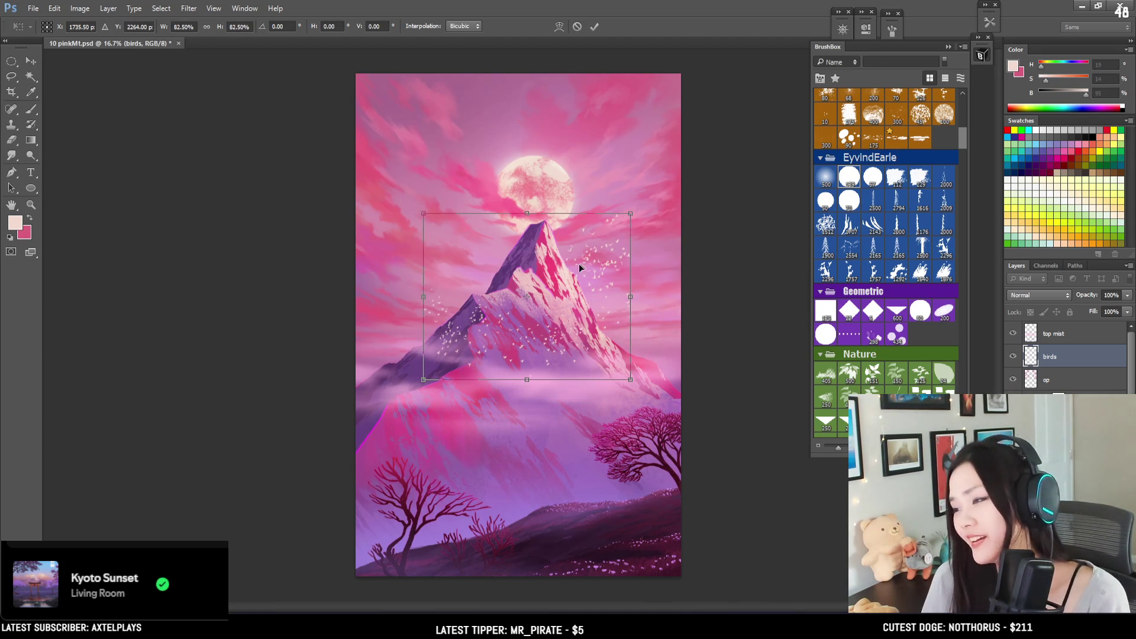
pyautogui.press('Return')
# Step: Thin the stray bird marks right of the peak with a smaller eraser
pyautogui.press('e')
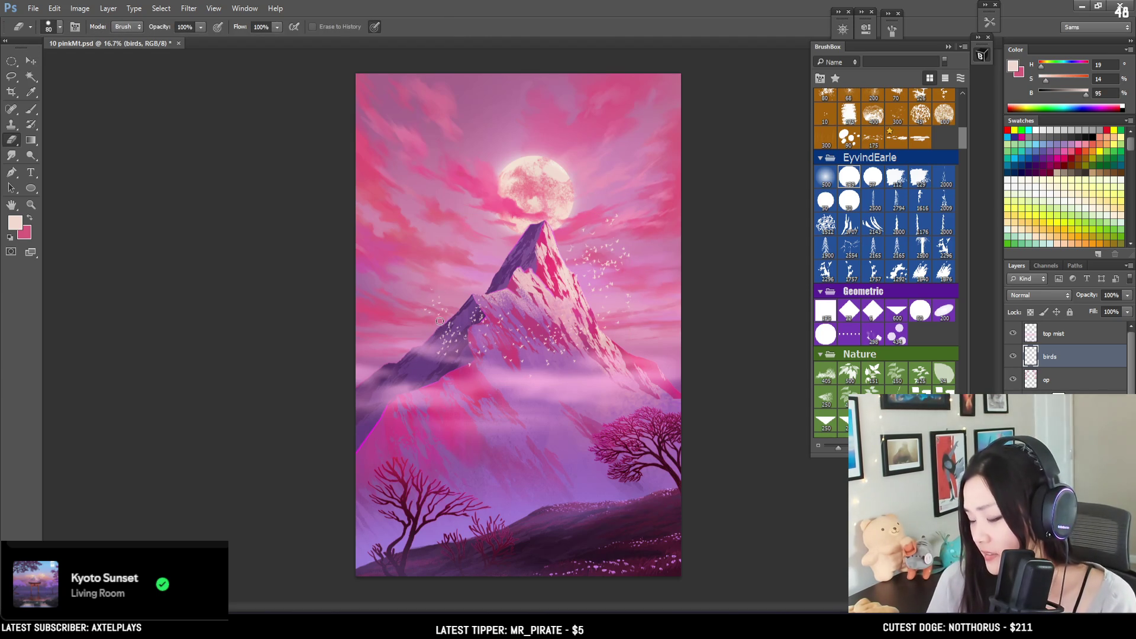
pyautogui.press('[')
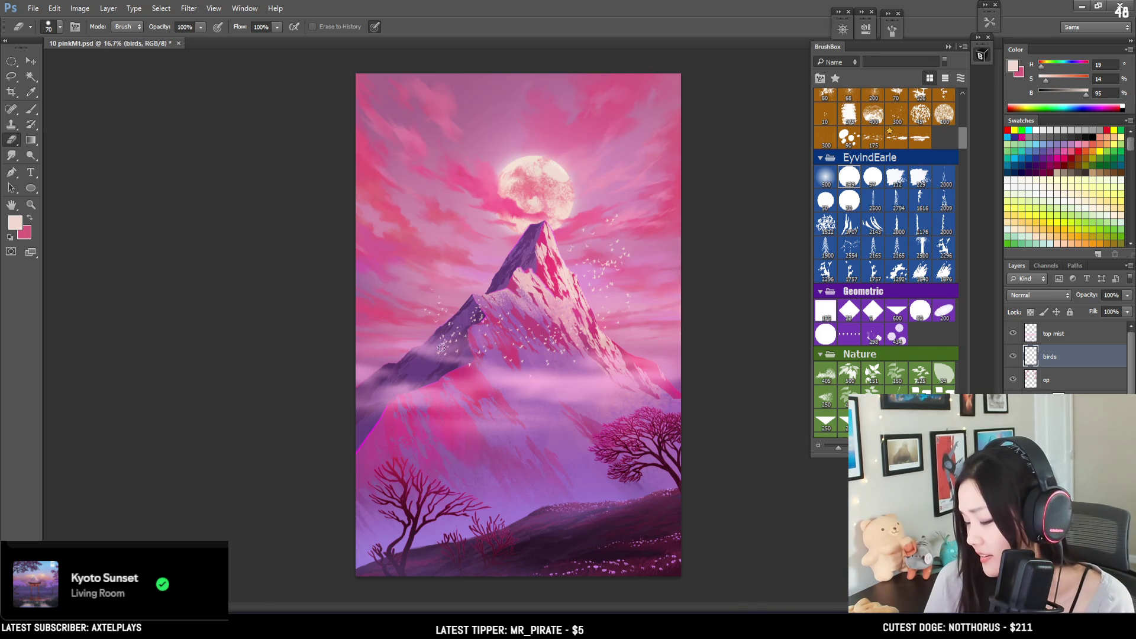
pyautogui.press('[')
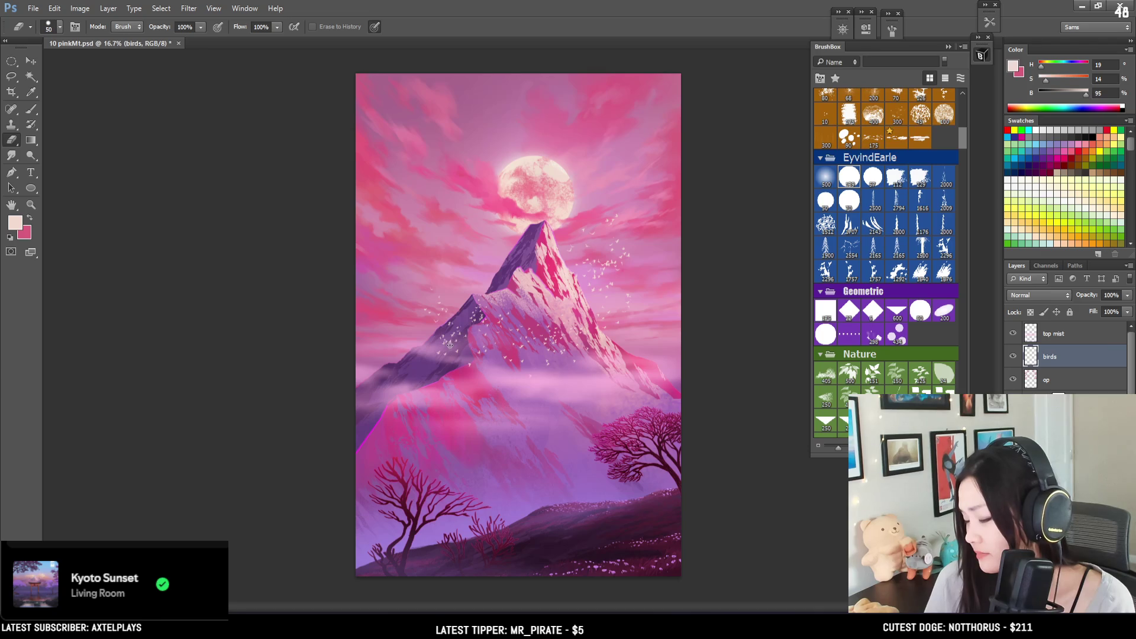
pyautogui.press(']')
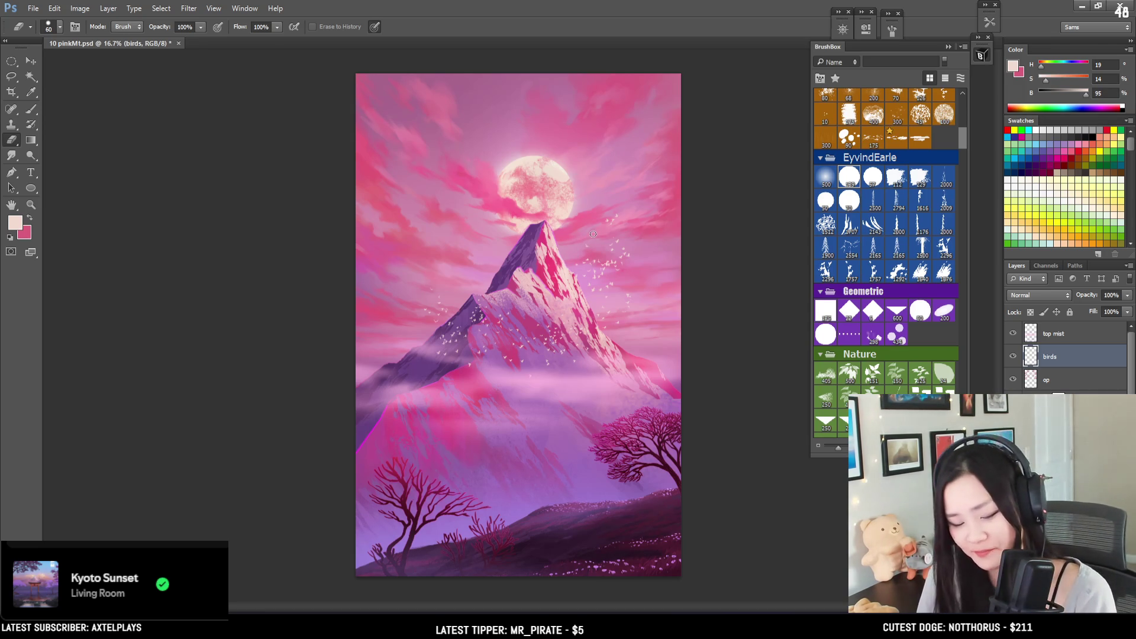
# Step: Lasso a small bird cluster in the right sky and move it down-right
pyautogui.press('l')
pyautogui.moveTo(633, 196)
pyautogui.mouseDown()
pyautogui.moveTo(598, 233)
pyautogui.moveTo(619, 236)
pyautogui.moveTo(631, 199)
pyautogui.moveTo(644, 252)
pyautogui.mouseUp()
pyautogui.click(31, 61)
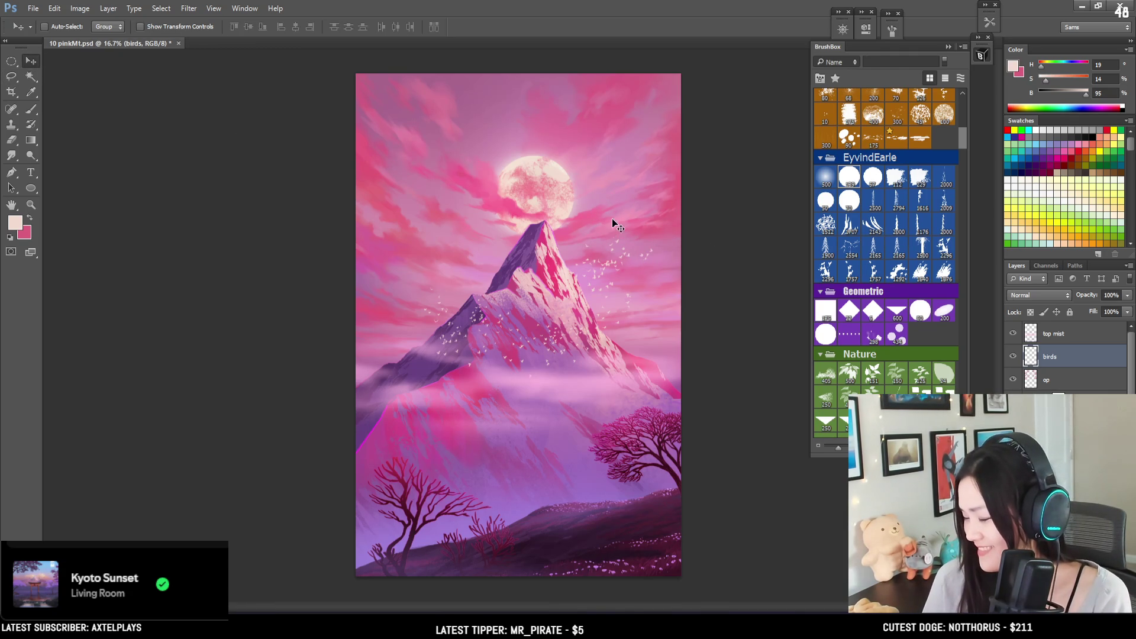
# Step: Return to the Eraser and zoom from 16.7% to 25% on the bird flocks
pyautogui.press('e')
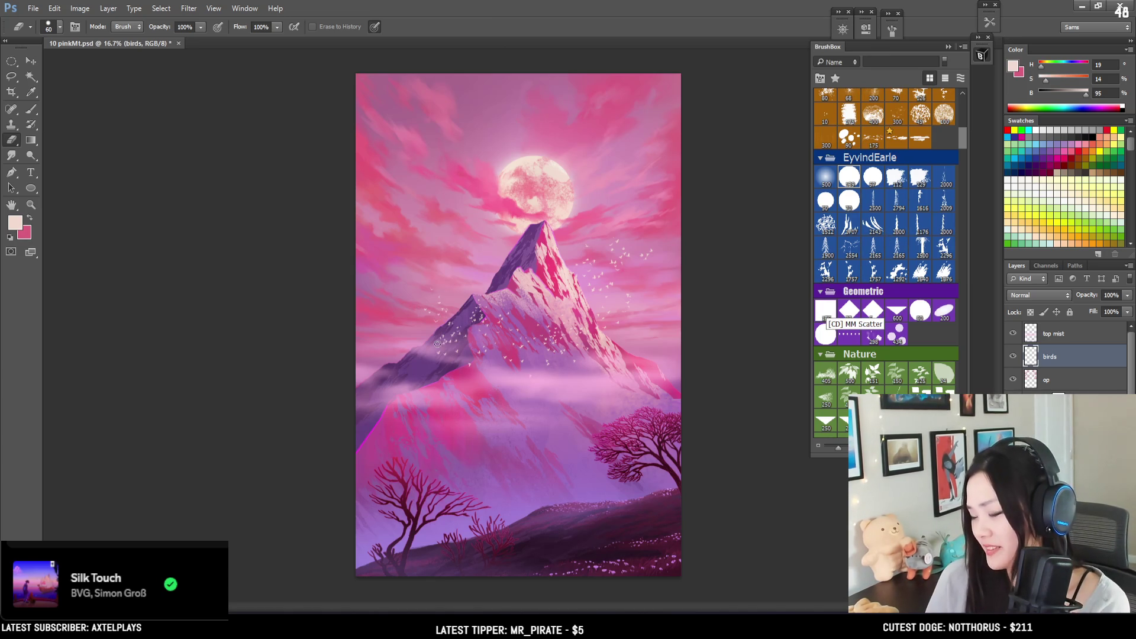
pyautogui.hotkey('ctrl', '+')
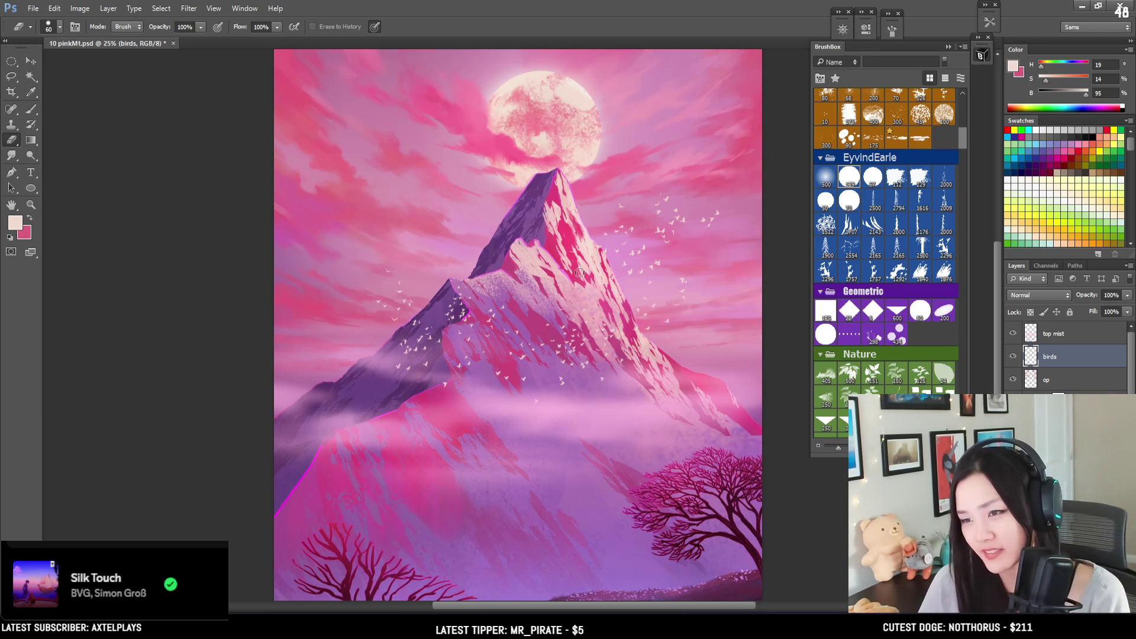
pyautogui.press(']')
pyautogui.press(']')
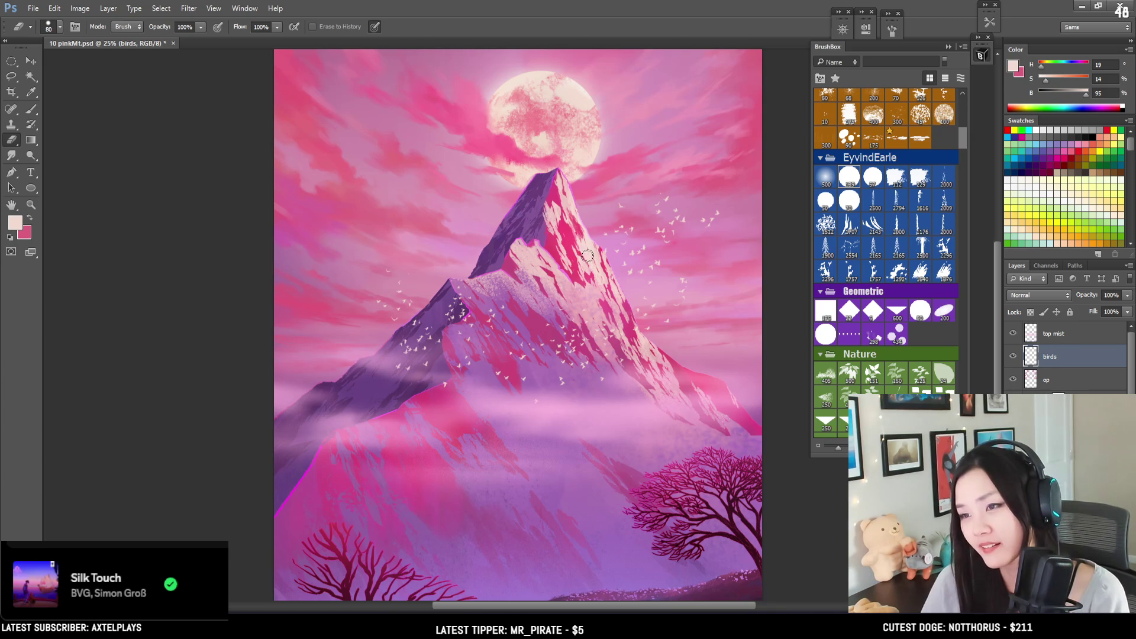
pyautogui.moveTo(598, 250); pyautogui.dragTo(569, 315)
pyautogui.press(']')
pyautogui.press(']')
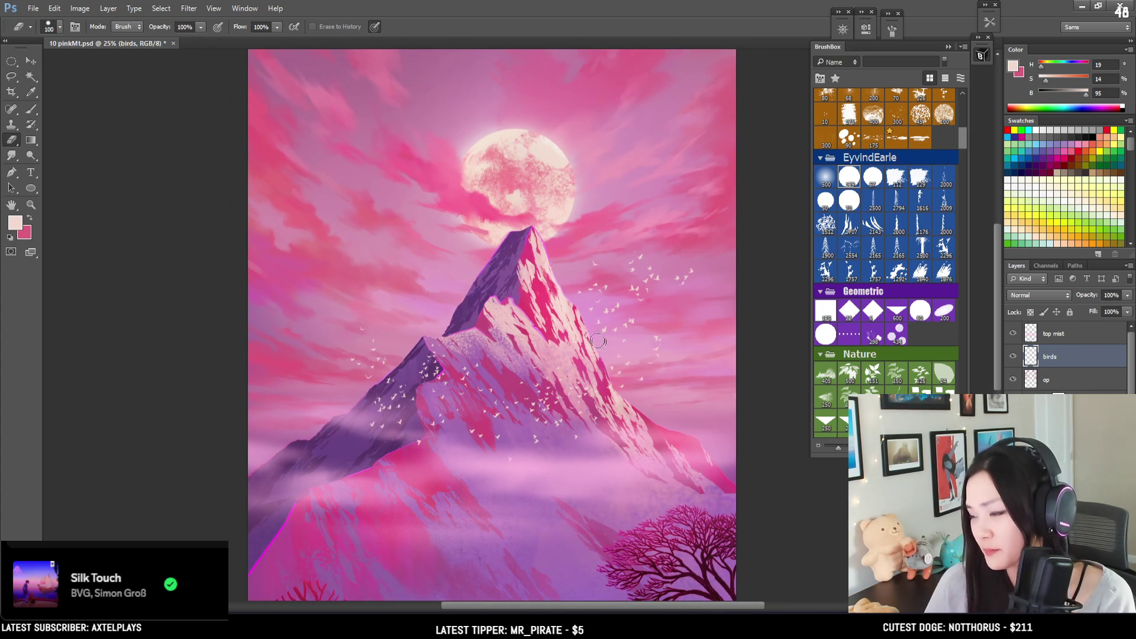
pyautogui.press('[')
pyautogui.press('[')
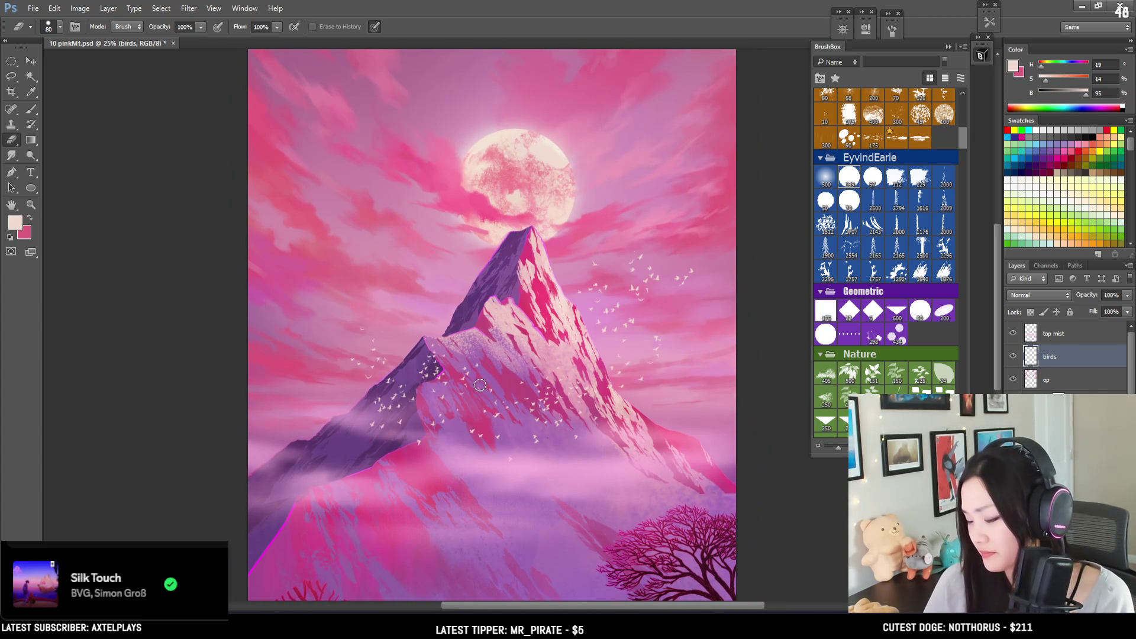
pyautogui.moveTo(480, 391)
pyautogui.mouseDown()
pyautogui.moveTo(413, 355)
pyautogui.moveTo(445, 394)
pyautogui.moveTo(483, 347)
pyautogui.mouseUp()
pyautogui.hotkey('ctrl', '-')
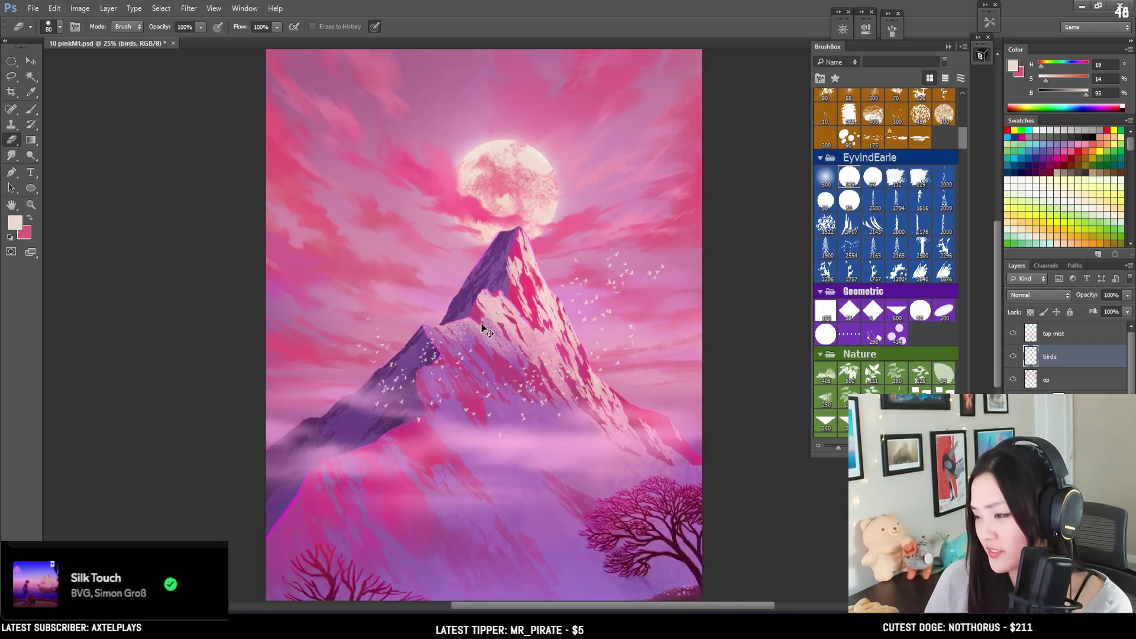
pyautogui.hotkey('ctrl', '+')
pyautogui.hotkey('ctrl', '+')
pyautogui.hotkey('ctrl', '+')
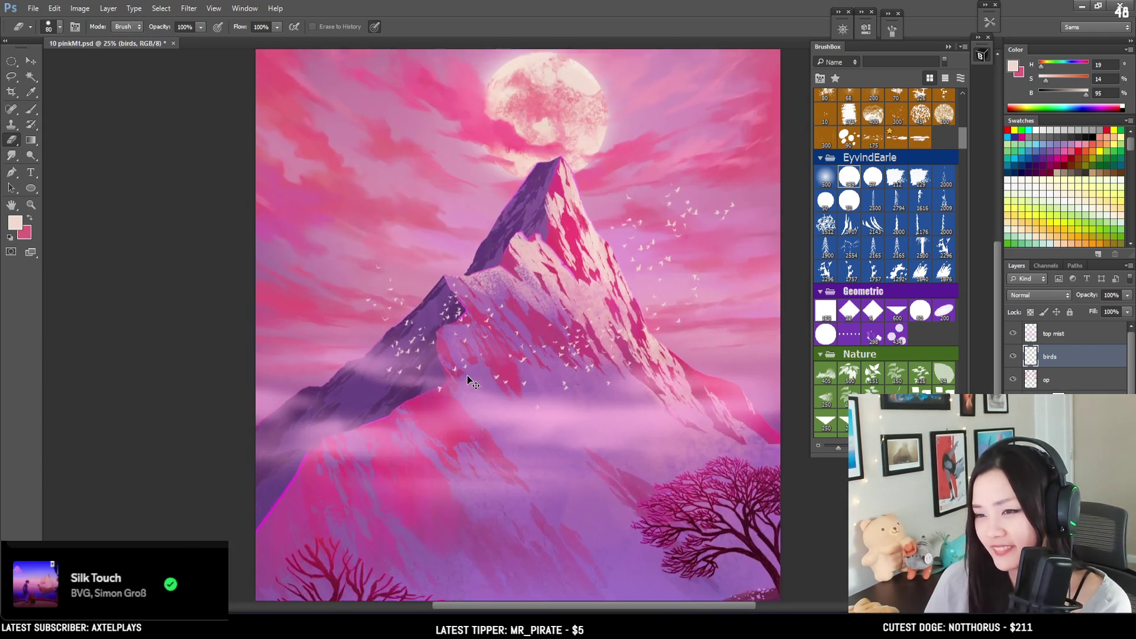
pyautogui.press('[')
pyautogui.press('[')
pyautogui.press('[')
pyautogui.press('[')
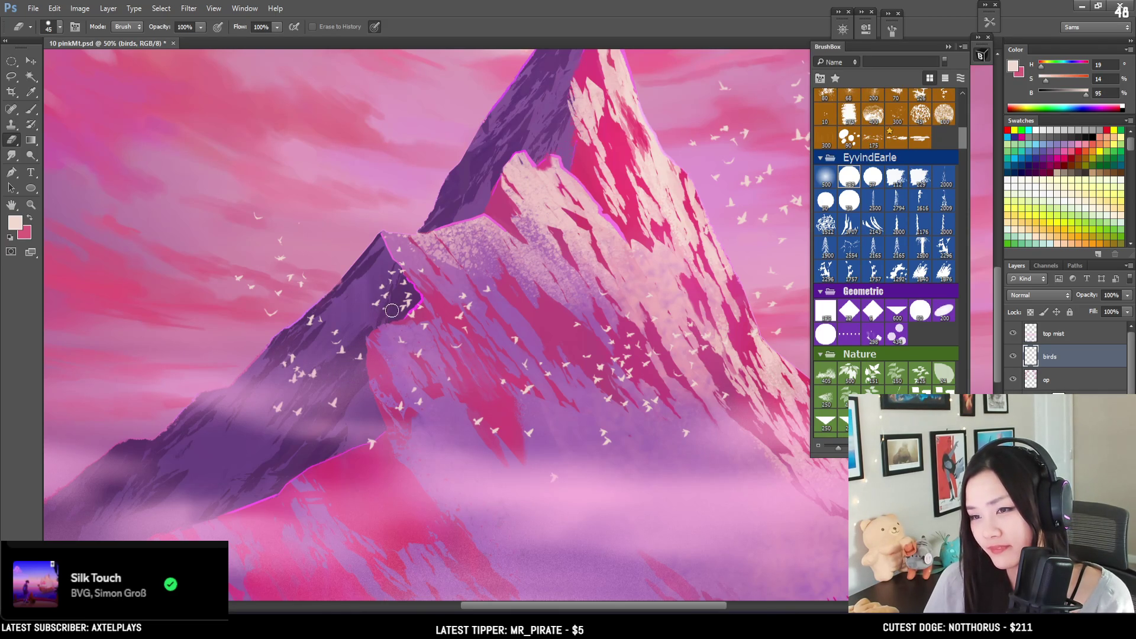
pyautogui.moveTo(769, 350); pyautogui.dragTo(636, 357)
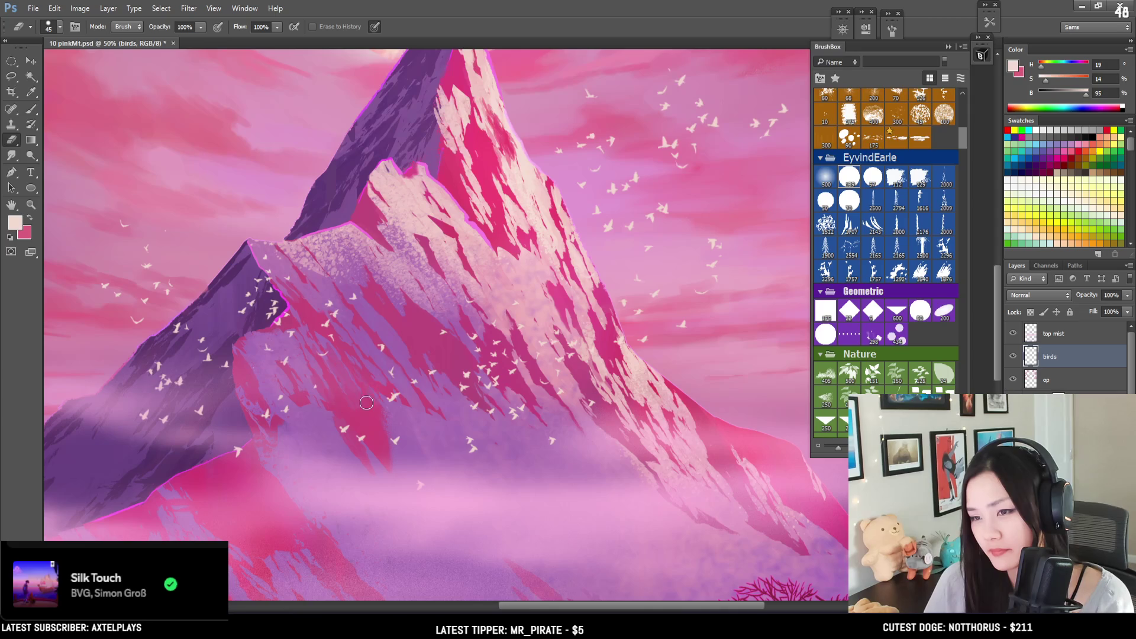
pyautogui.moveTo(544, 437)
pyautogui.mouseDown()
pyautogui.moveTo(506, 520)
pyautogui.moveTo(552, 464)
pyautogui.mouseUp()
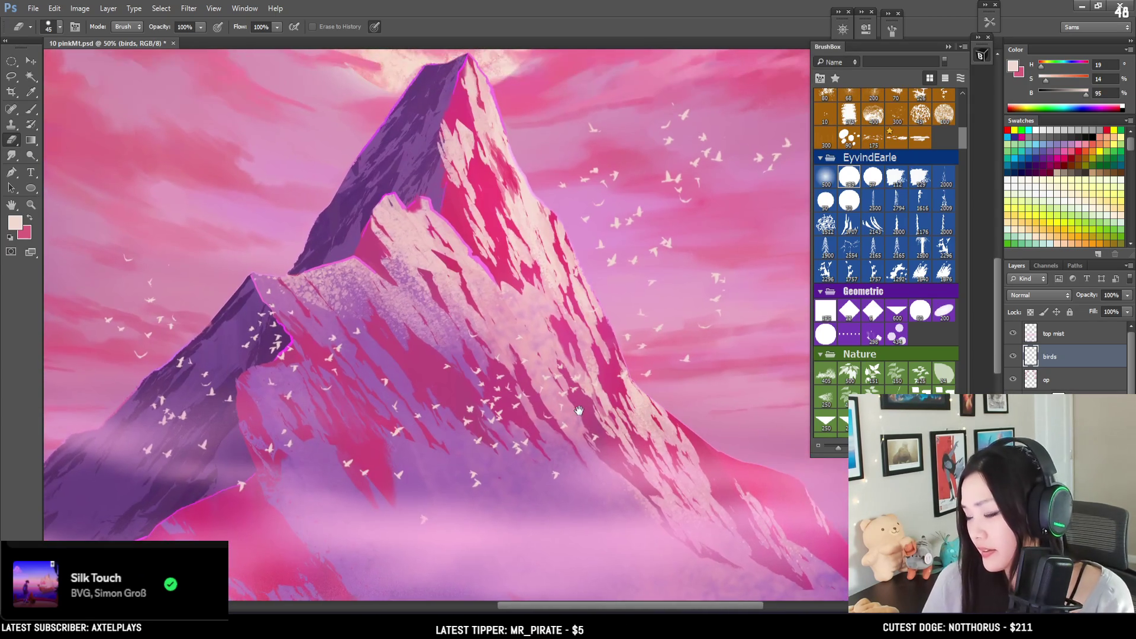
pyautogui.hotkey('ctrl', '-')
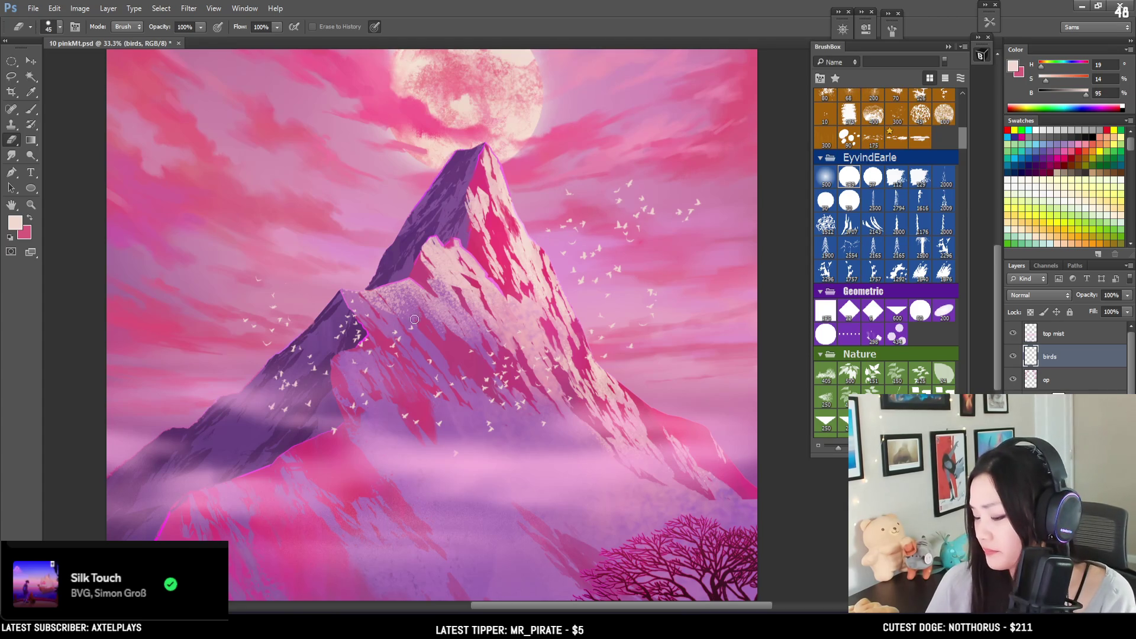
pyautogui.press('b')
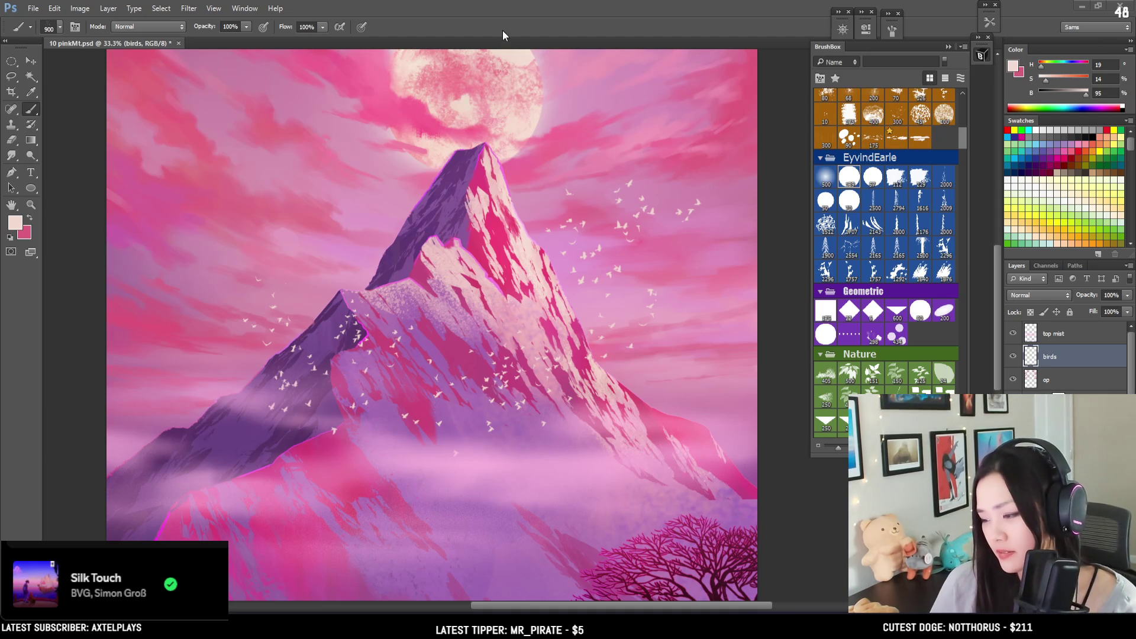
# Step: Touch up the birds along the left slope with lasso, brush and eraser, then zoom out to 25%
pyautogui.moveTo(373, 235); pyautogui.dragTo(364, 281)
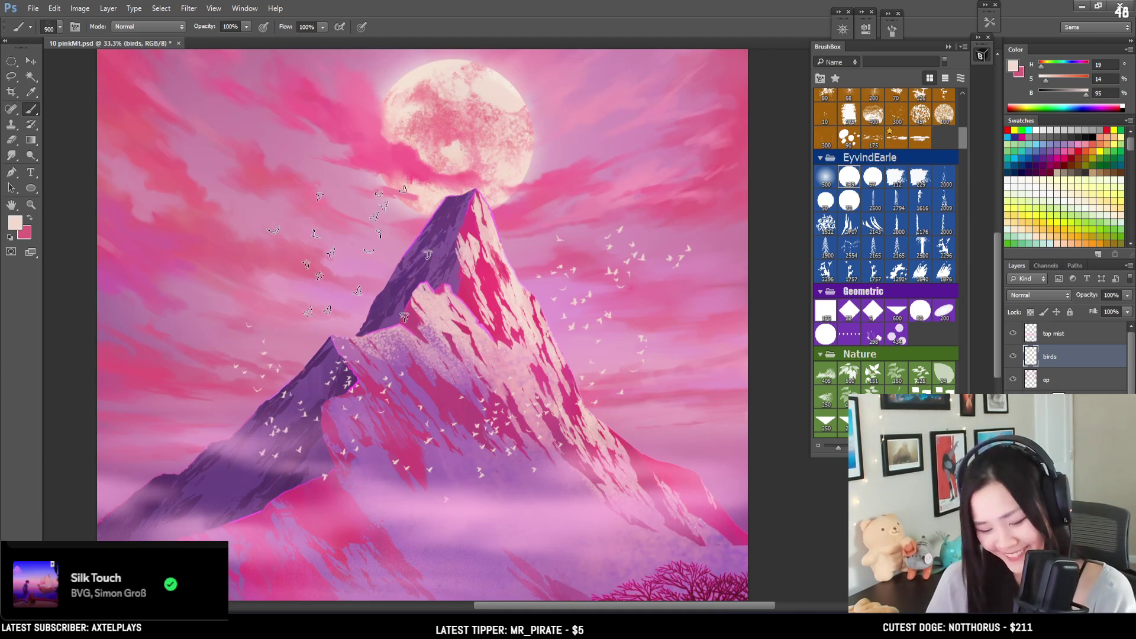
pyautogui.press('l')
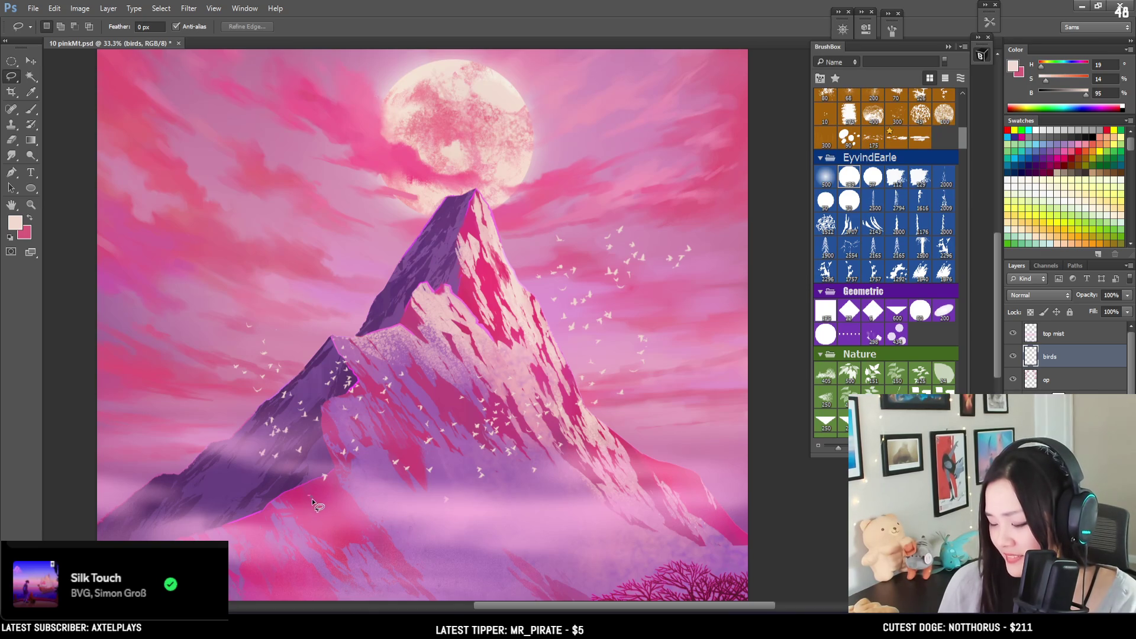
pyautogui.press('b')
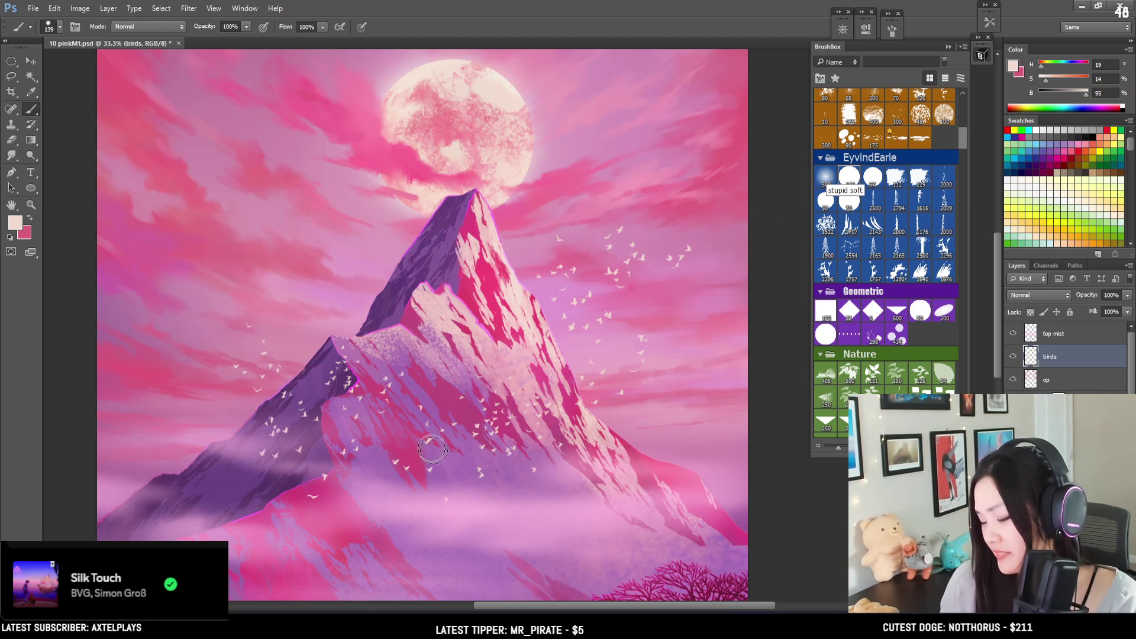
pyautogui.press('e')
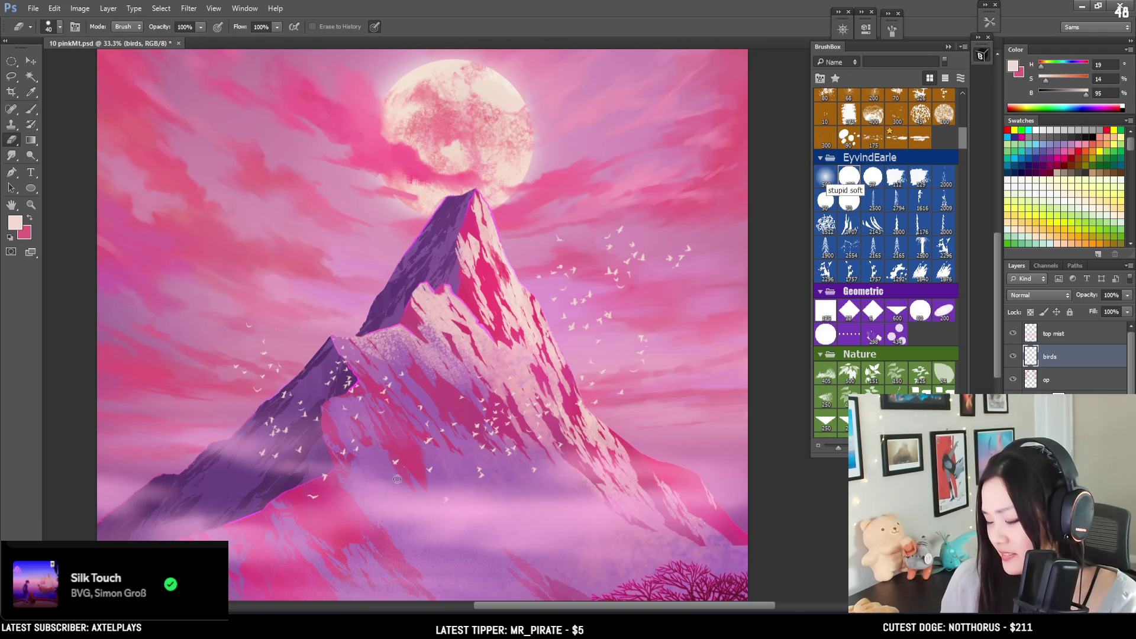
pyautogui.press('l')
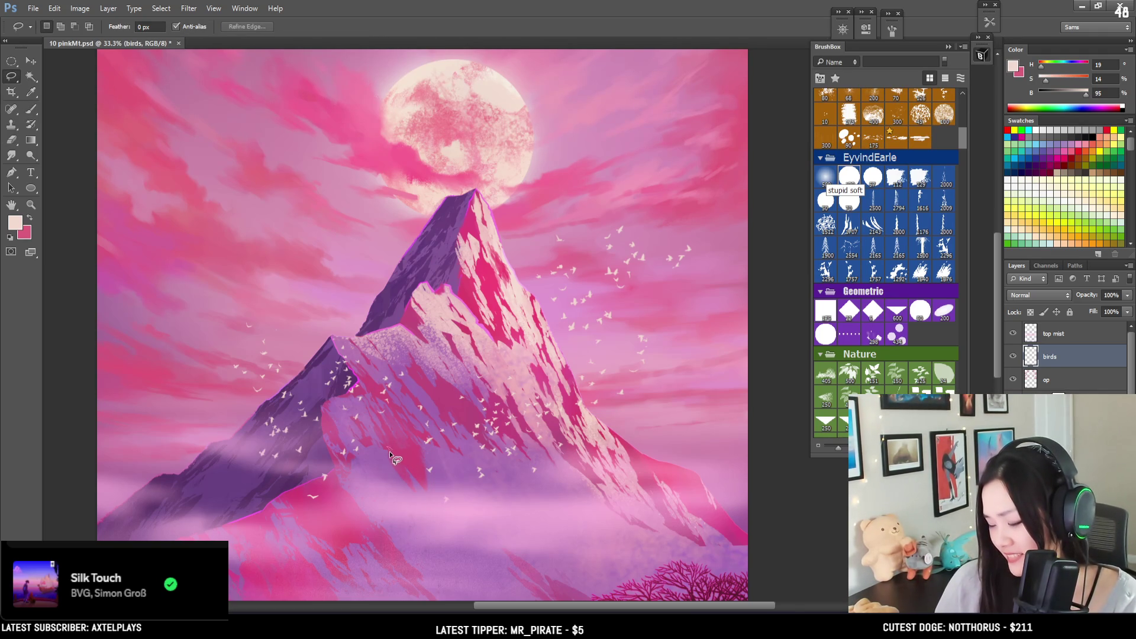
pyautogui.press('b')
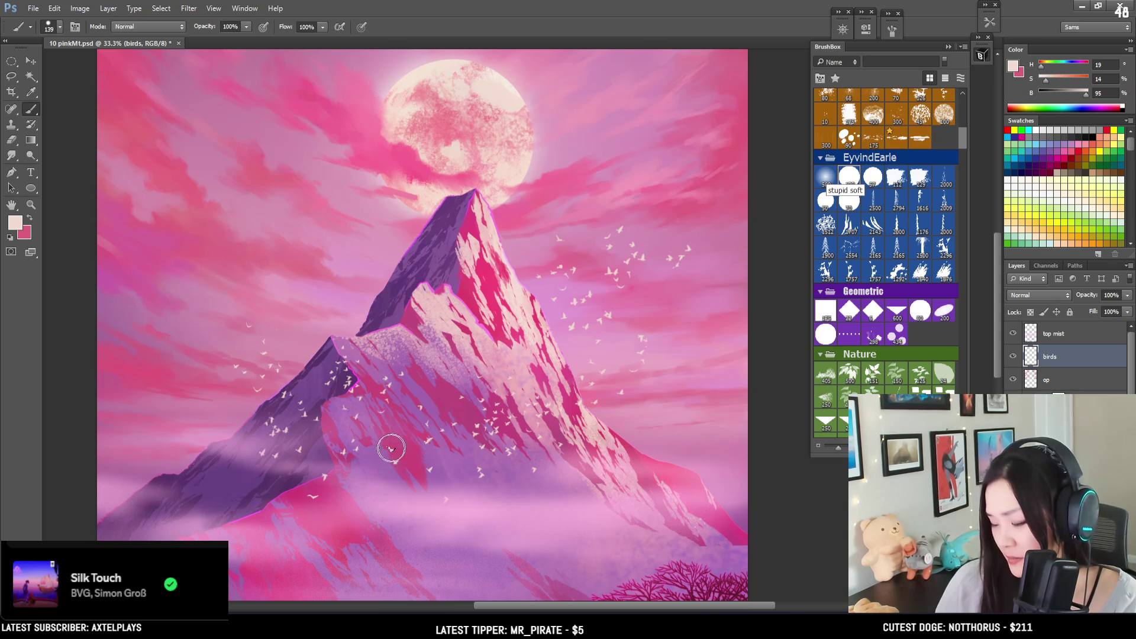
pyautogui.press('l')
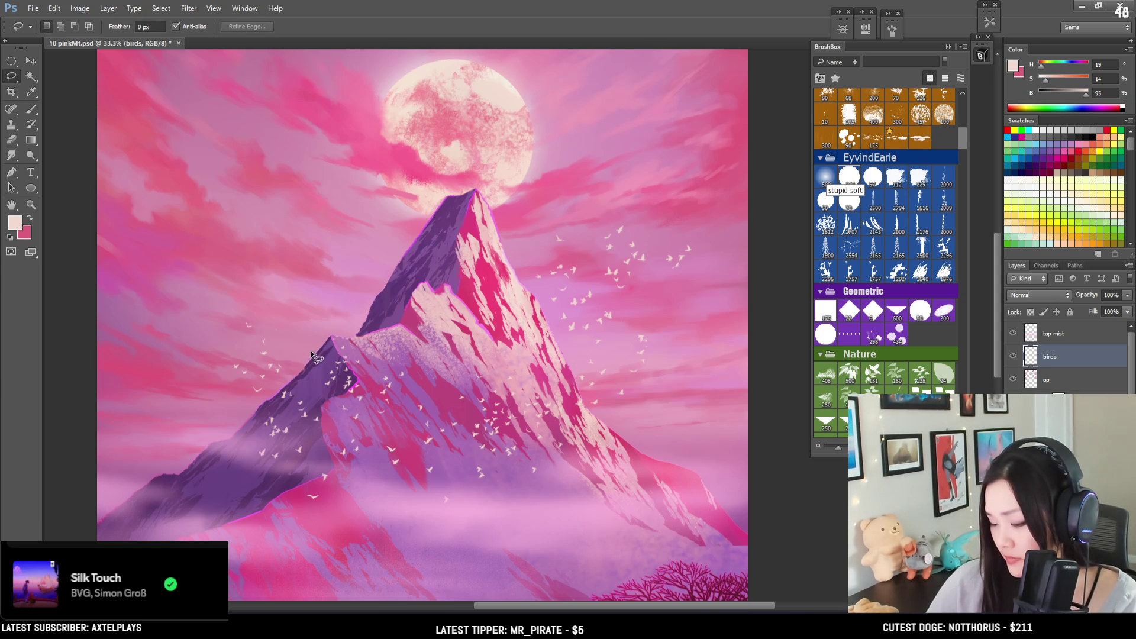
pyautogui.press('b')
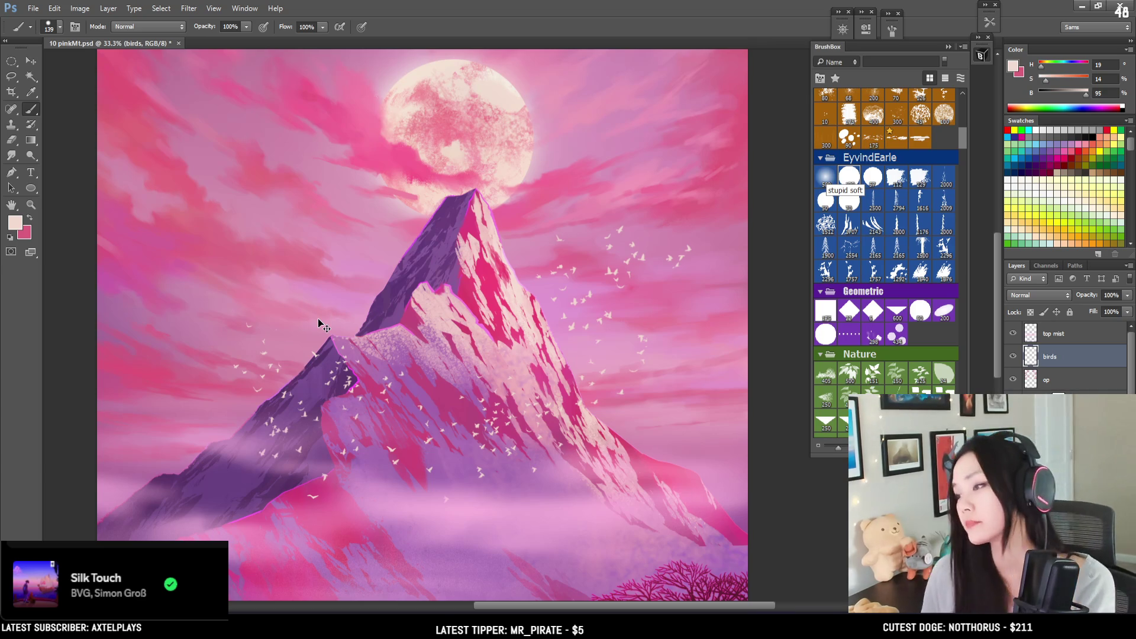
pyautogui.hotkey('ctrl', '-')
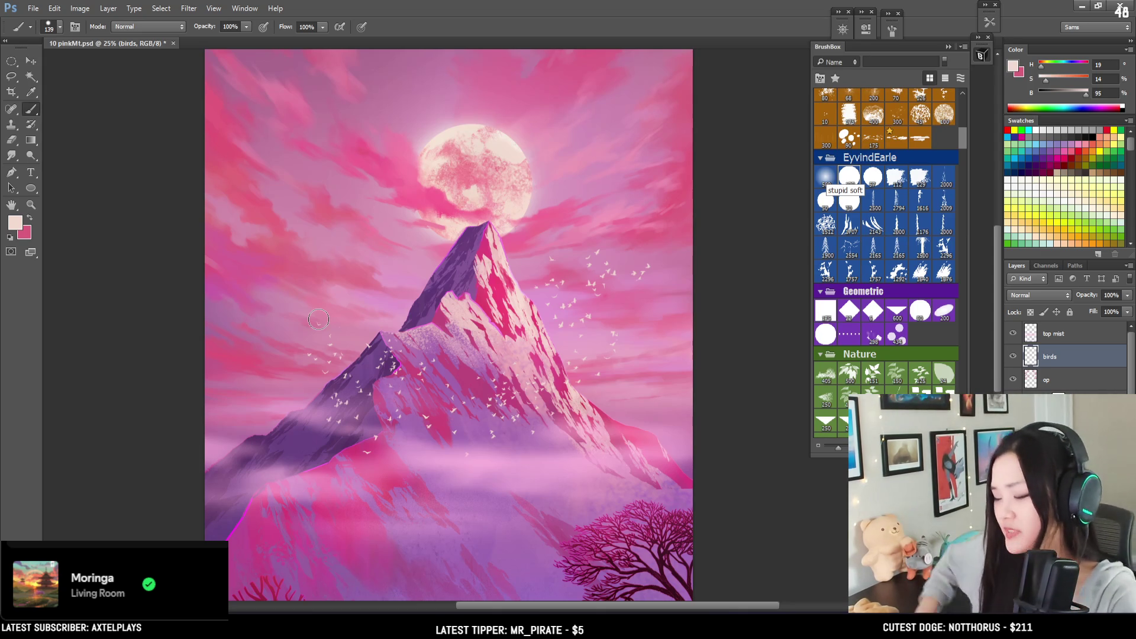
# Step: Tidy stray birds on the lower mountain slopes with the lasso, brush and eraser
pyautogui.press('l')
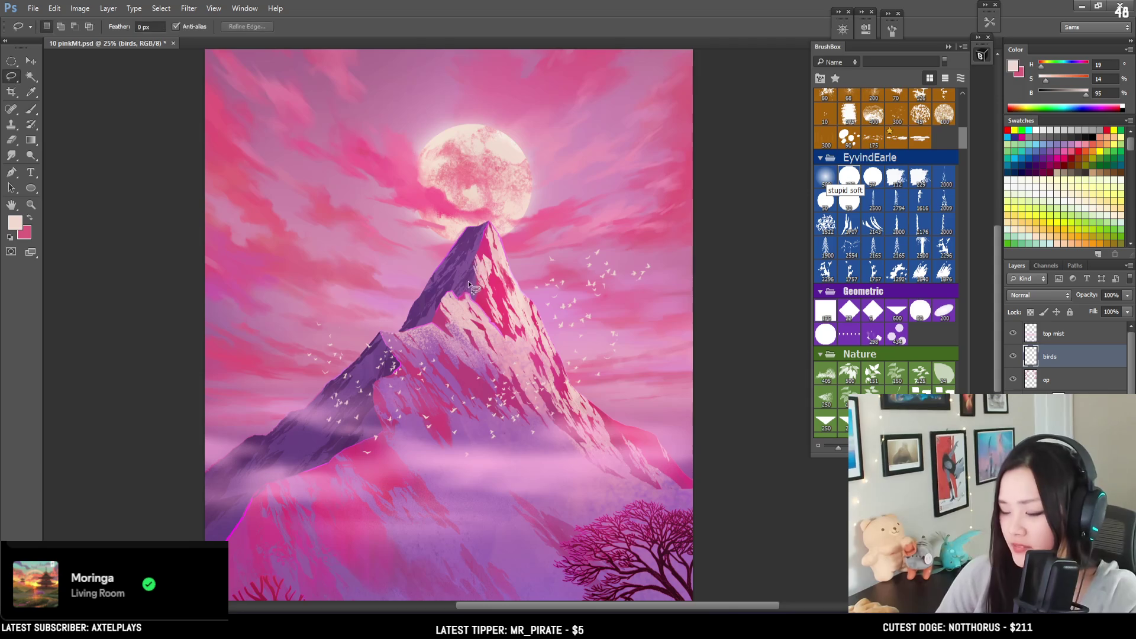
pyautogui.moveTo(465, 287); pyautogui.dragTo(463, 239)
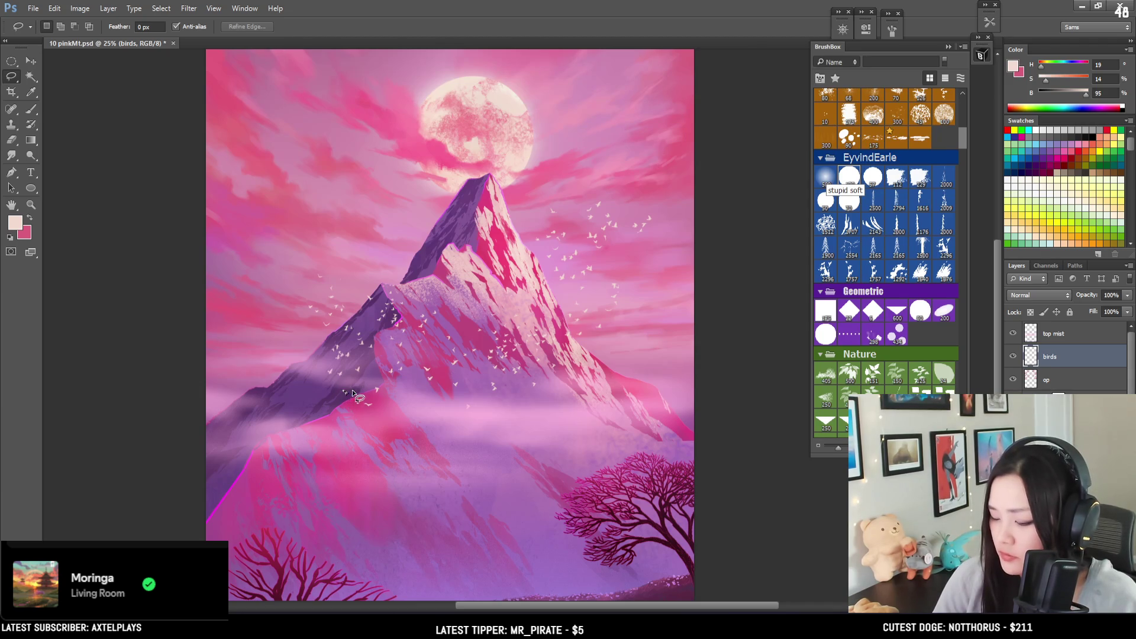
pyautogui.press('b')
pyautogui.press('e')
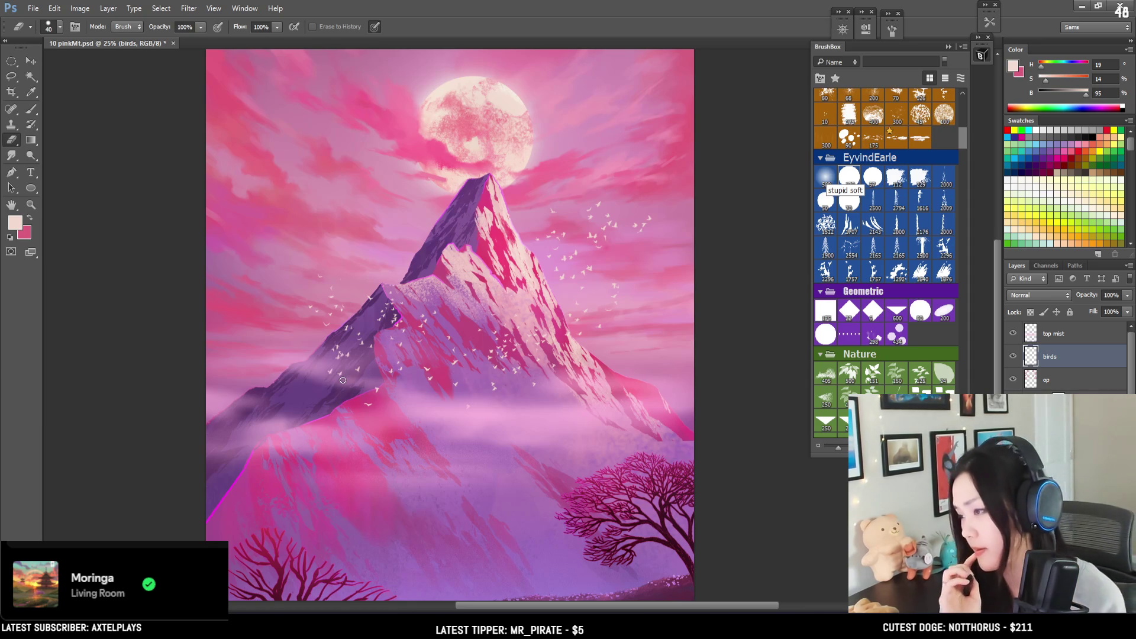
pyautogui.scroll(-1, 342, 378)
pyautogui.scroll(2, 342, 379)
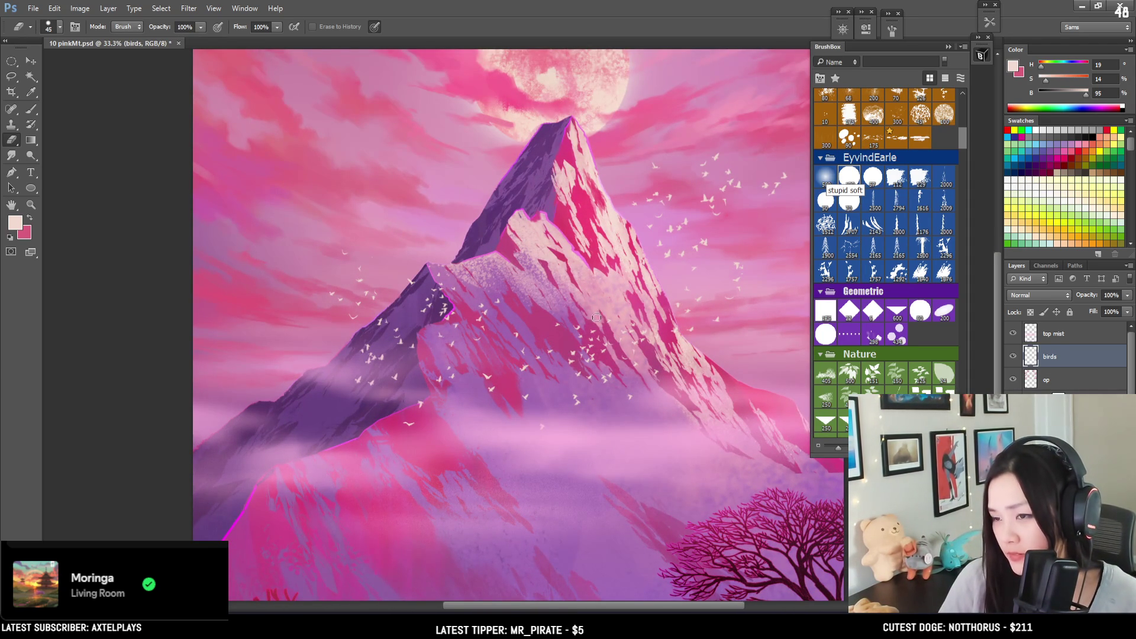
pyautogui.hscroll(4, 658, 249)
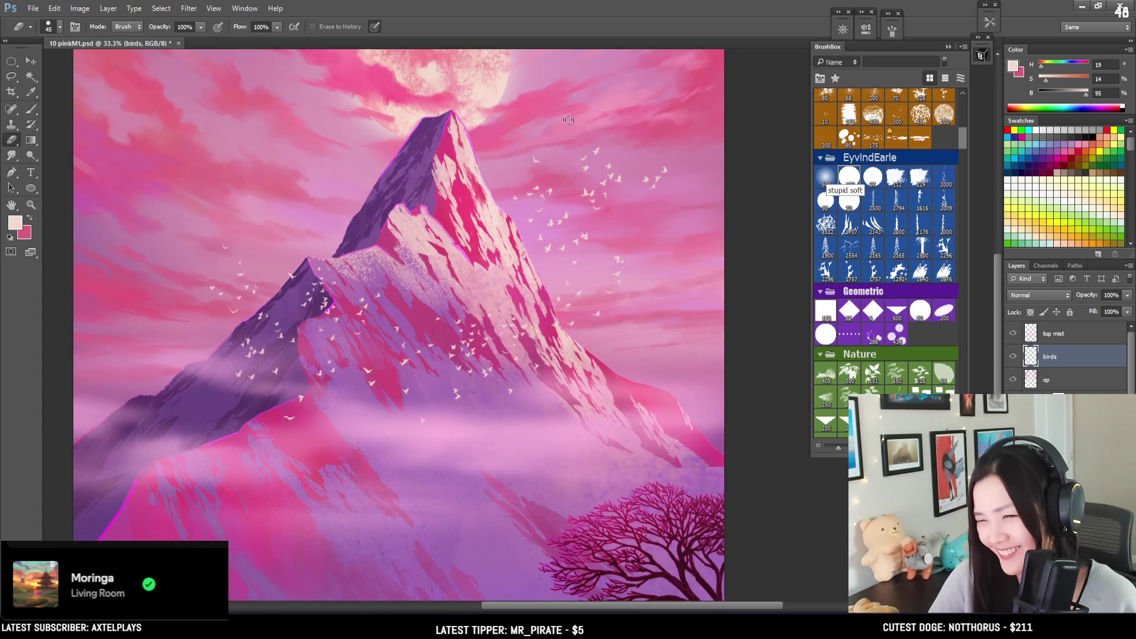
# Step: Add a few tiny birds on the central slope below the peak, then zoom out
pyautogui.press('l')
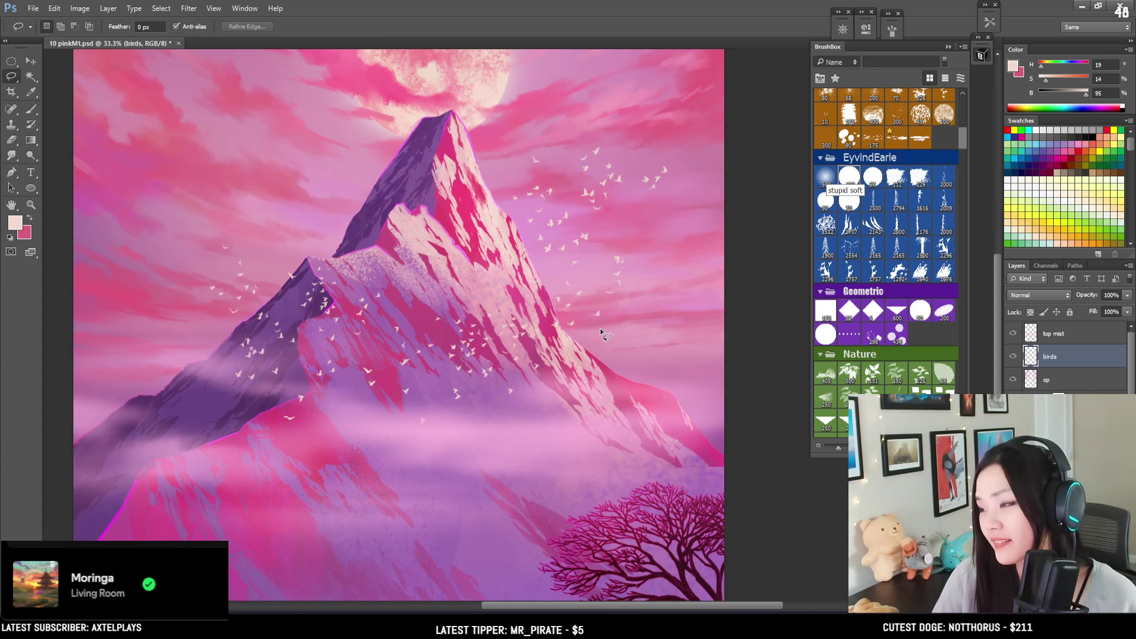
pyautogui.moveTo(599, 331)
pyautogui.mouseDown()
pyautogui.moveTo(601, 361)
pyautogui.moveTo(626, 275)
pyautogui.moveTo(614, 246)
pyautogui.moveTo(607, 291)
pyautogui.mouseUp()
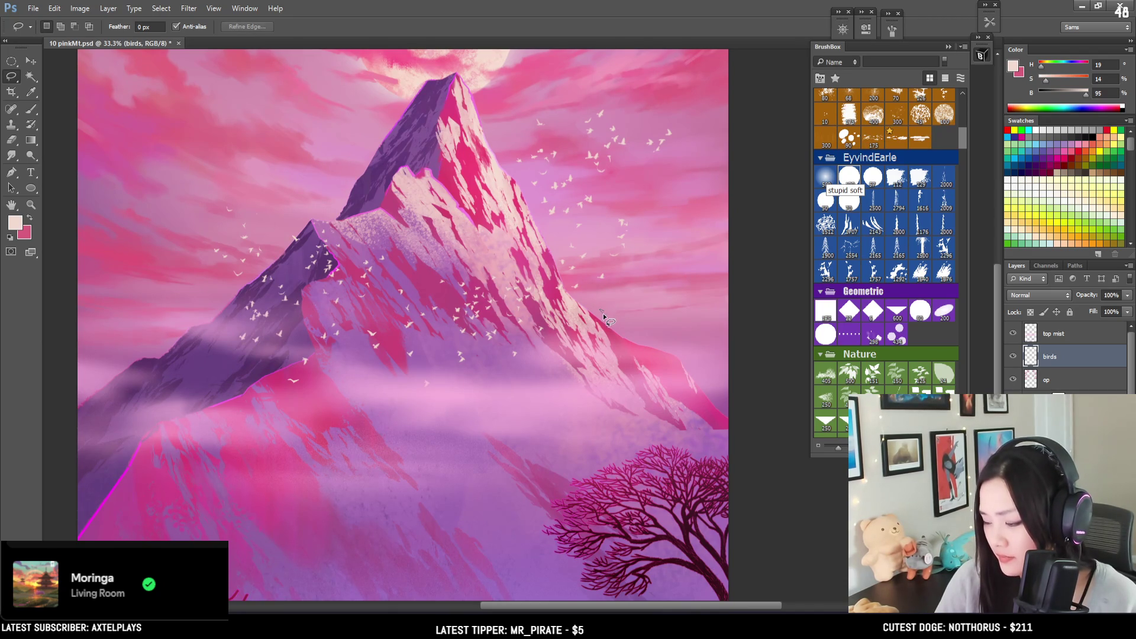
pyautogui.press('b')
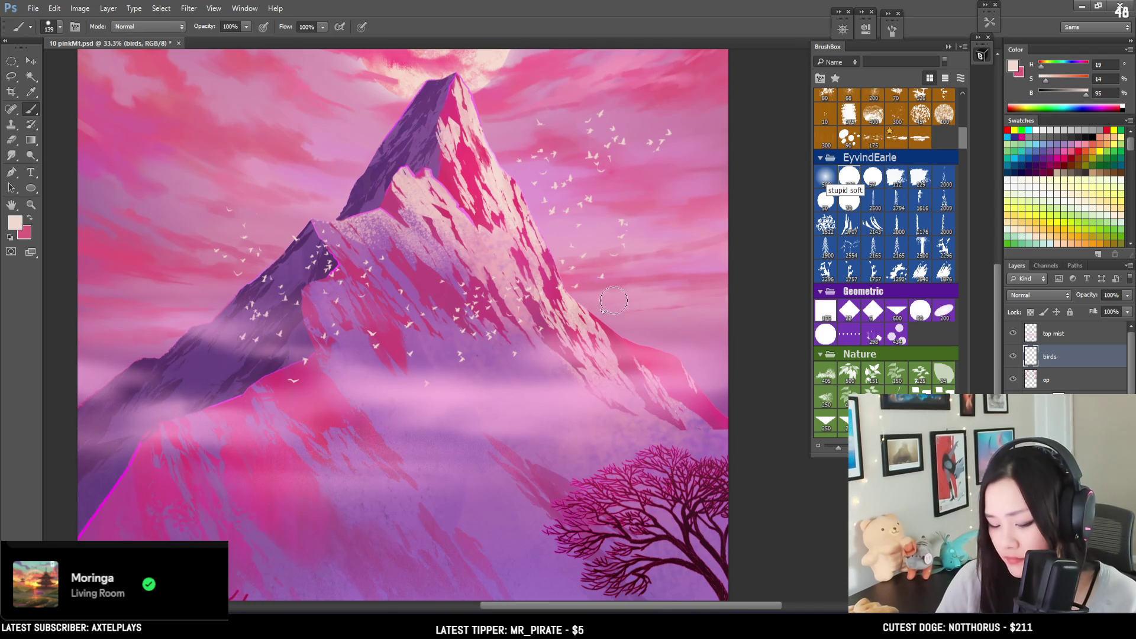
pyautogui.press('l')
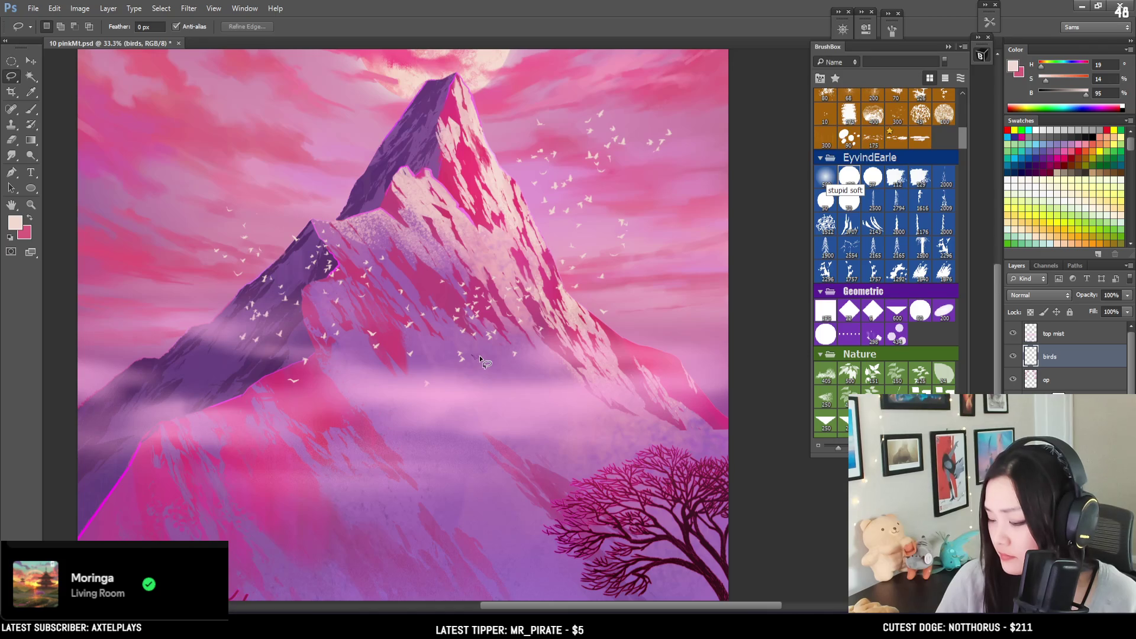
pyautogui.press('b')
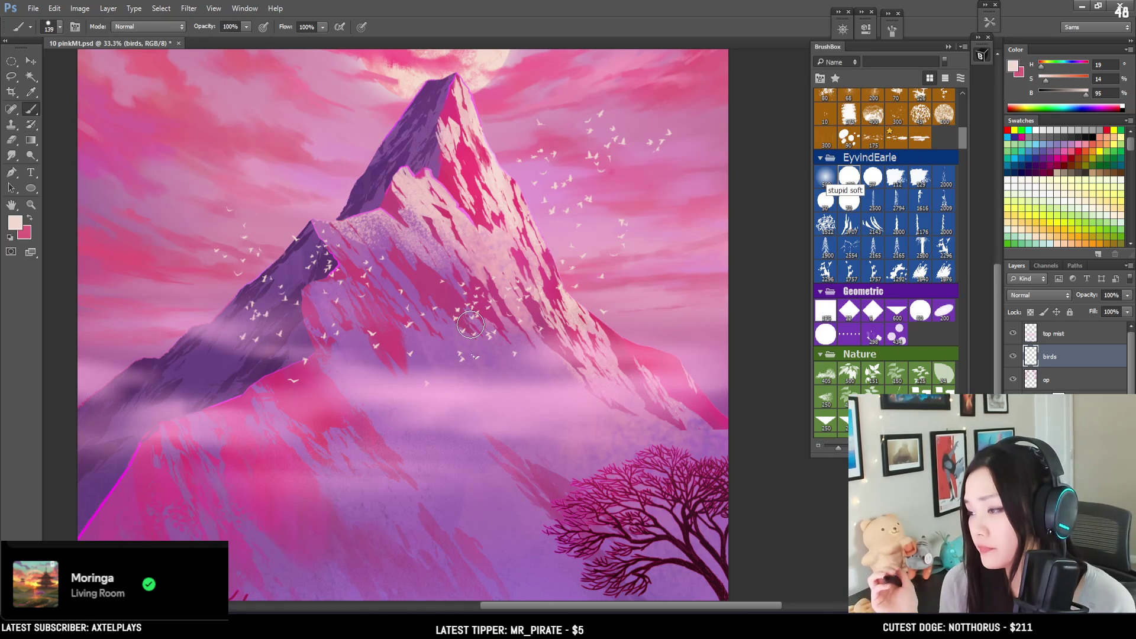
pyautogui.hotkey('ctrl', '-')
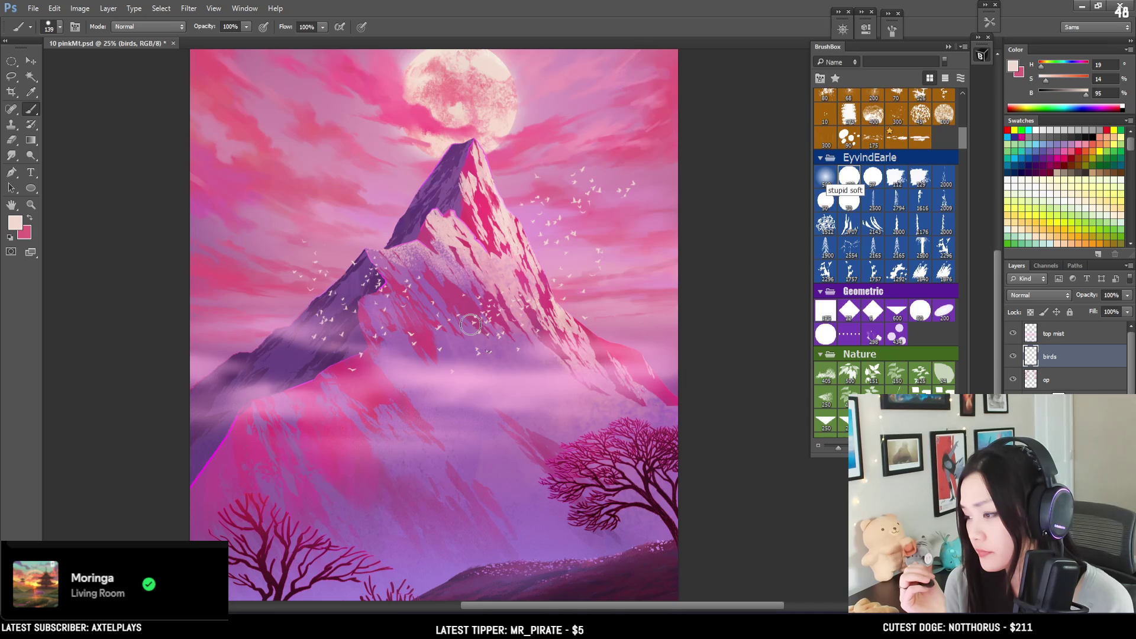
# Step: Lasso the bird cluster right of the peak, scale it to about 77%, and deselect
pyautogui.hscroll(-3, 470, 325)
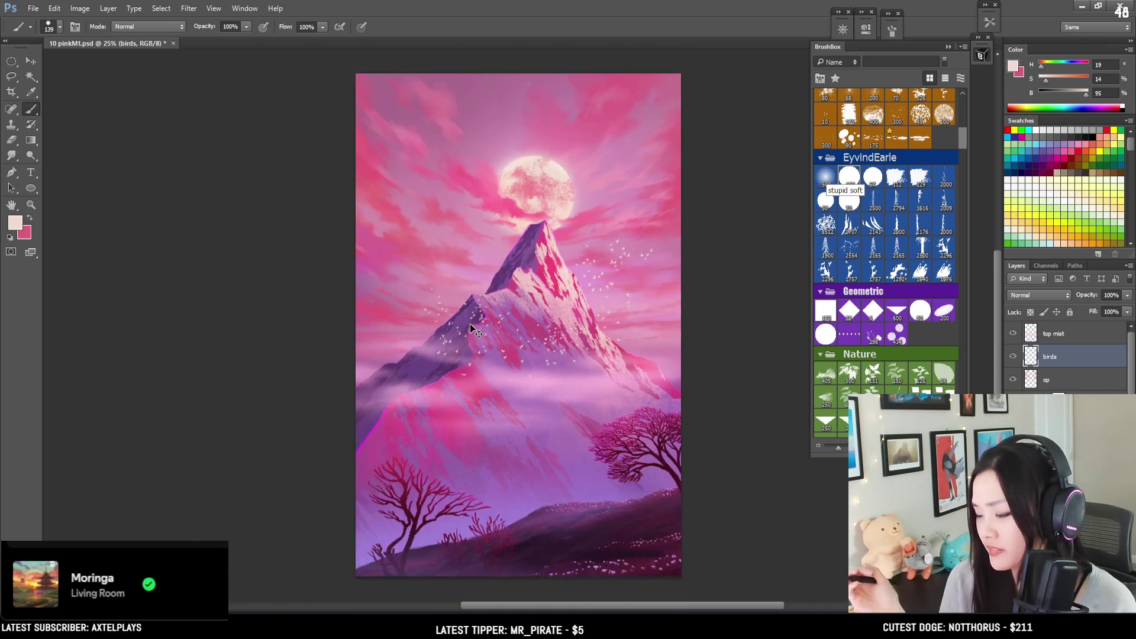
pyautogui.hscroll(4, 470, 324)
pyautogui.scroll(3, 502, 324)
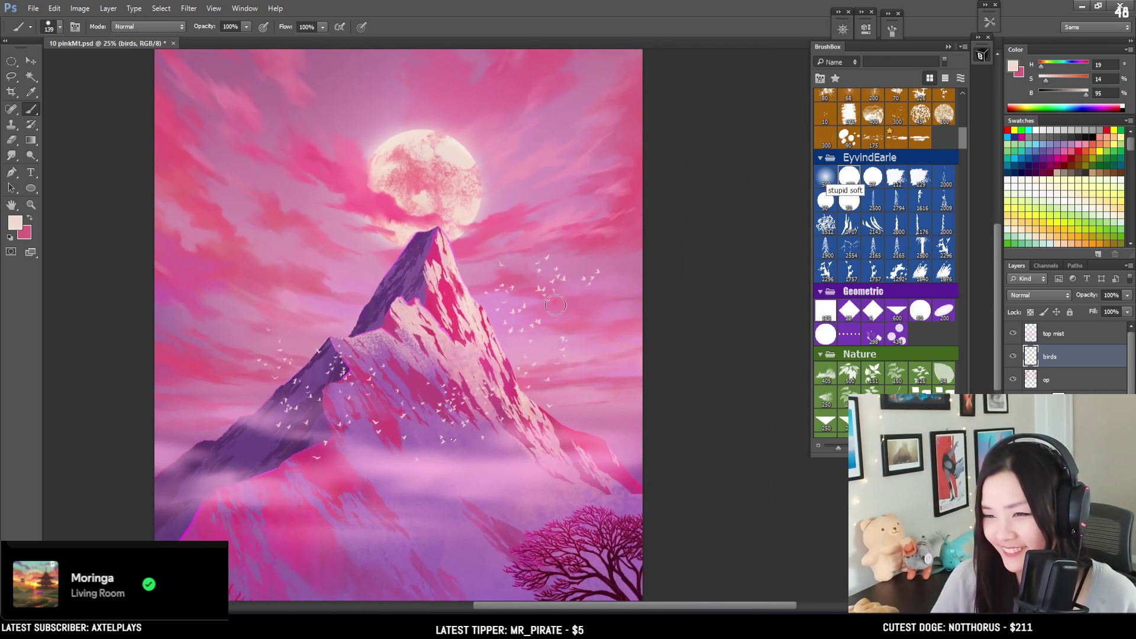
pyautogui.press('l')
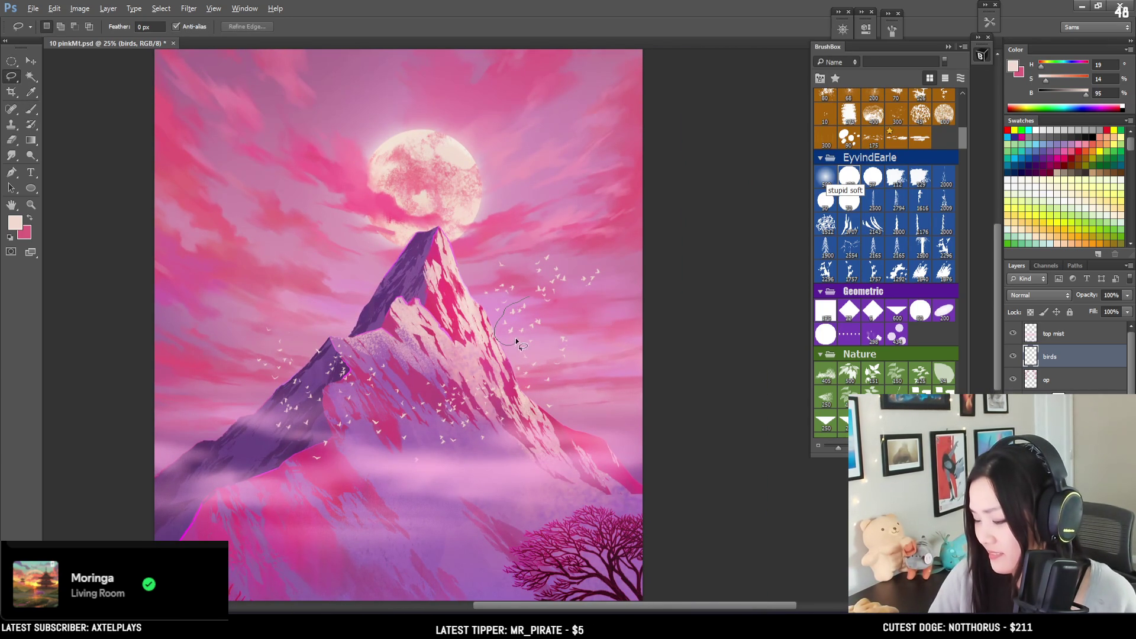
pyautogui.moveTo(536, 335); pyautogui.dragTo(543, 300)
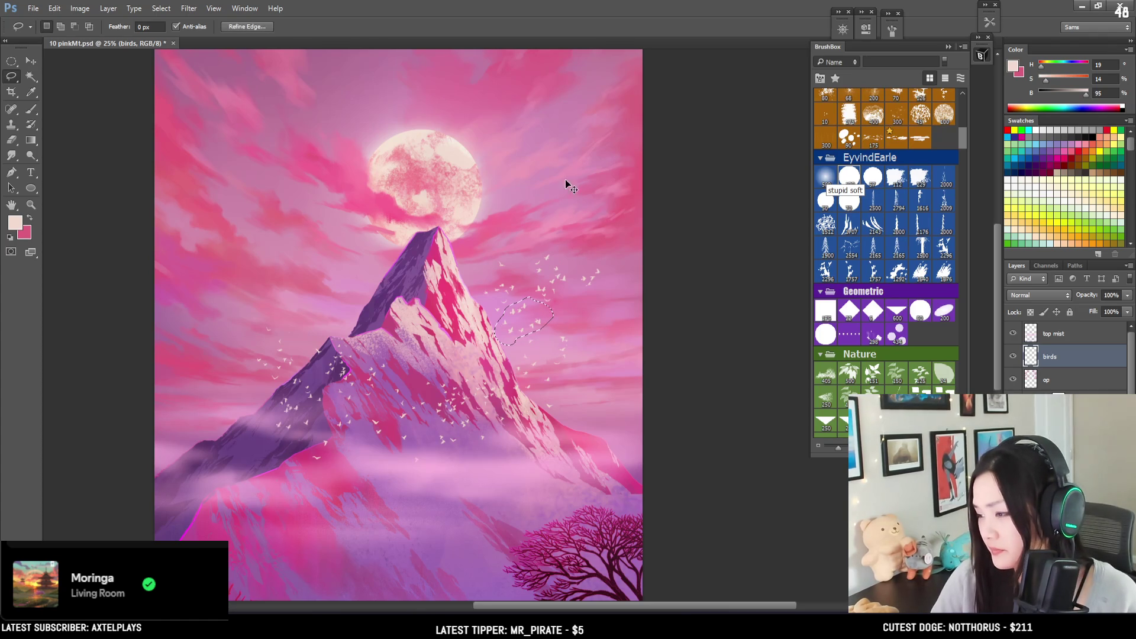
pyautogui.hotkey('ctrl', 't')
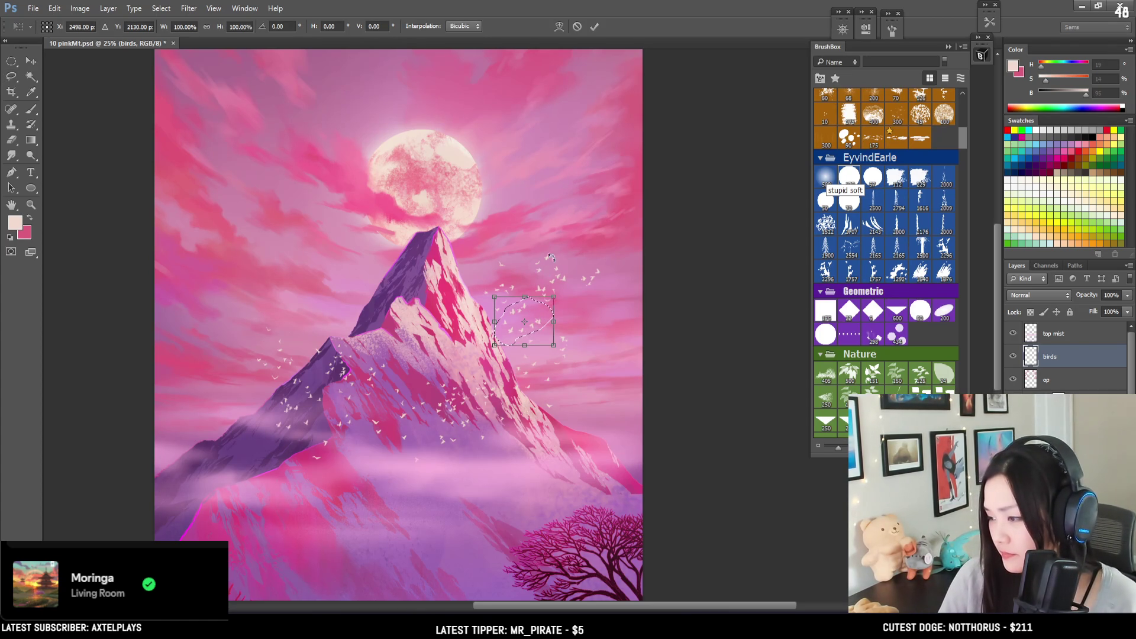
pyautogui.moveTo(553, 297); pyautogui.dragTo(548, 306)
pyautogui.press('Return')
pyautogui.hotkey('ctrl', 'd')
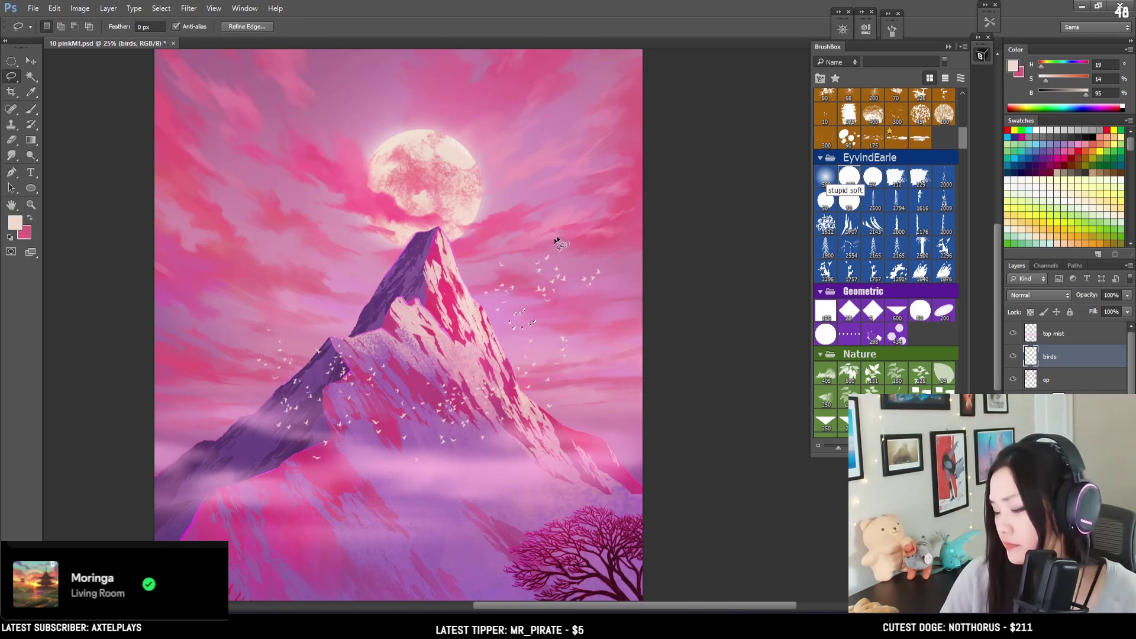
pyautogui.hotkey('ctrl', 'd')
# Step: Erase stray birds across the lower painting and zoom out to 16.7%
pyautogui.press('e')
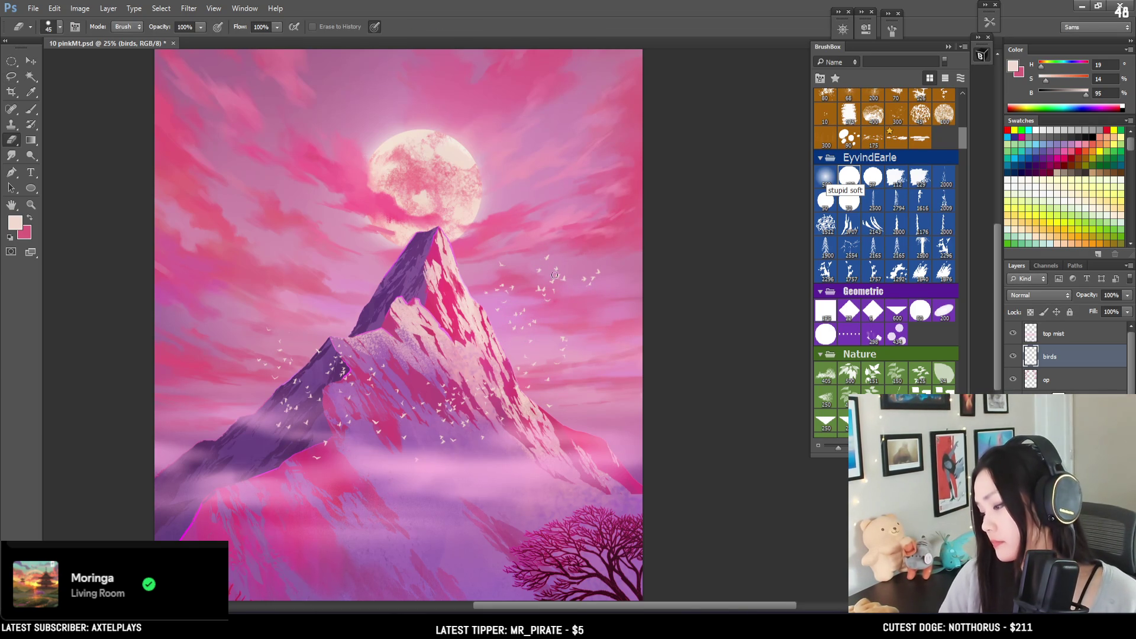
pyautogui.moveTo(553, 290)
pyautogui.mouseDown()
pyautogui.moveTo(563, 245)
pyautogui.moveTo(558, 266)
pyautogui.moveTo(563, 253)
pyautogui.moveTo(583, 261)
pyautogui.moveTo(605, 225)
pyautogui.moveTo(556, 235)
pyautogui.moveTo(572, 222)
pyautogui.moveTo(558, 246)
pyautogui.mouseUp()
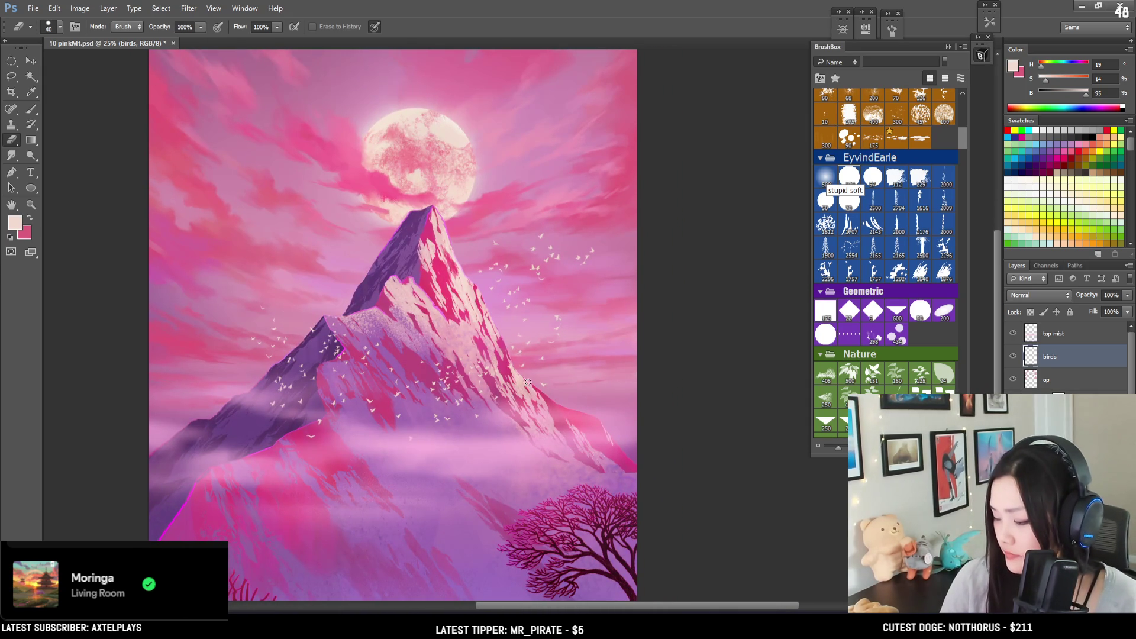
pyautogui.press('l')
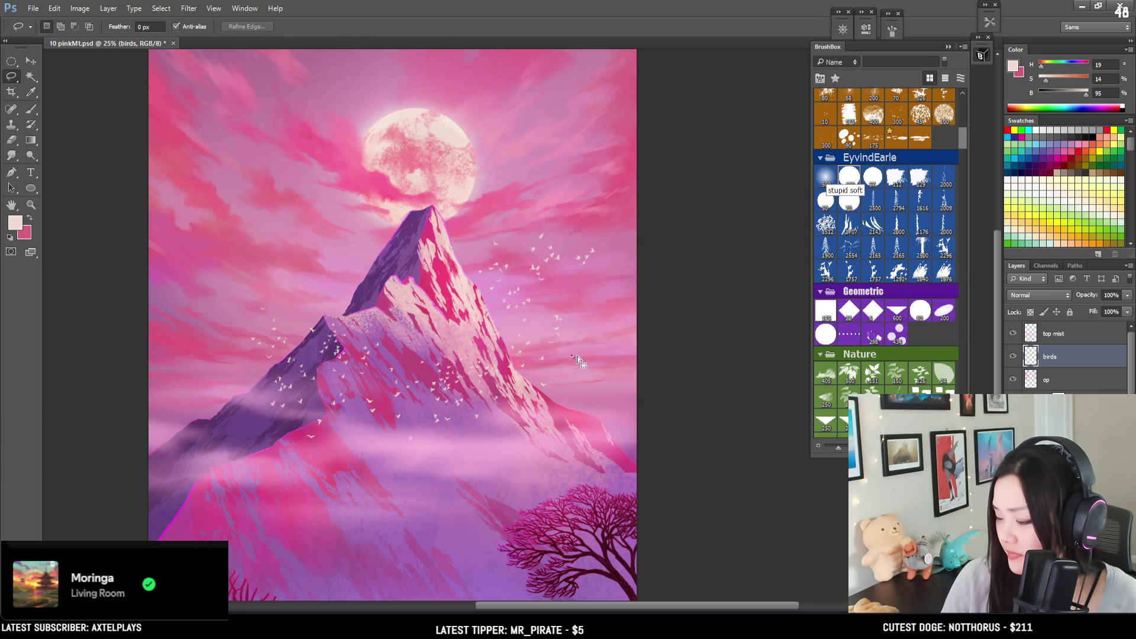
pyautogui.press('e')
pyautogui.moveTo(582, 364)
pyautogui.mouseDown()
pyautogui.moveTo(579, 331)
pyautogui.moveTo(603, 295)
pyautogui.moveTo(568, 384)
pyautogui.moveTo(619, 341)
pyautogui.mouseUp()
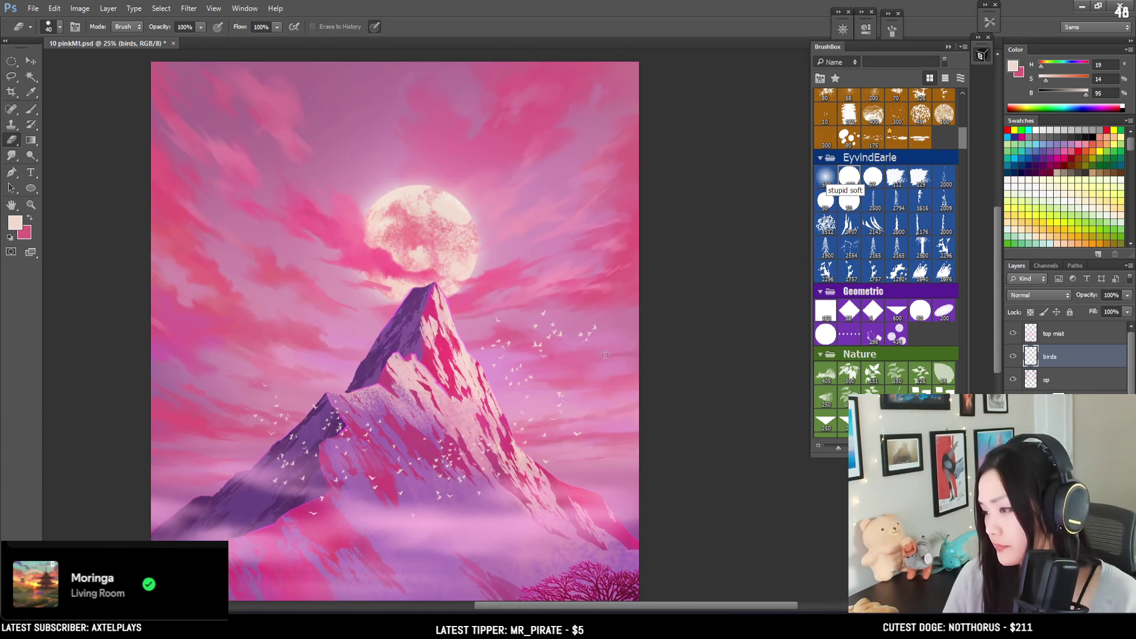
pyautogui.hotkey('ctrl', '-')
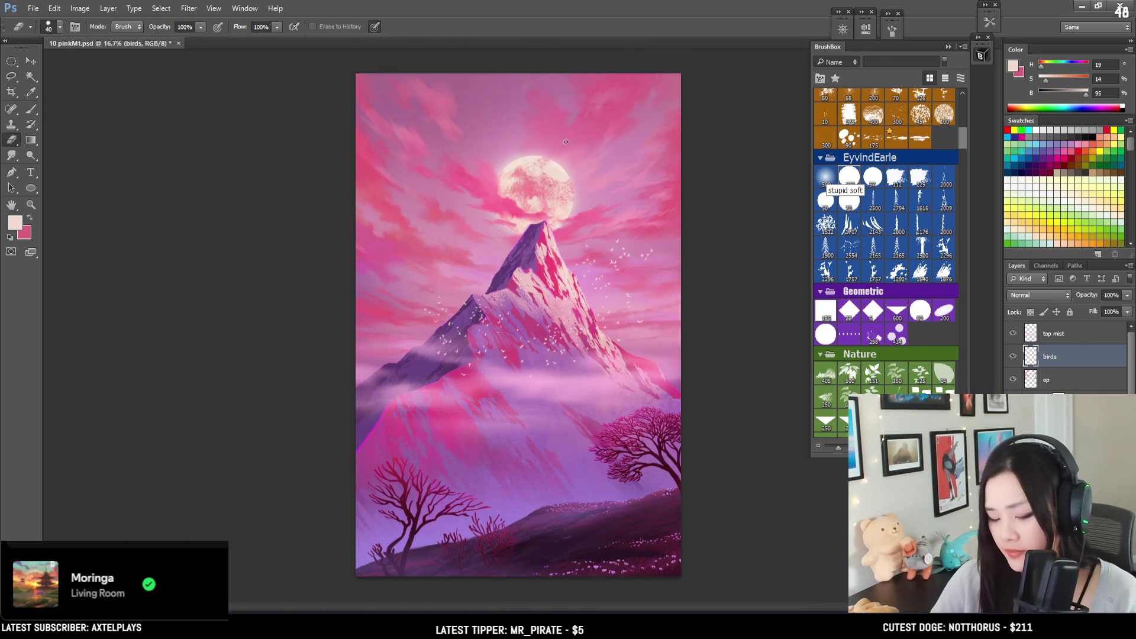
# Step: Erase stray birds around the peak, zooming out to judge the whole painting
pyautogui.press('l')
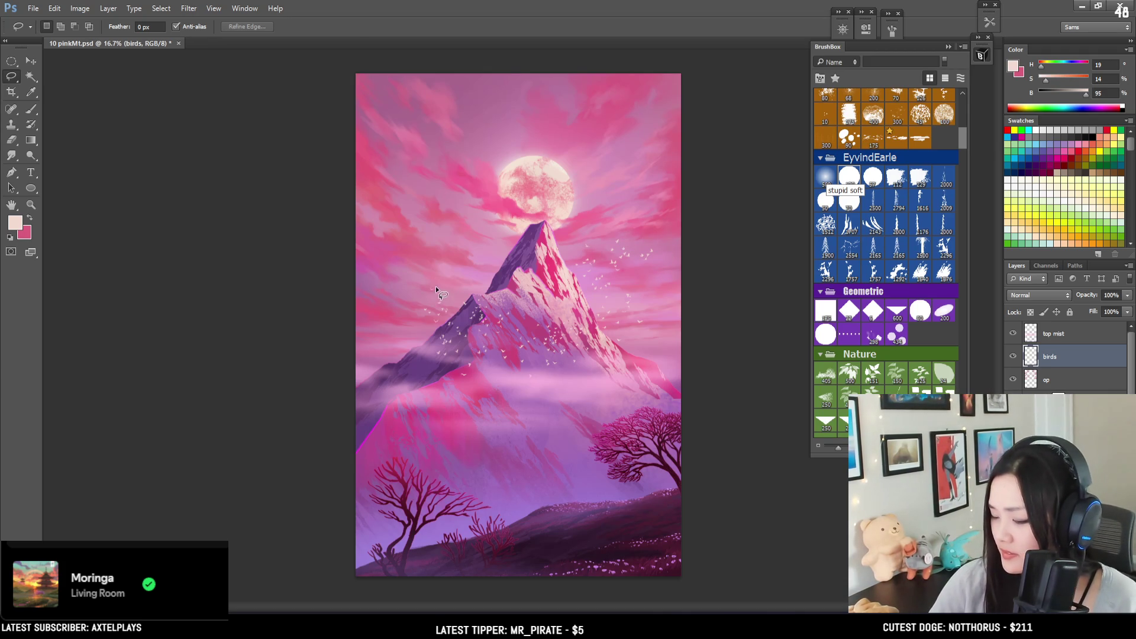
pyautogui.press('e')
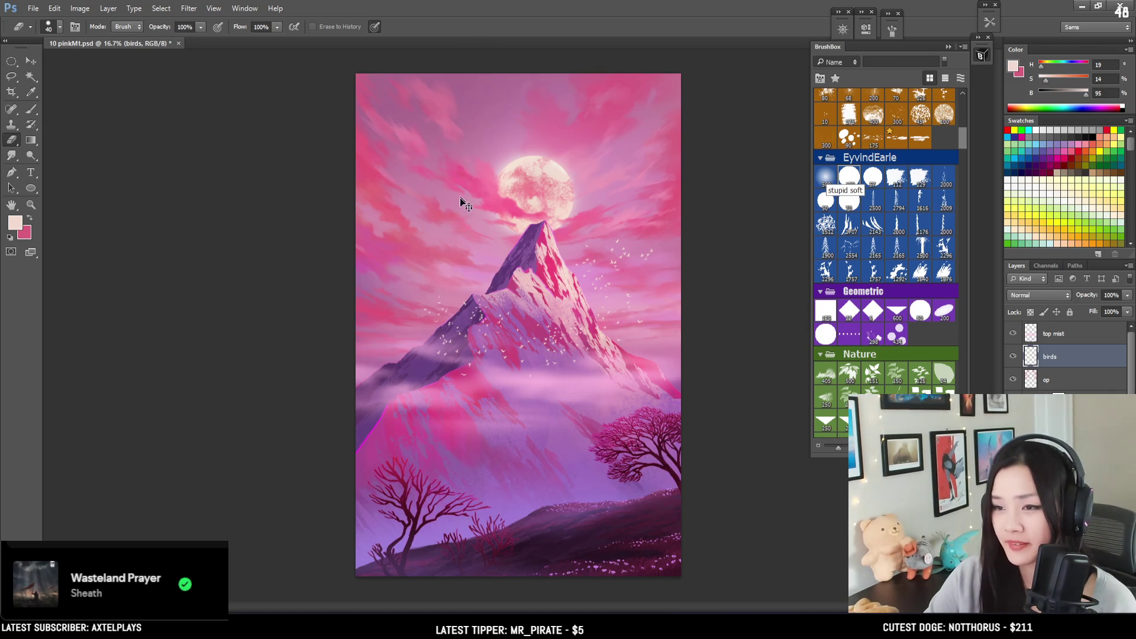
pyautogui.hotkey('ctrl', '-')
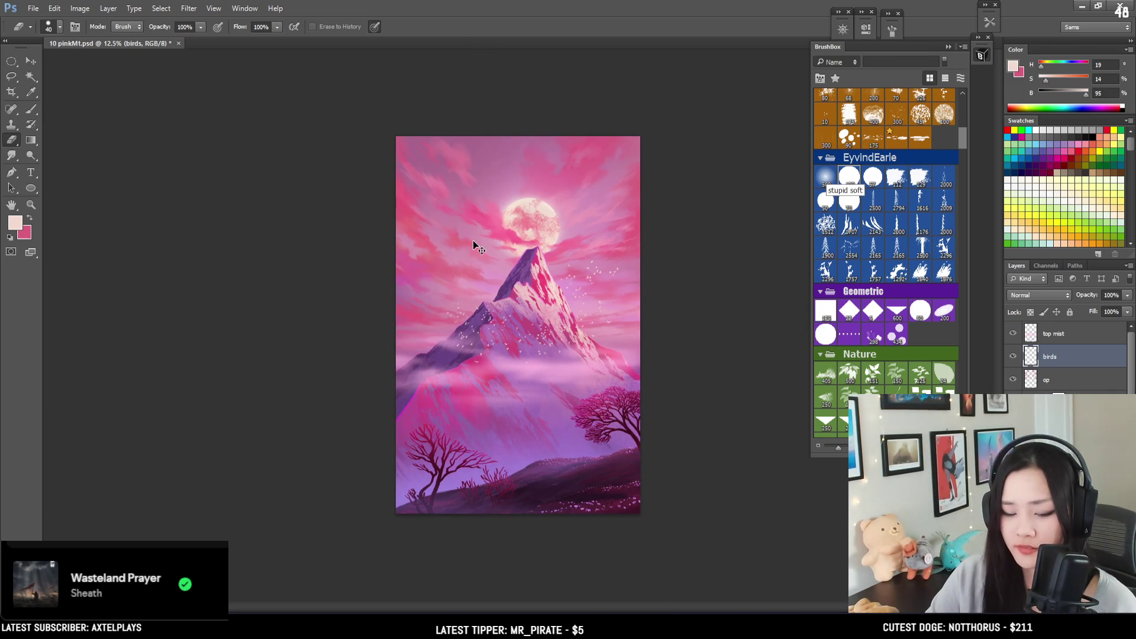
pyautogui.hotkey('ctrl', '+')
pyautogui.hotkey('ctrl', '+')
pyautogui.moveTo(502, 259); pyautogui.dragTo(422, 140)
pyautogui.hotkey('ctrl', '-')
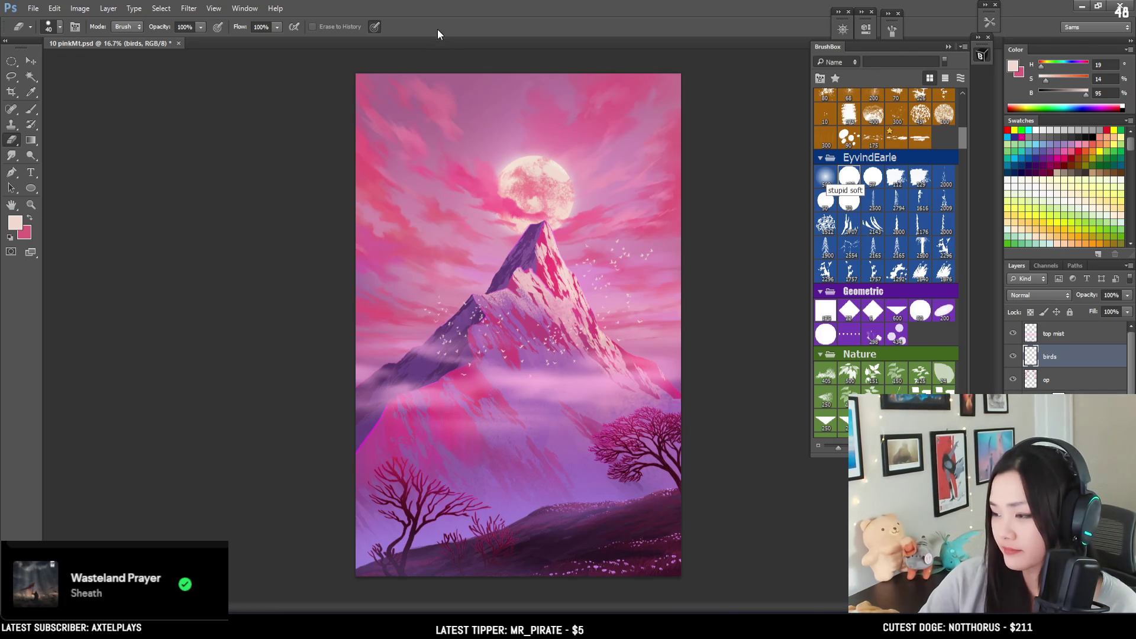
pyautogui.hotkey('ctrl', '+')
# Step: Lasso and shift a bird near the peak, then zoom out to view the whole painting
pyautogui.moveTo(437, 253)
pyautogui.mouseDown()
pyautogui.moveTo(357, 247)
pyautogui.moveTo(328, 192)
pyautogui.mouseUp()
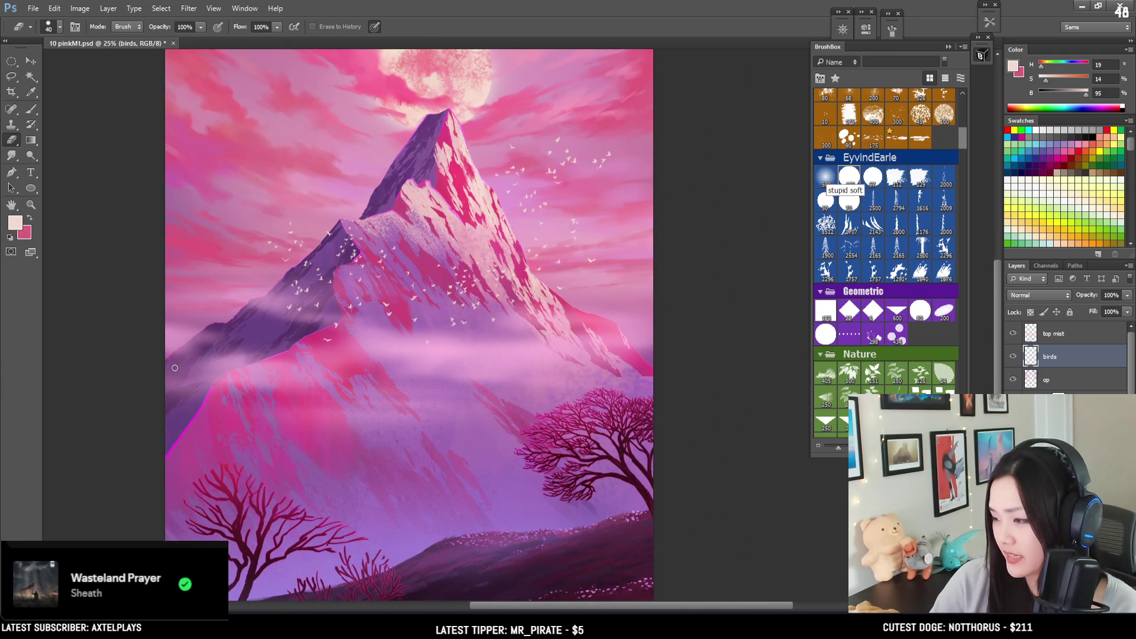
pyautogui.moveTo(235, 262); pyautogui.dragTo(300, 241)
pyautogui.press('l')
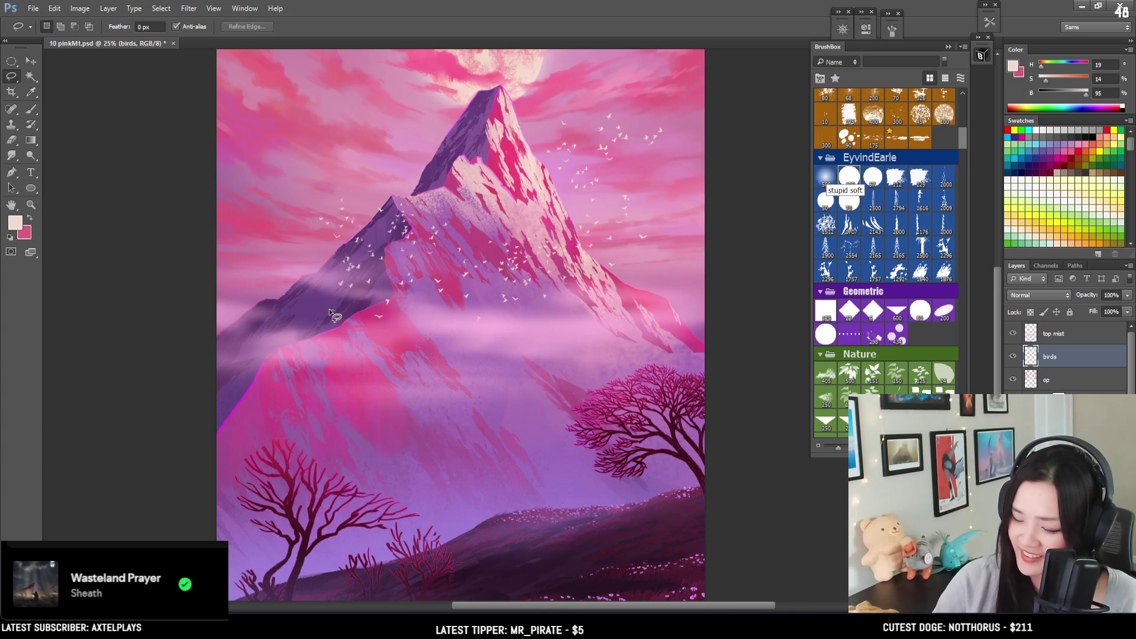
pyautogui.press('b')
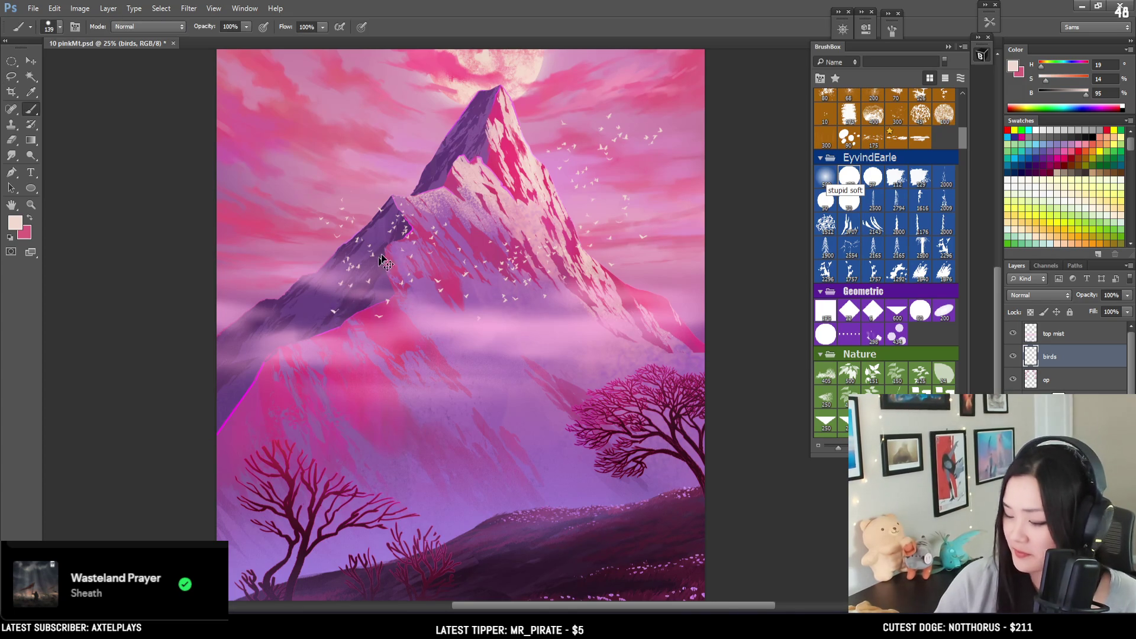
pyautogui.press('e')
pyautogui.moveTo(476, 288); pyautogui.dragTo(413, 344)
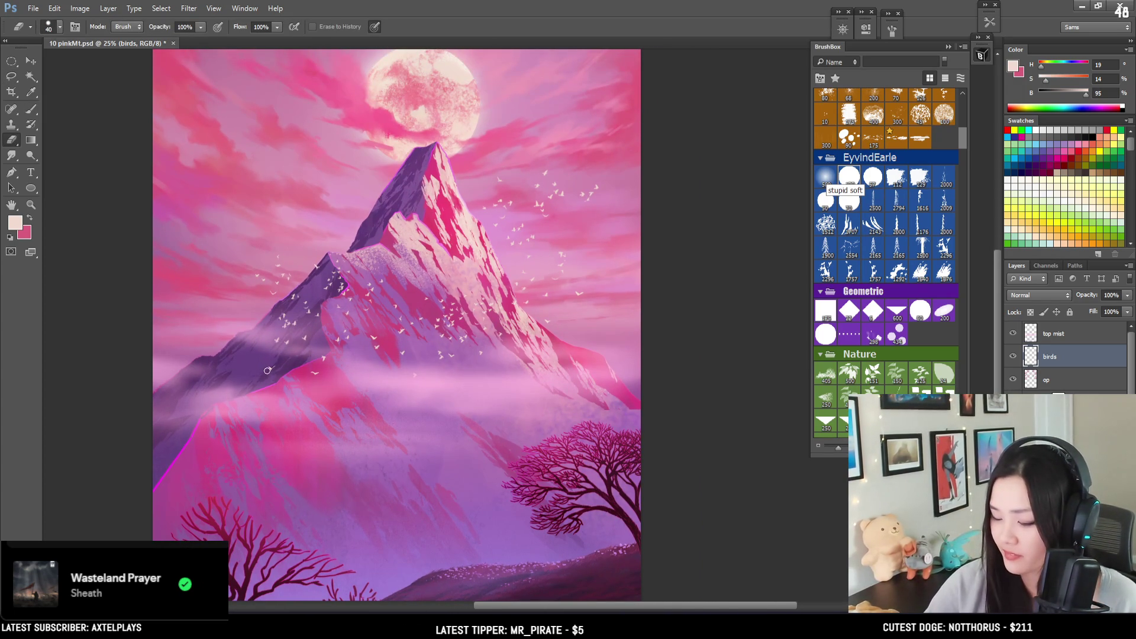
pyautogui.moveTo(279, 330)
pyautogui.mouseDown()
pyautogui.moveTo(266, 367)
pyautogui.moveTo(282, 320)
pyautogui.moveTo(282, 357)
pyautogui.moveTo(315, 345)
pyautogui.mouseUp()
pyautogui.press('l')
pyautogui.press('v')
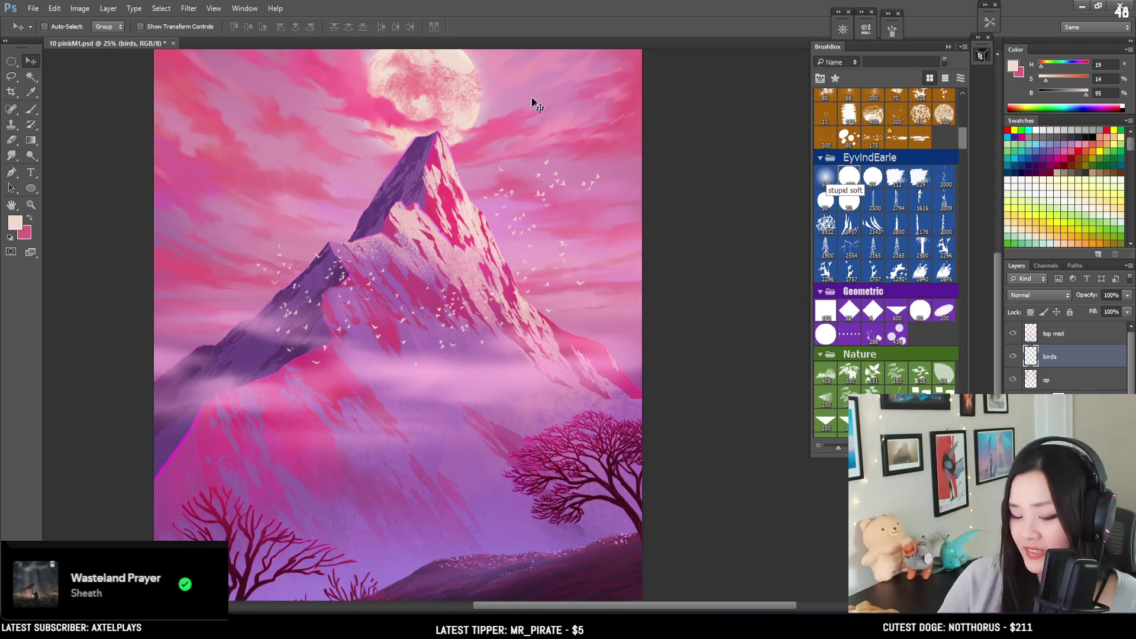
pyautogui.press('l')
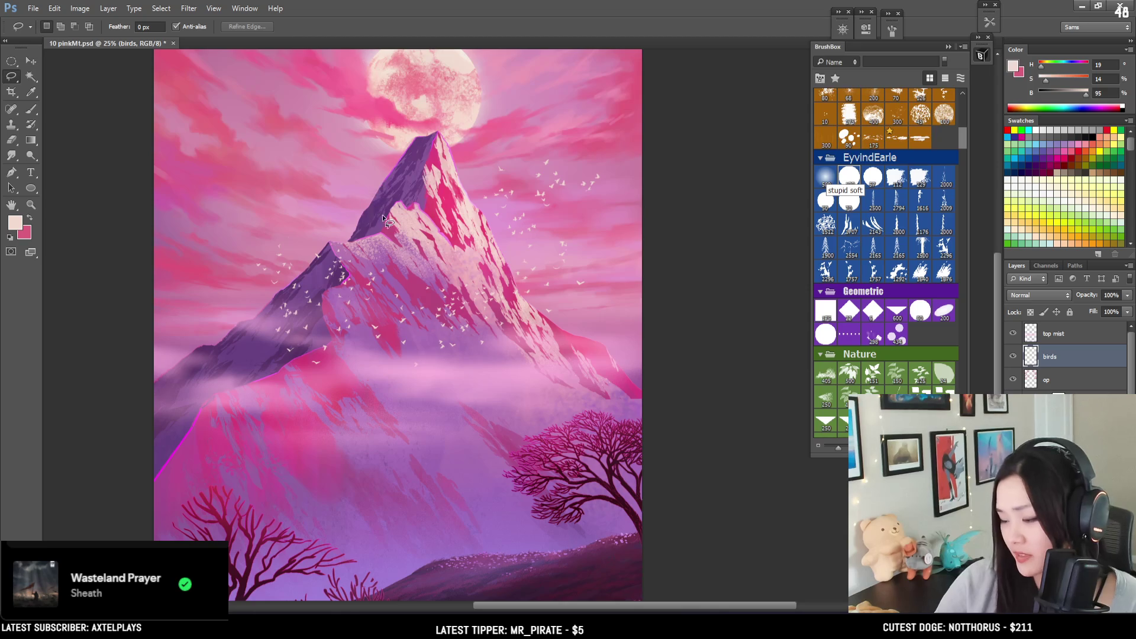
pyautogui.moveTo(380, 223); pyautogui.dragTo(341, 259)
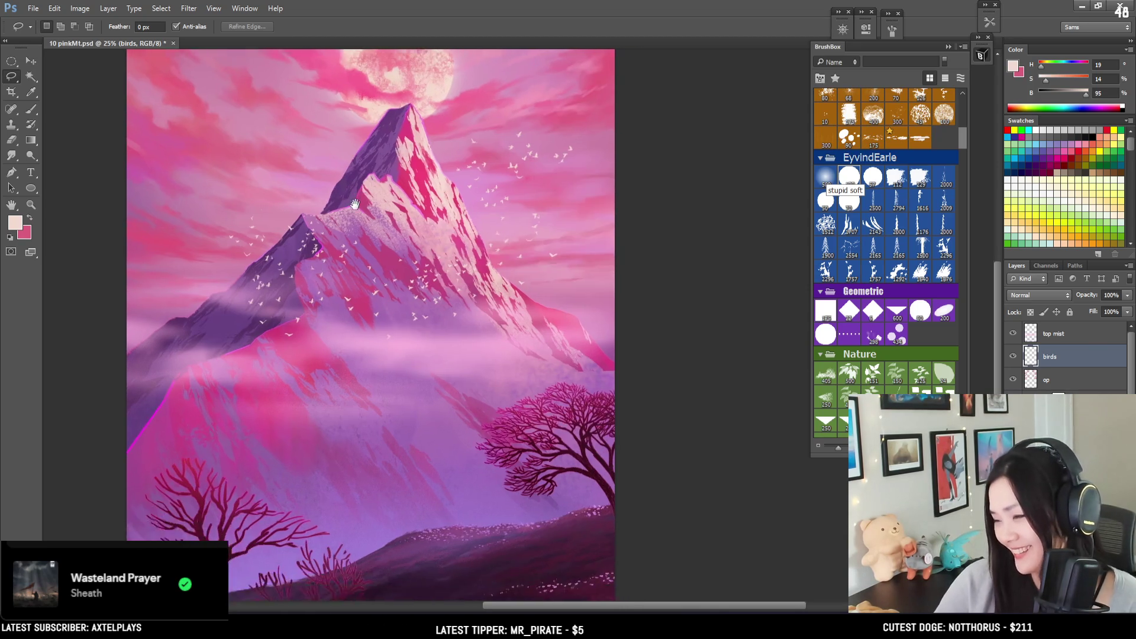
pyautogui.hotkey('ctrl', '-')
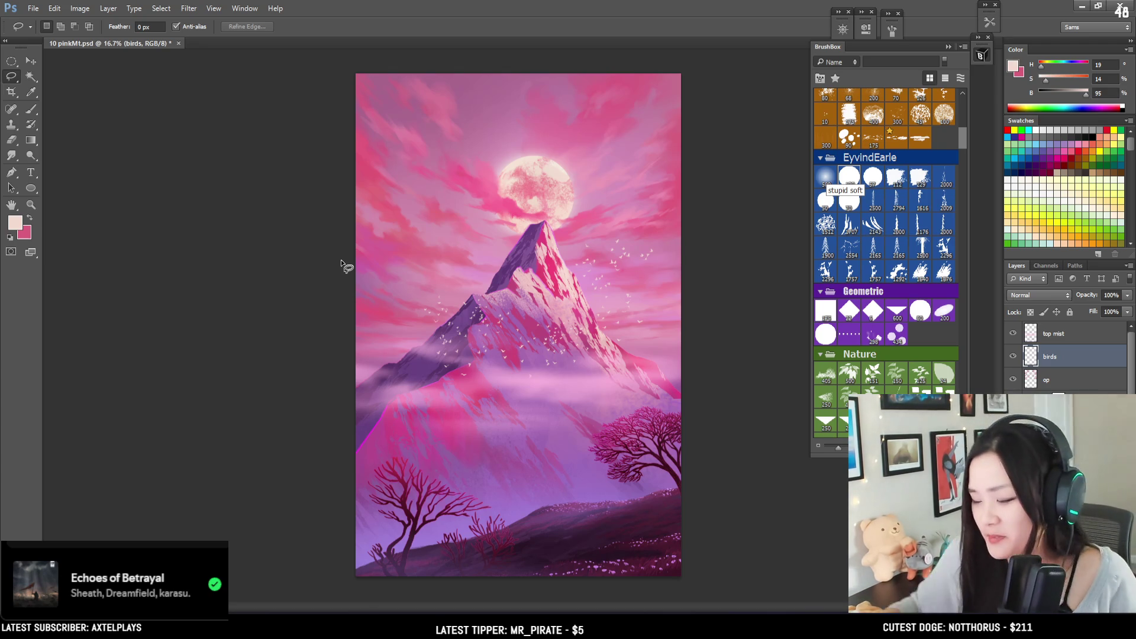
# Step: Move the bird flock right of the peak slightly lower and set the eraser to 60
pyautogui.hotkey('ctrl', '+')
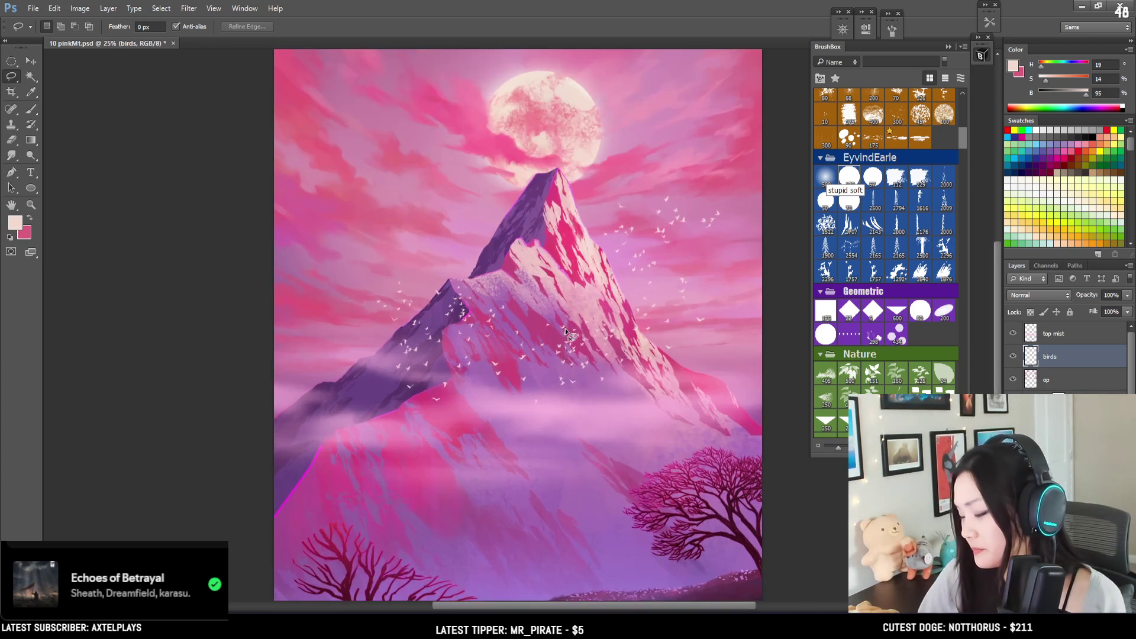
pyautogui.press('e')
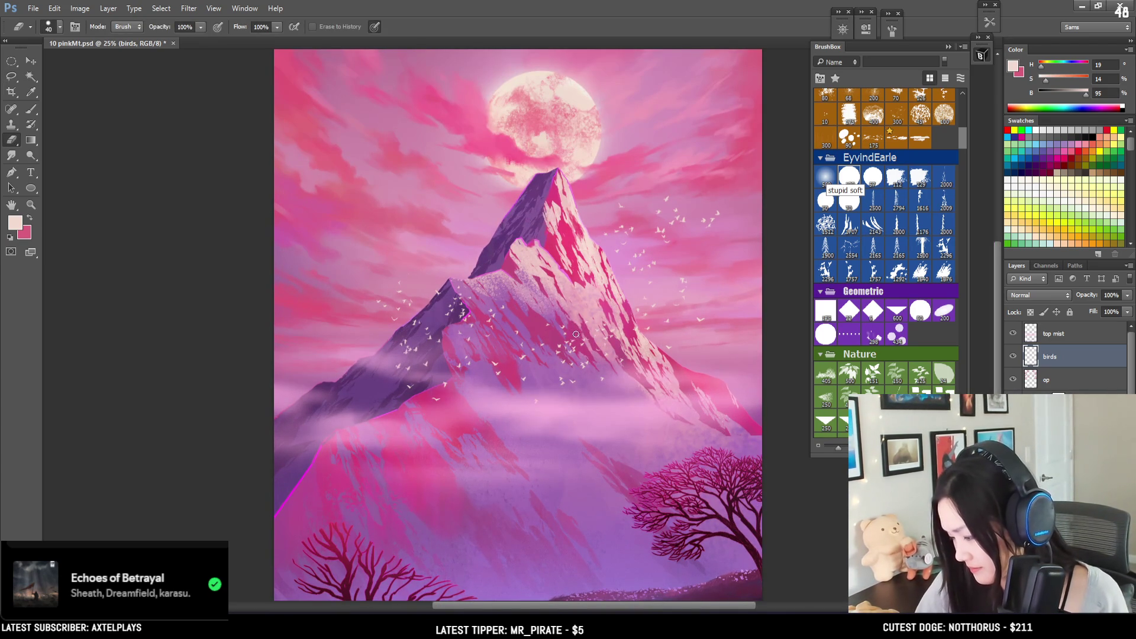
pyautogui.press('[')
pyautogui.press('[')
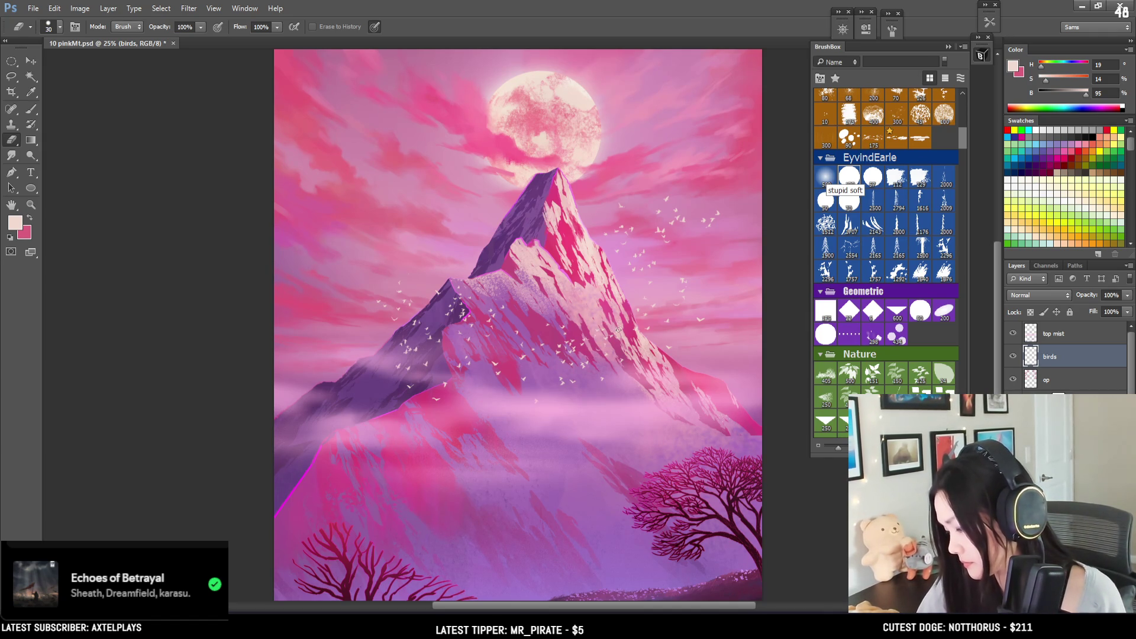
pyautogui.press(']')
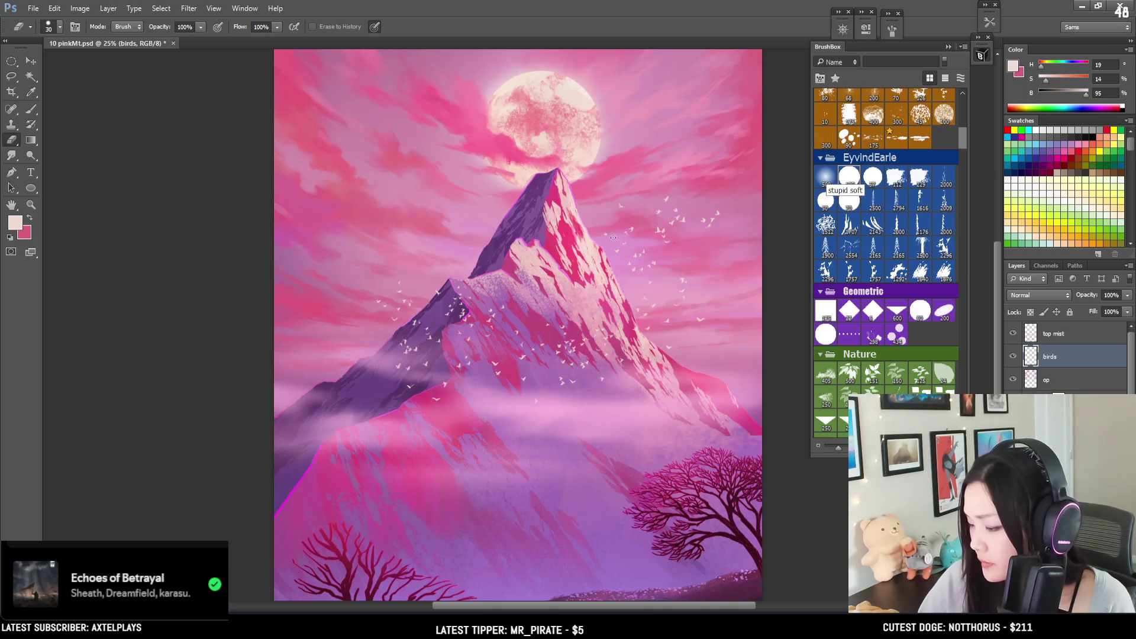
pyautogui.press('l')
pyautogui.moveTo(740, 183)
pyautogui.mouseDown()
pyautogui.moveTo(596, 194)
pyautogui.moveTo(629, 284)
pyautogui.moveTo(712, 253)
pyautogui.moveTo(751, 185)
pyautogui.mouseUp()
pyautogui.click(30, 61)
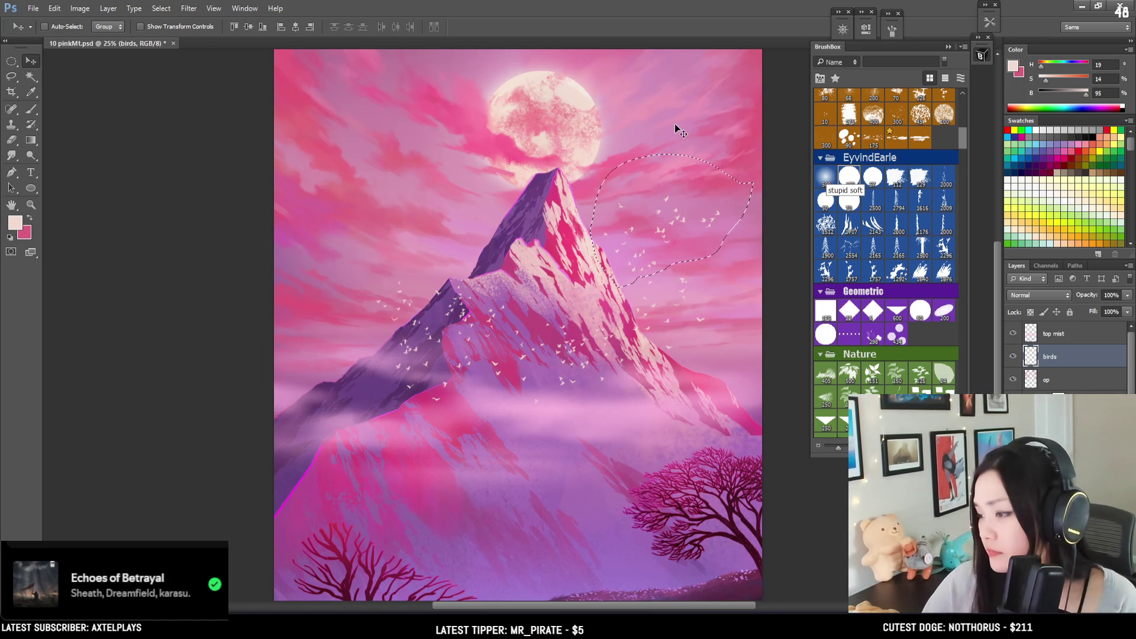
pyautogui.moveTo(694, 187); pyautogui.dragTo(691, 213)
pyautogui.press('e')
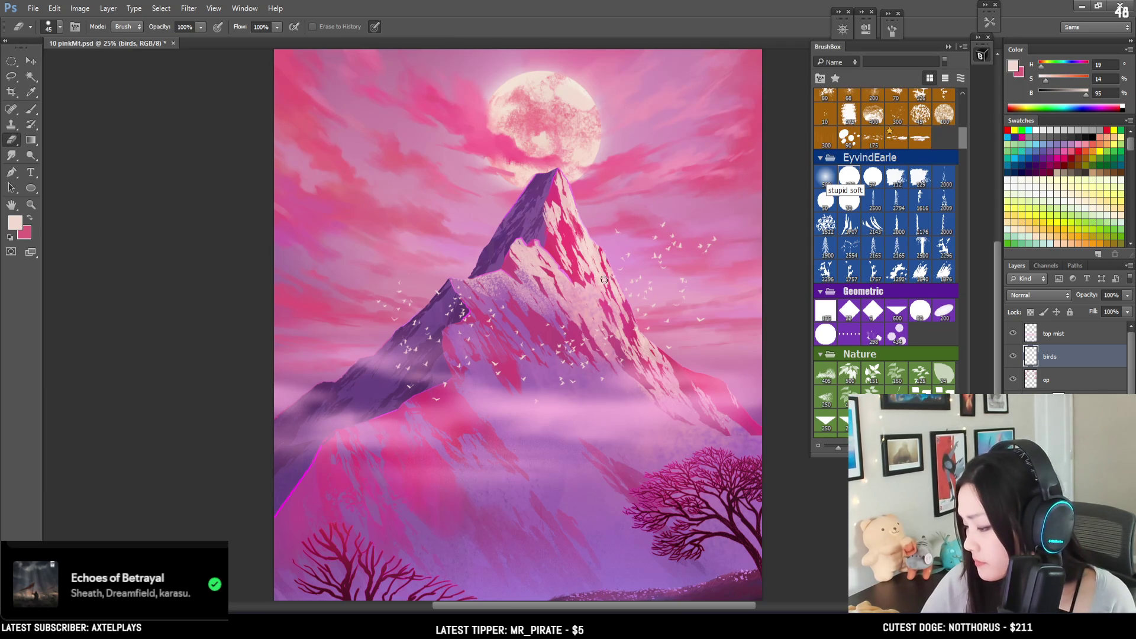
pyautogui.press(']')
pyautogui.press(']')
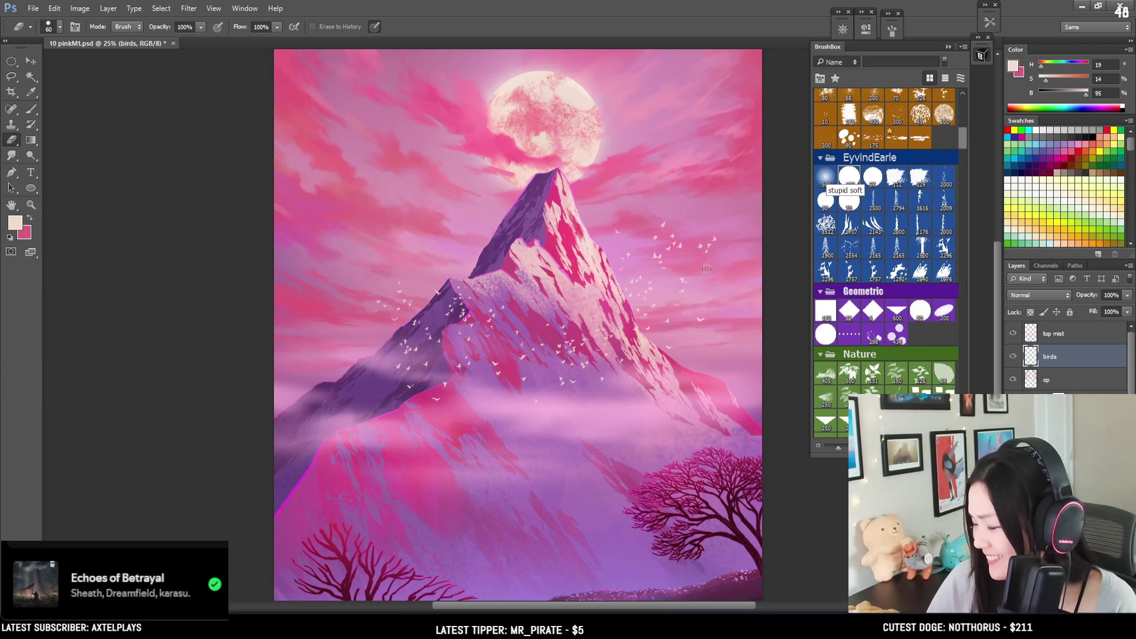
# Step: Shift another bird group down-right, then erase excess birds with a 40-size eraser
pyautogui.press('l')
pyautogui.moveTo(726, 269)
pyautogui.mouseDown()
pyautogui.moveTo(697, 240)
pyautogui.moveTo(699, 271)
pyautogui.moveTo(733, 260)
pyautogui.moveTo(714, 298)
pyautogui.mouseUp()
pyautogui.press('v')
pyautogui.hotkey('ctrl', 'd')
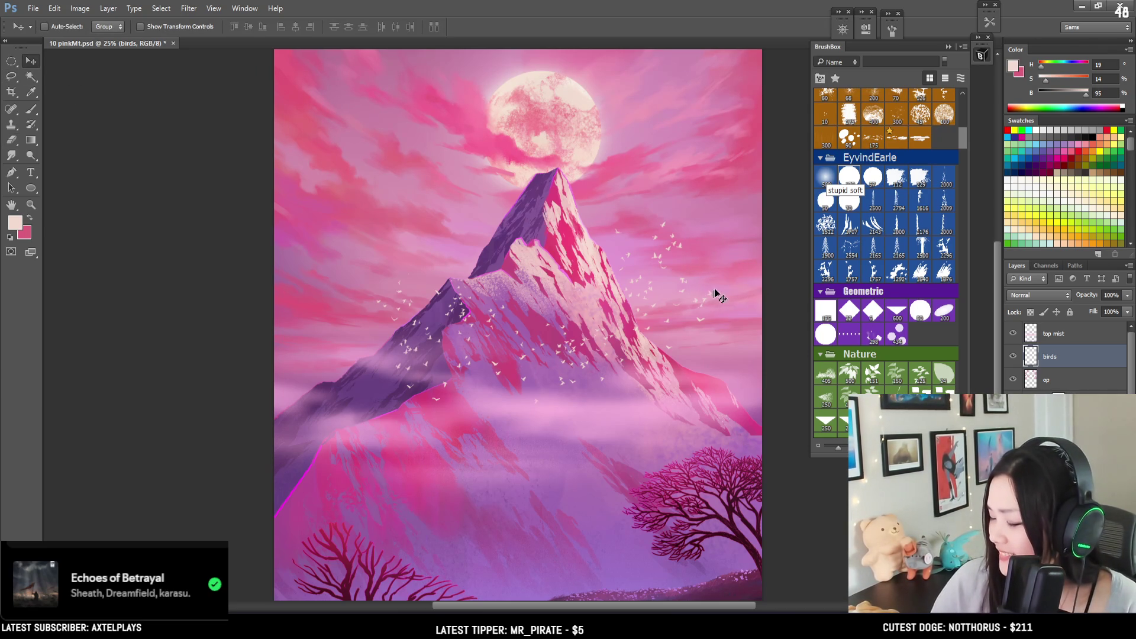
pyautogui.press('e')
pyautogui.moveTo(696, 245); pyautogui.dragTo(671, 251)
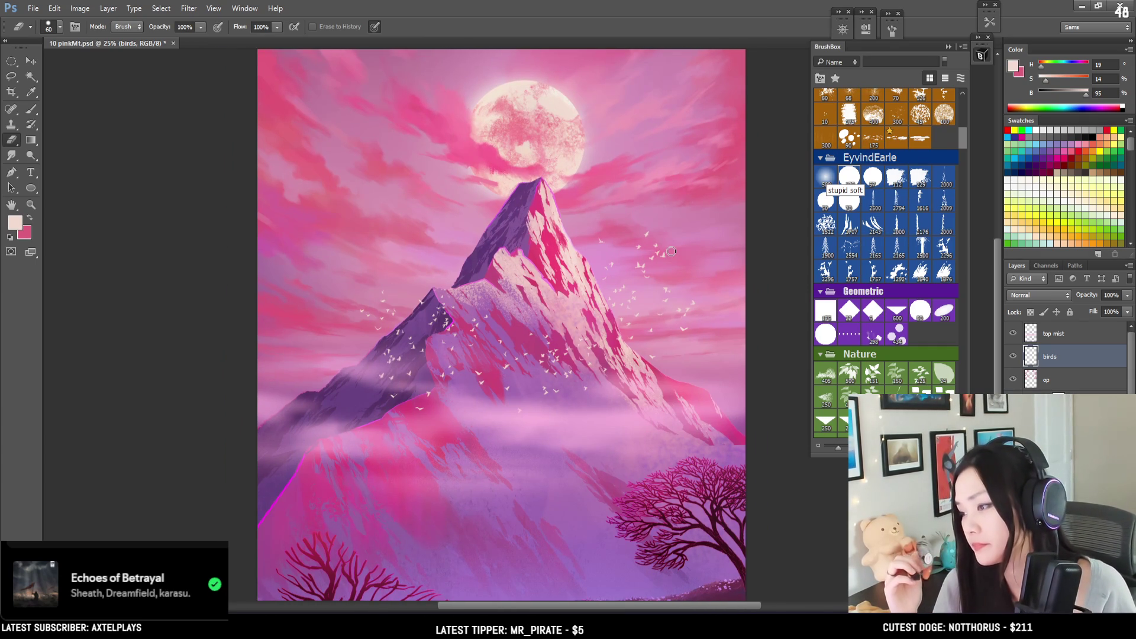
pyautogui.press('[')
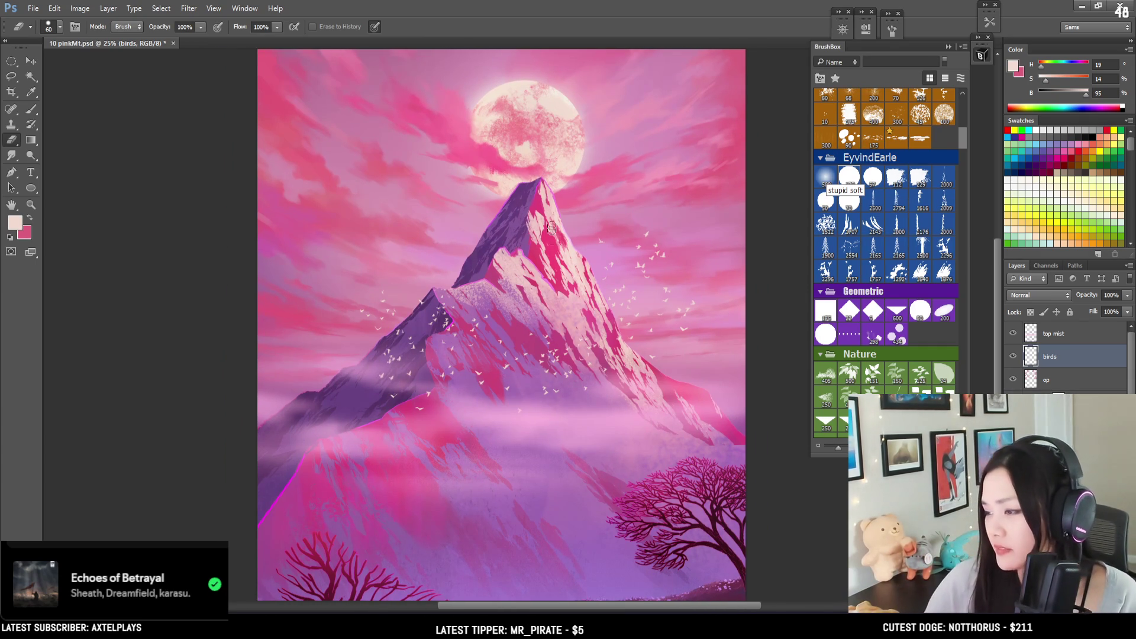
pyautogui.press('[')
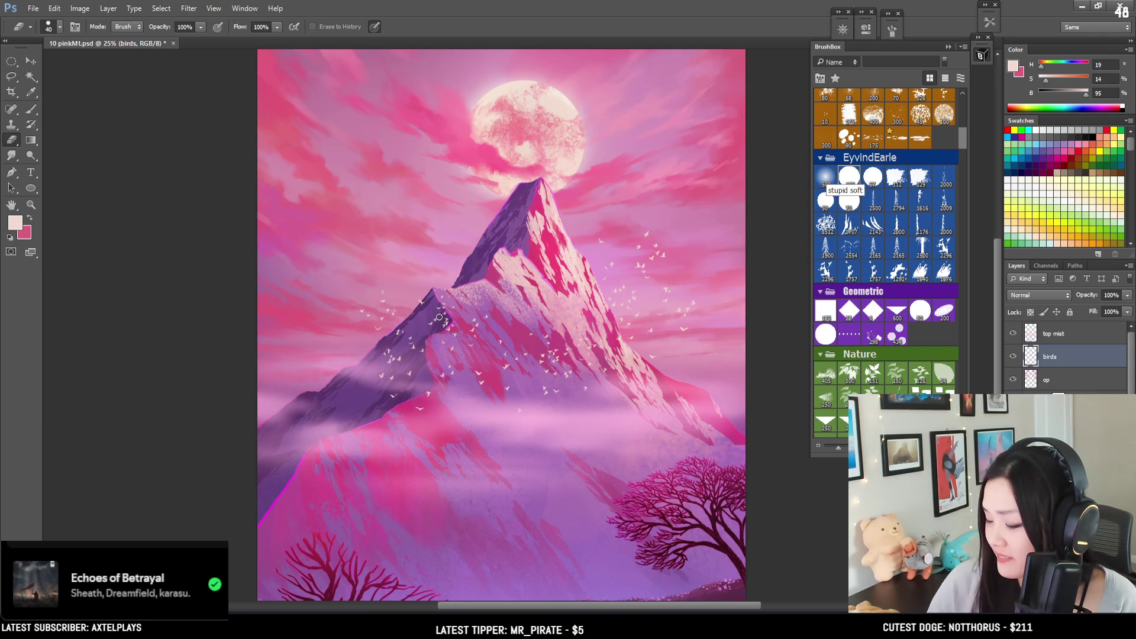
pyautogui.moveTo(518, 290)
pyautogui.mouseDown()
pyautogui.moveTo(468, 293)
pyautogui.moveTo(483, 298)
pyautogui.mouseUp()
pyautogui.hotkey('ctrl', '-')
pyautogui.hotkey('ctrl', '-')
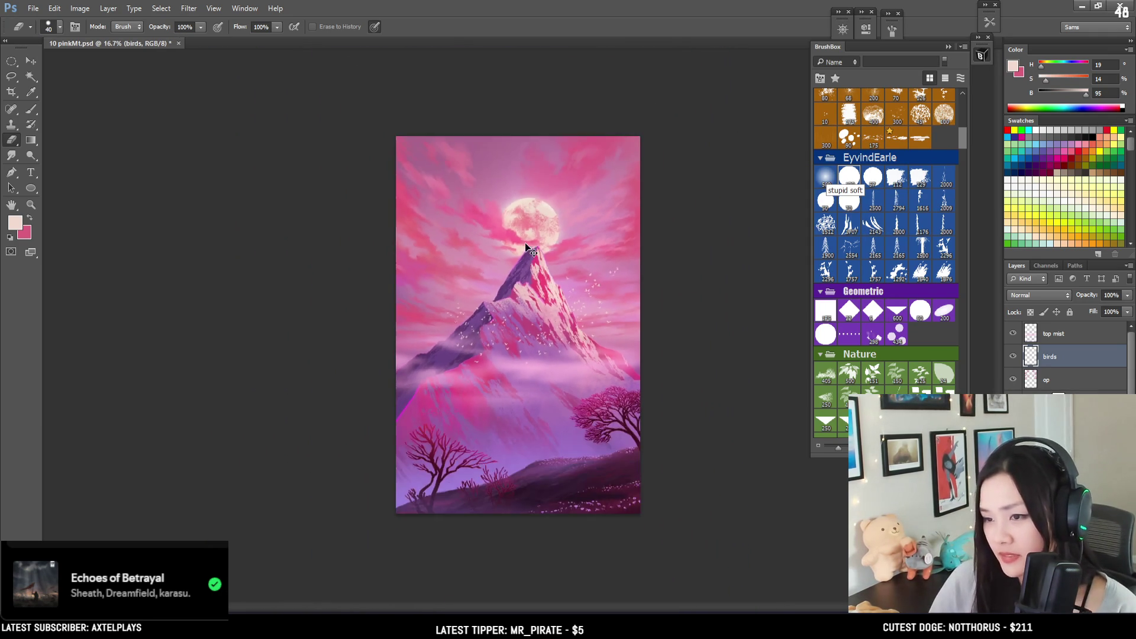
# Step: Switch between the tree and flower layers, then flip the canvas horizontally to mirror the painting
pyautogui.hotkey('ctrl', '+')
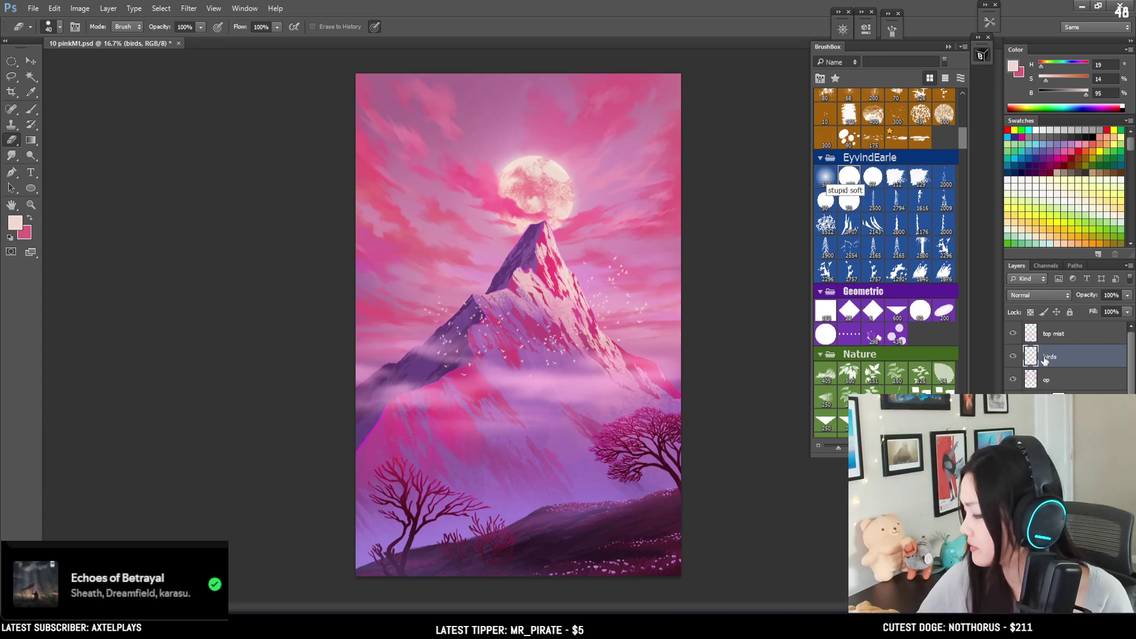
pyautogui.hotkey('alt', '[')
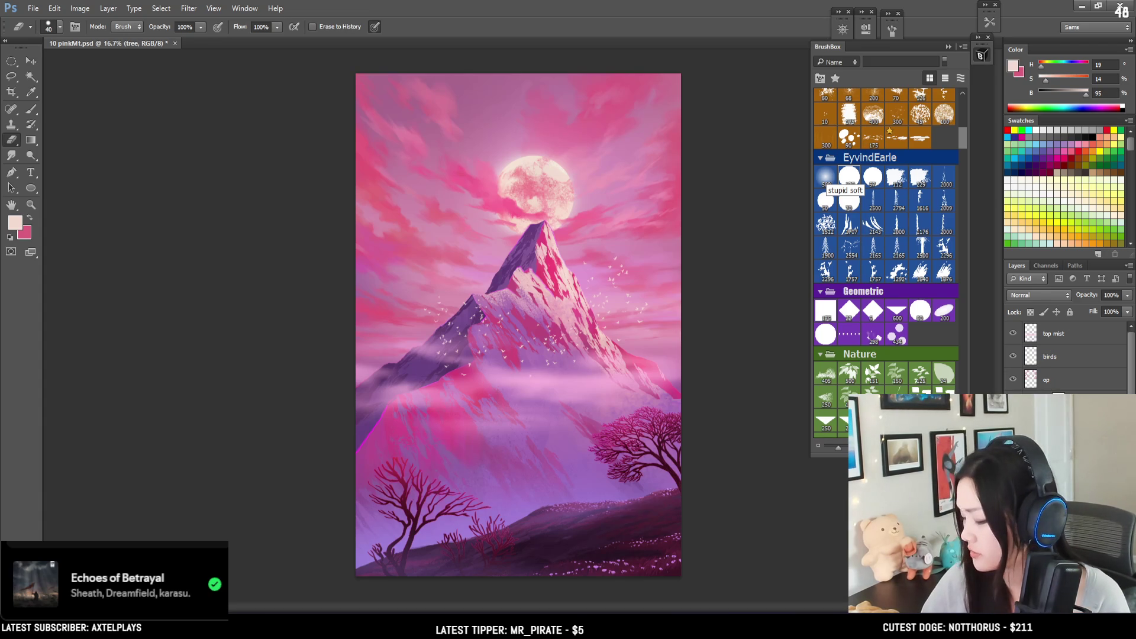
pyautogui.hotkey('ctrl', 'z')
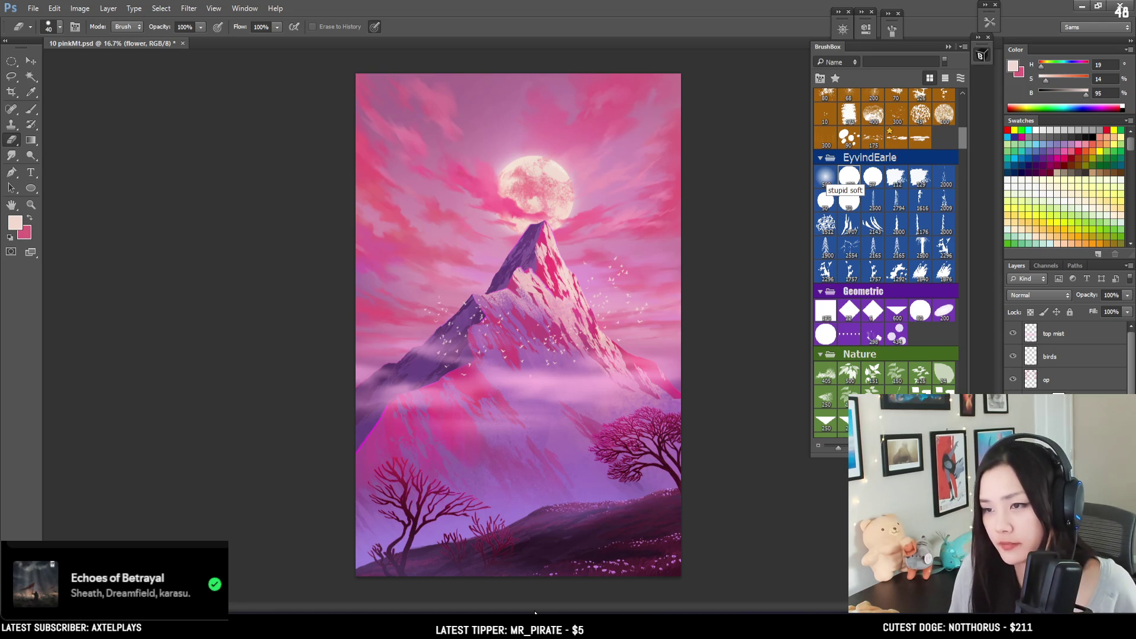
pyautogui.press('h')
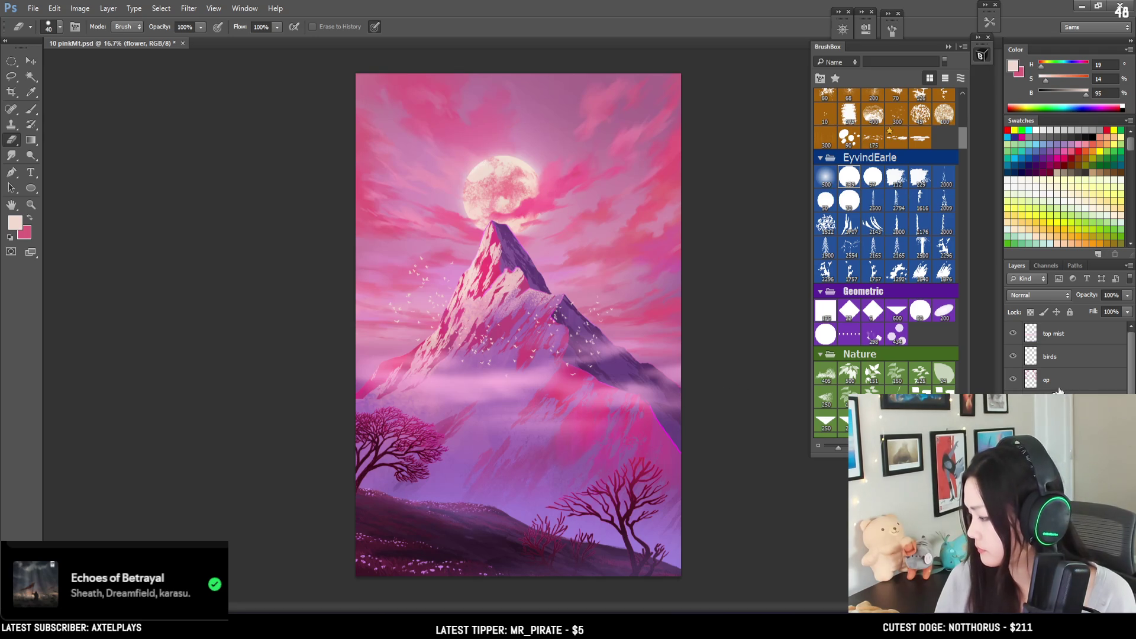
# Step: Compare the painting with the top mist layer hidden and shown, then add it a layer mask
pyautogui.click(1012, 334)
pyautogui.click(1013, 334)
pyautogui.click(1013, 333)
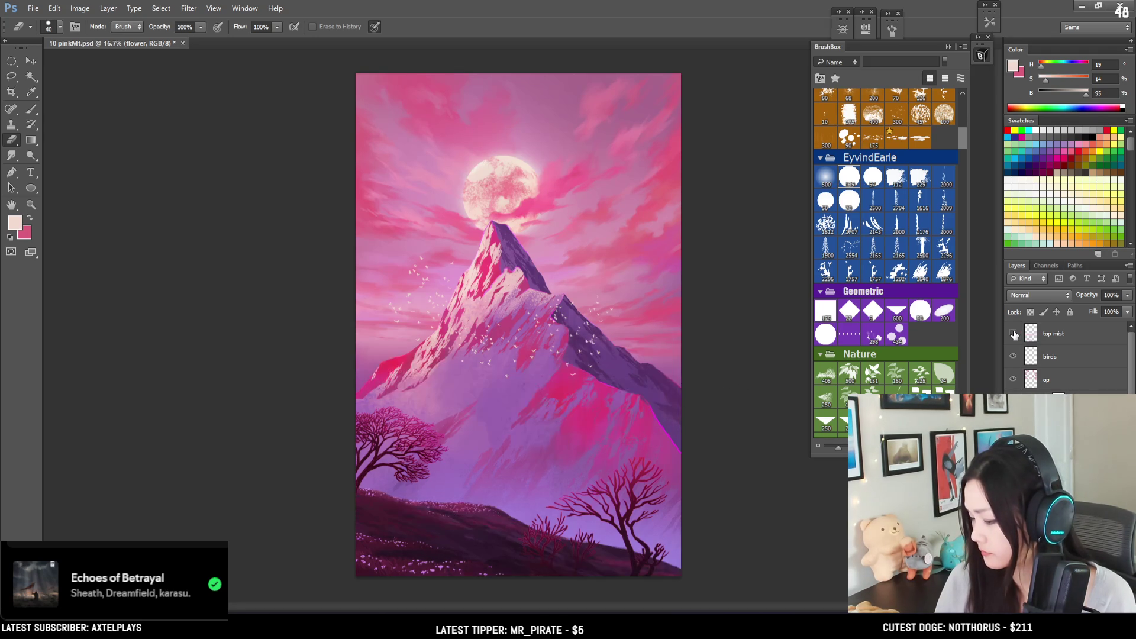
pyautogui.click(1013, 333)
pyautogui.click(1013, 334)
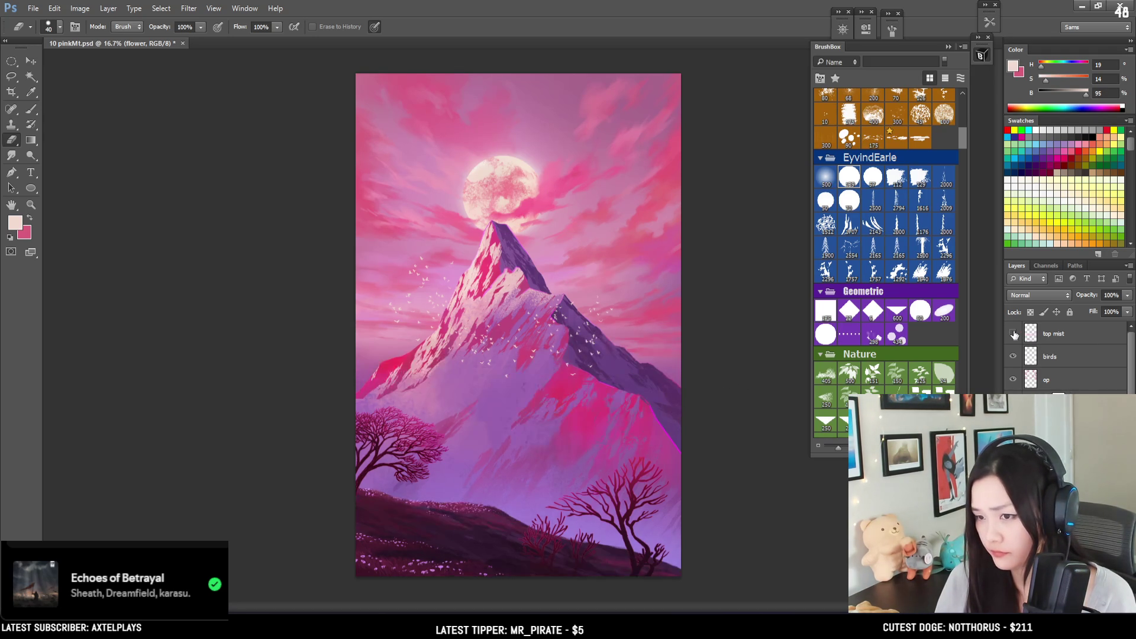
pyautogui.click(1013, 334)
pyautogui.click(1013, 334)
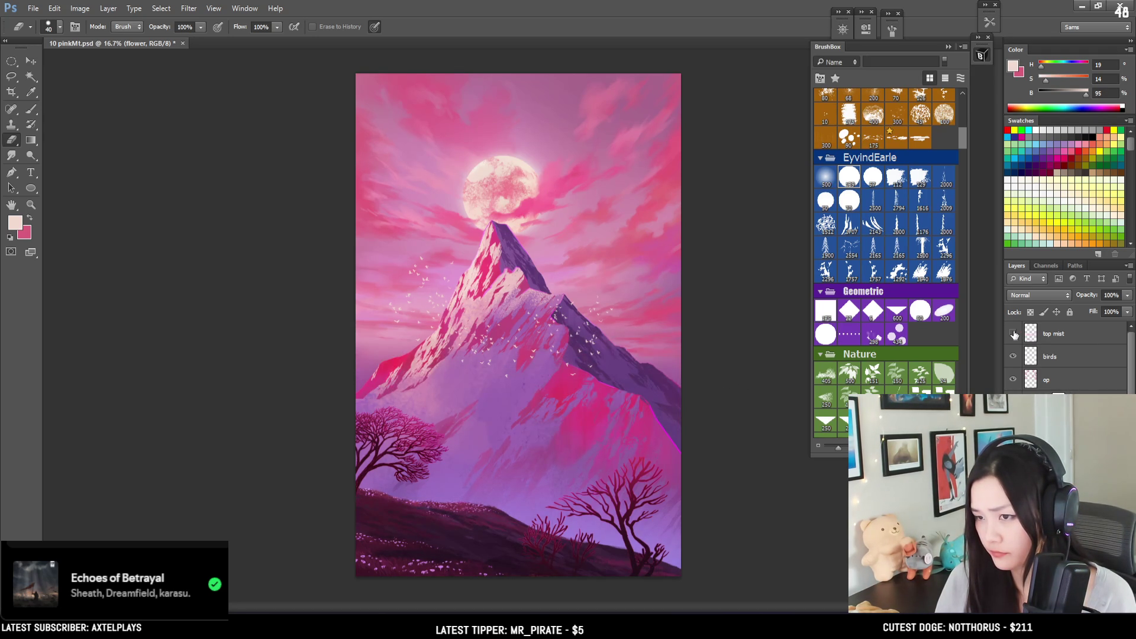
pyautogui.click(1013, 334)
pyautogui.click(1052, 337)
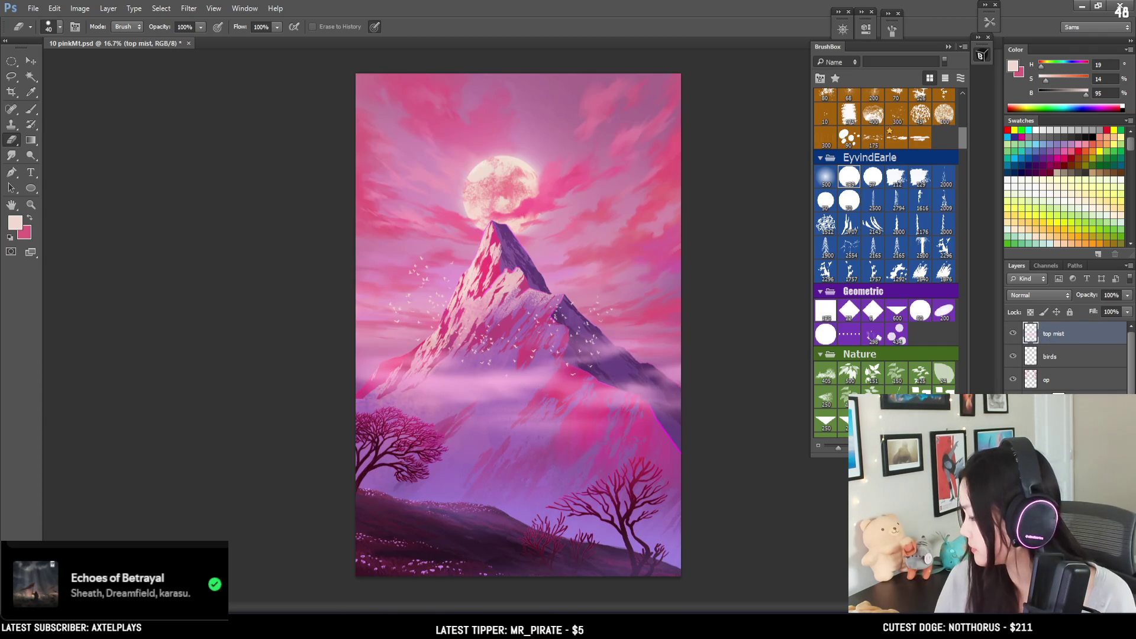
pyautogui.click(1059, 607)
pyautogui.click(822, 176)
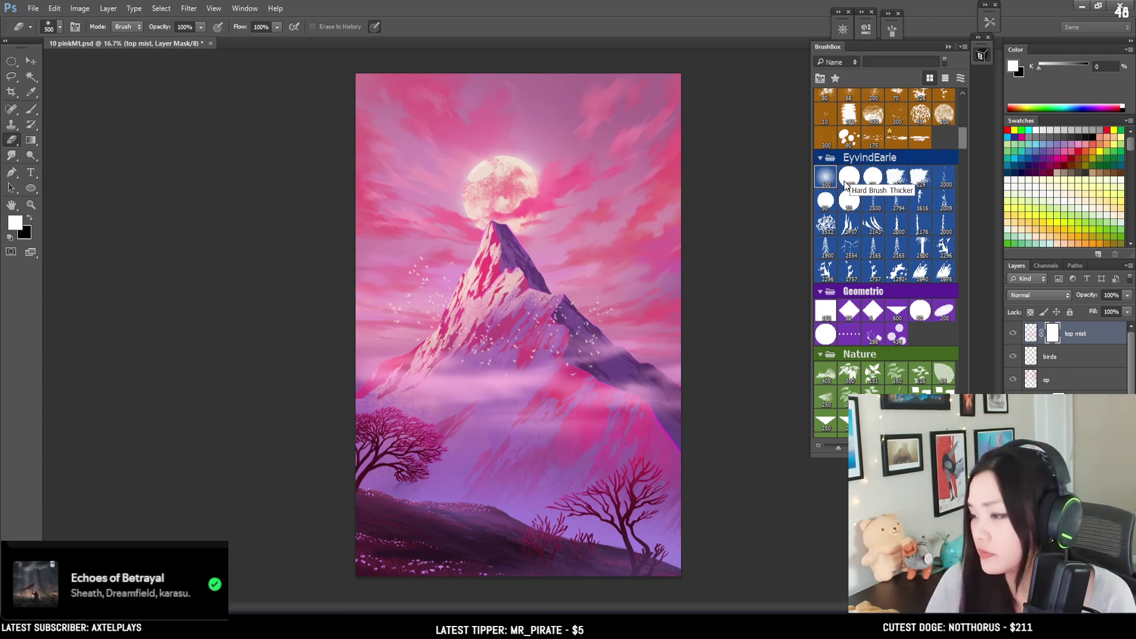
# Step: Test a mask stroke on the left slope, undo it, and adjust the brush size
pyautogui.moveTo(420, 341)
pyautogui.mouseDown()
pyautogui.moveTo(390, 361)
pyautogui.moveTo(406, 350)
pyautogui.mouseUp()
pyautogui.hotkey('ctrl', 'z')
pyautogui.press('[')
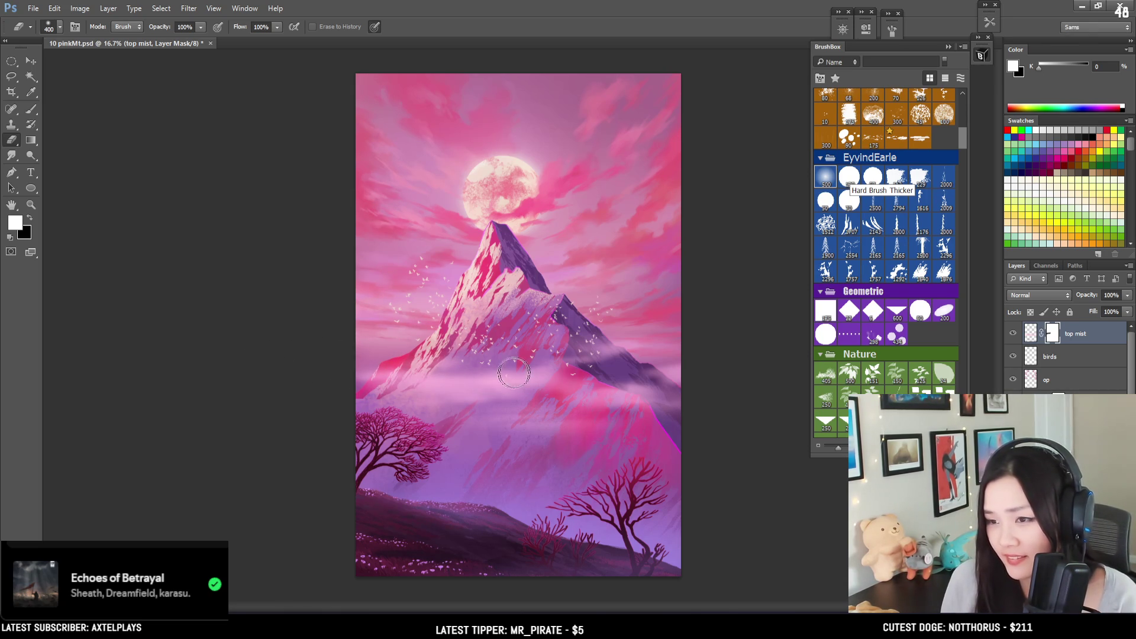
pyautogui.press(']')
pyautogui.press(']')
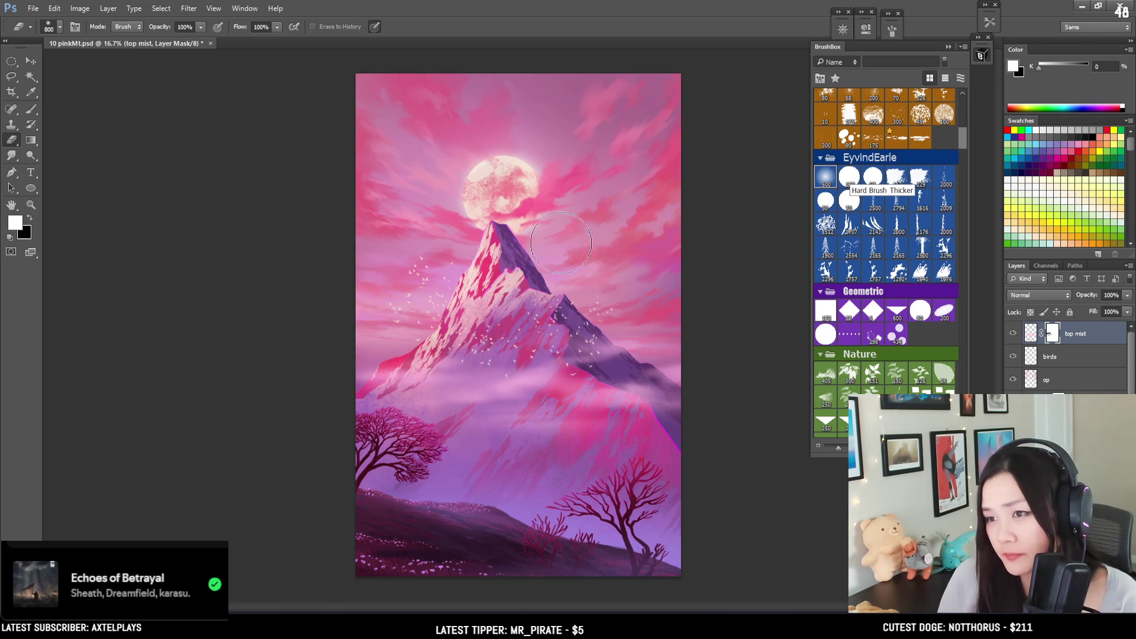
pyautogui.press('[')
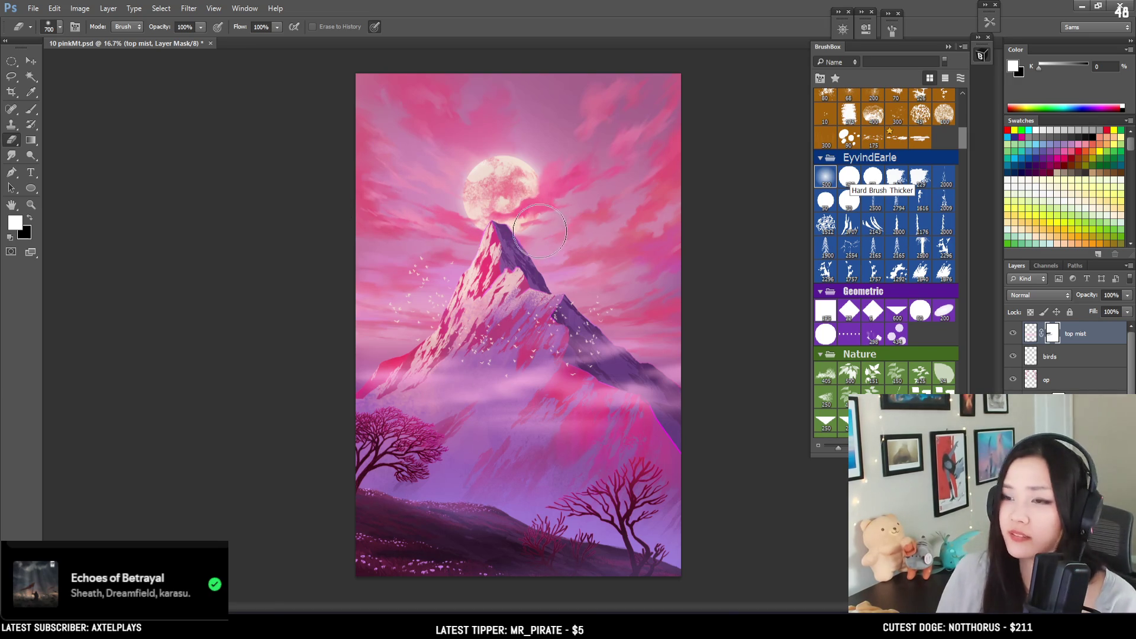
pyautogui.hotkey('ctrl', '-')
pyautogui.hotkey('ctrl', '-')
pyautogui.hotkey('ctrl', '+')
pyautogui.hotkey('ctrl', '+')
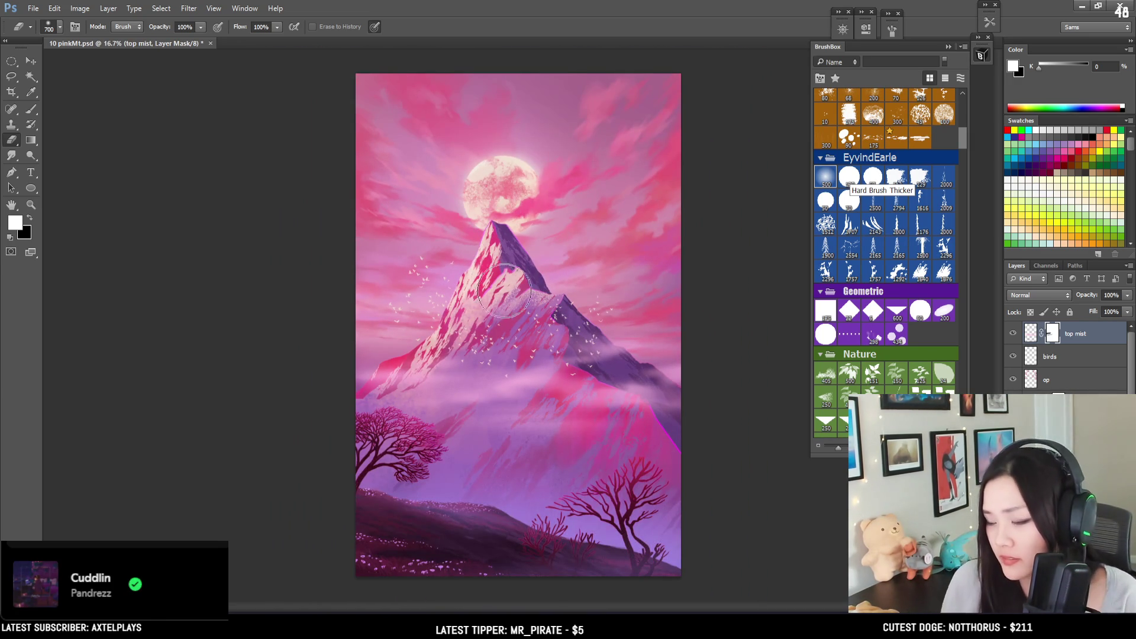
pyautogui.press('[')
pyautogui.press('[')
pyautogui.press('[')
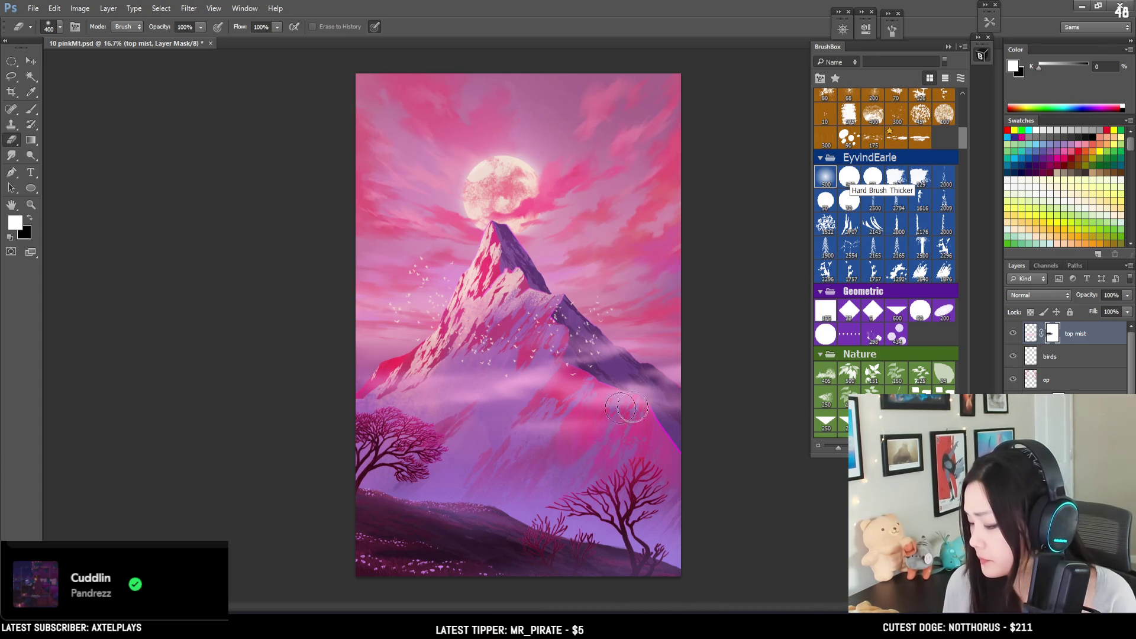
pyautogui.click(849, 178)
# Step: Choose a Texture brush from BrushBox for painting on the op layer
pyautogui.hotkey('alt', '[')
pyautogui.hotkey('alt', '[')
pyautogui.moveTo(963, 133); pyautogui.dragTo(963, 118)
pyautogui.scroll(-3, 943, 157)
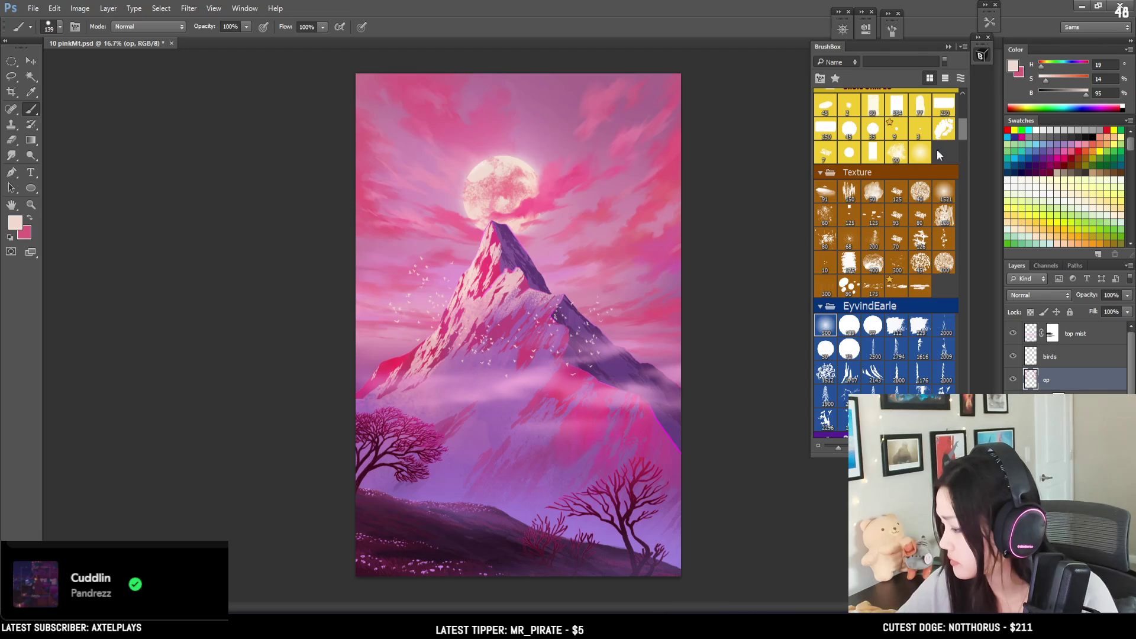
pyautogui.click(943, 216)
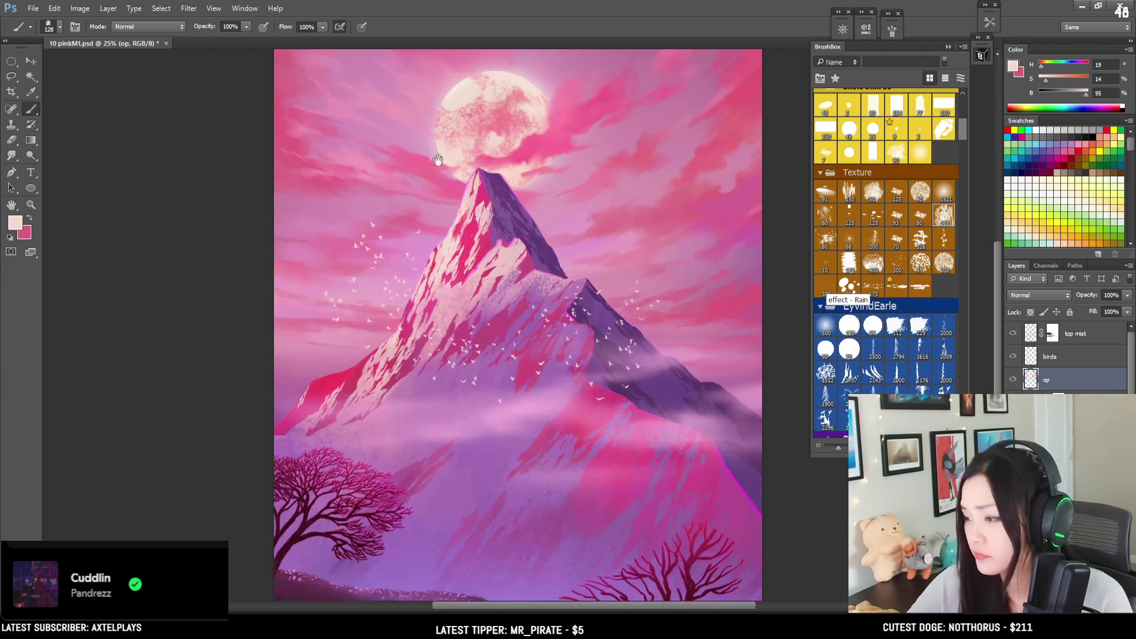
pyautogui.scroll(1, 414, 269)
# Step: Sample sky pinks around the peak with a smaller brush, ending on pink H 337, S 55, B 92
pyautogui.press('[')
pyautogui.press('[')
pyautogui.press('[')
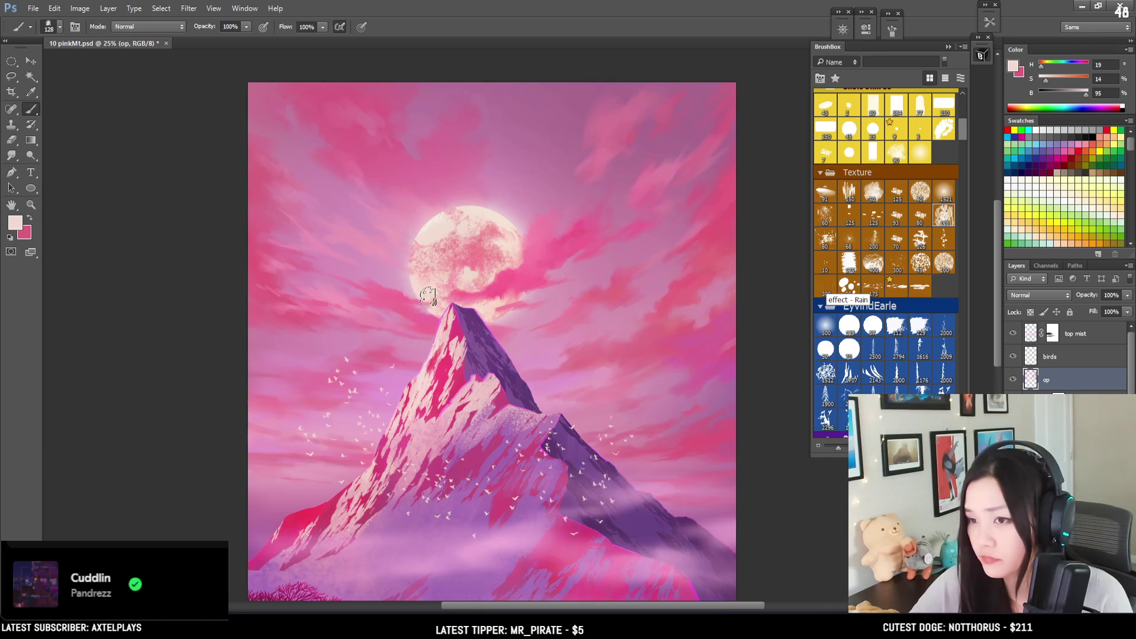
pyautogui.keyDown('alt'); pyautogui.click(407, 294); pyautogui.keyUp('alt')
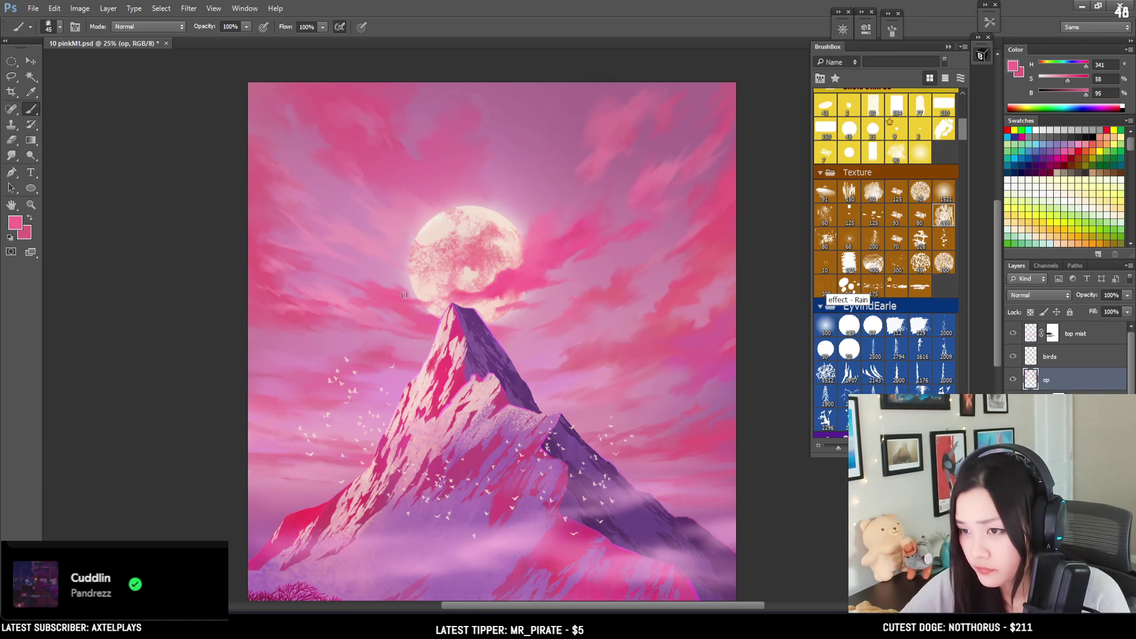
pyautogui.press('[')
pyautogui.press('[')
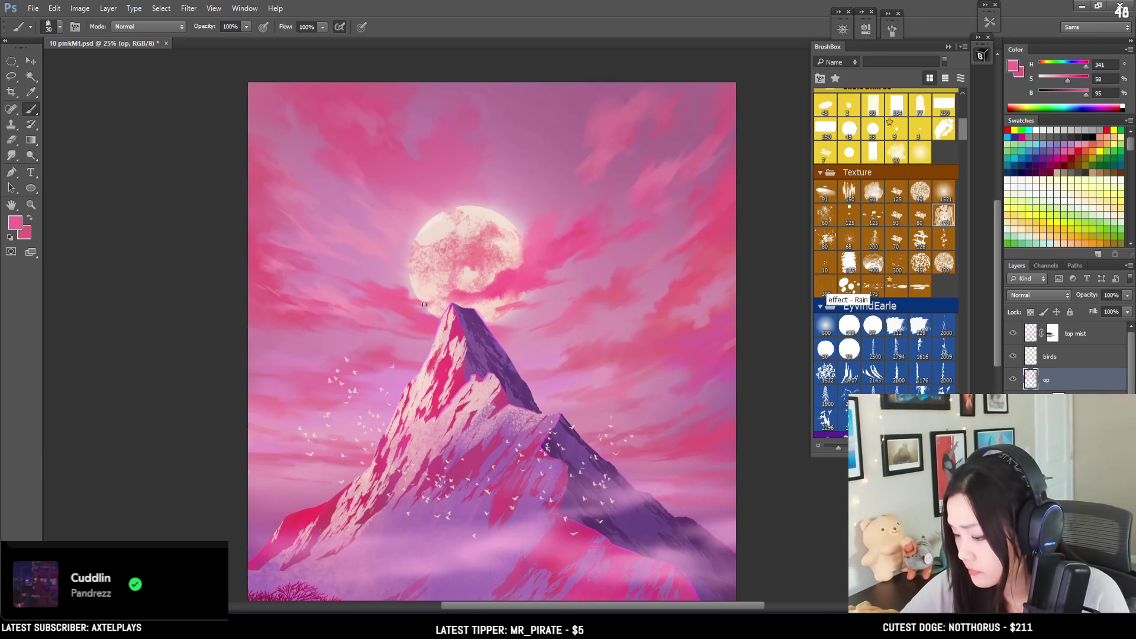
pyautogui.keyDown('alt'); pyautogui.click(395, 318); pyautogui.keyUp('alt')
pyautogui.press('[')
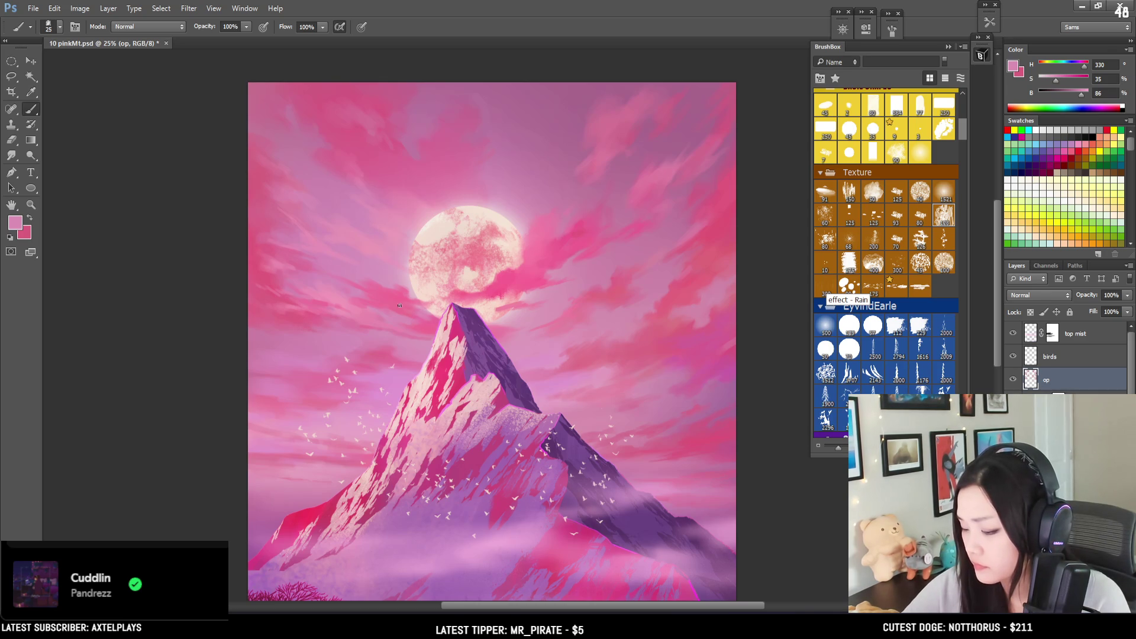
pyautogui.keyDown('alt'); pyautogui.click(436, 320); pyautogui.keyUp('alt')
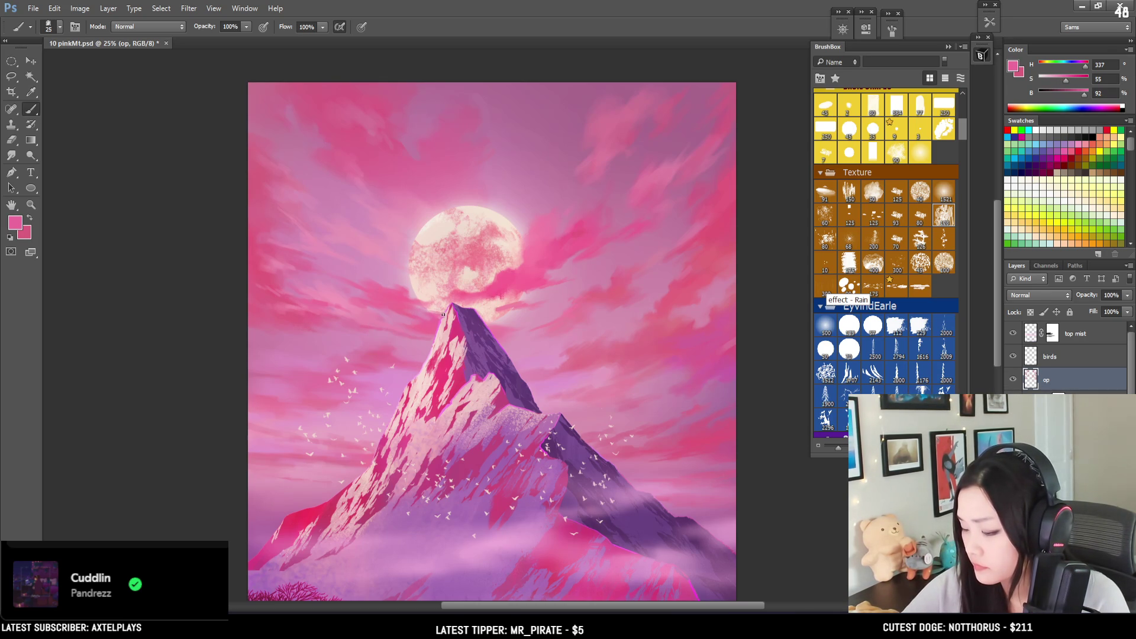
pyautogui.press('e')
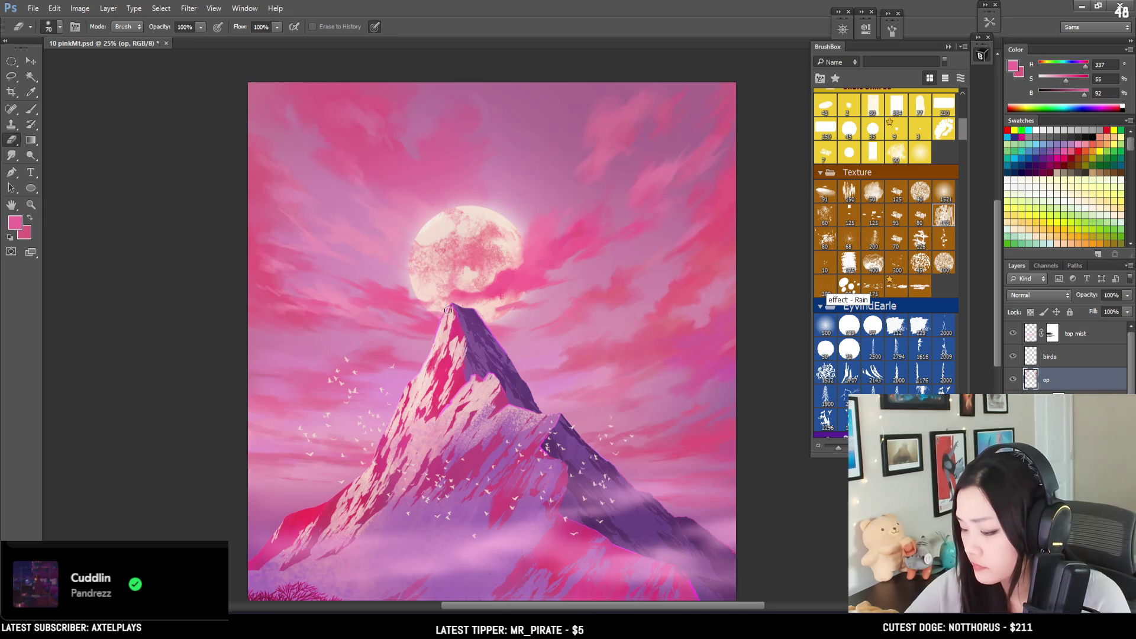
pyautogui.press('b')
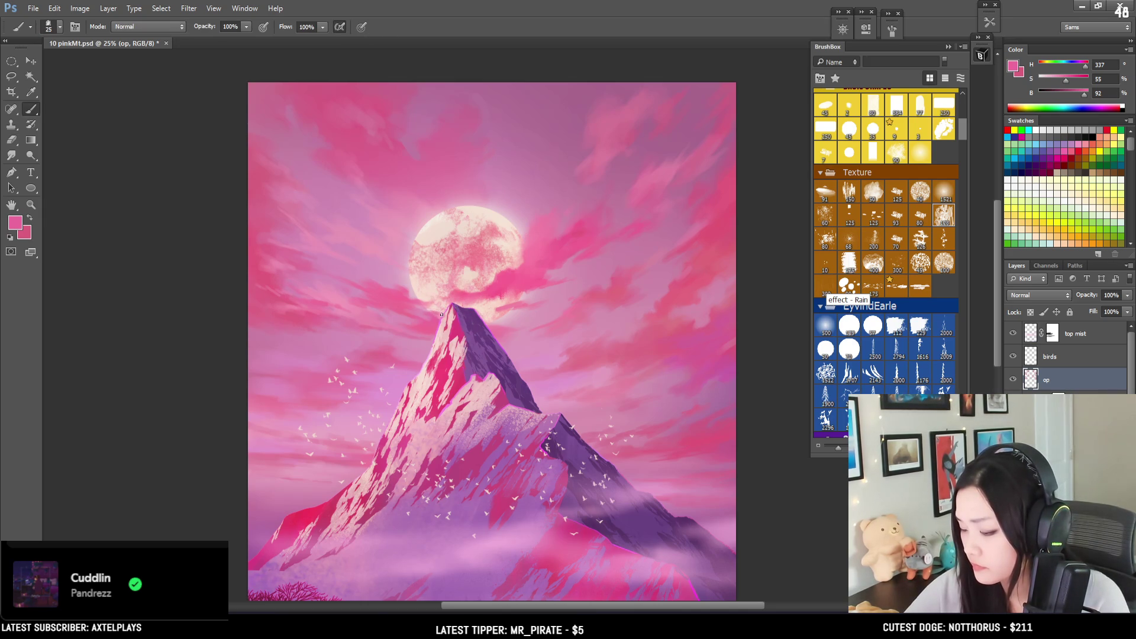
pyautogui.press('e')
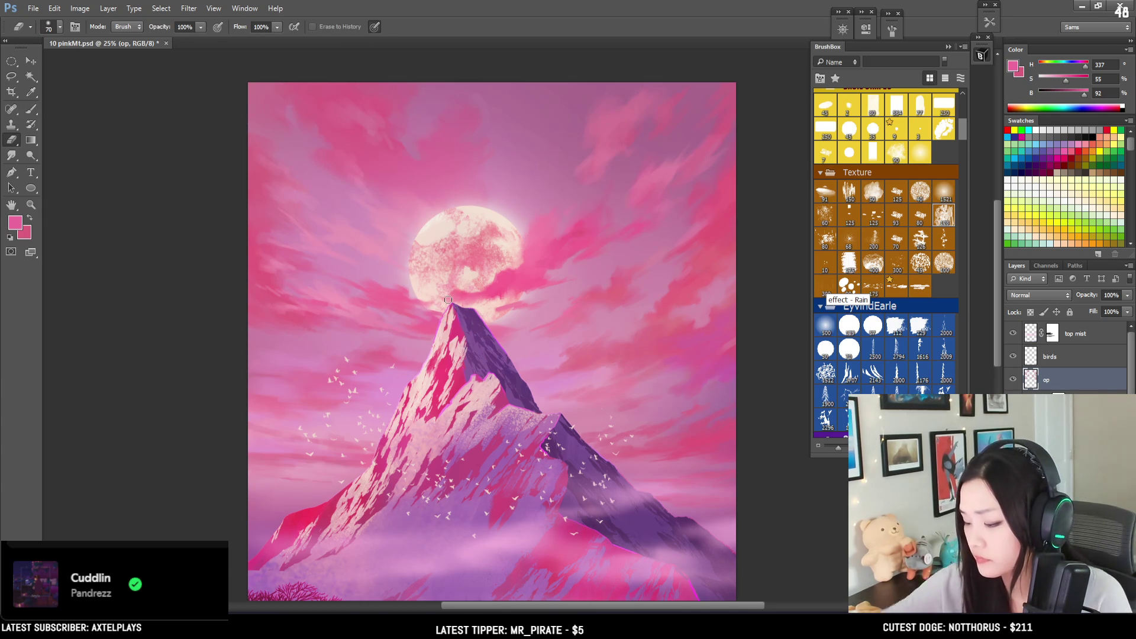
pyautogui.hotkey('ctrl', '-')
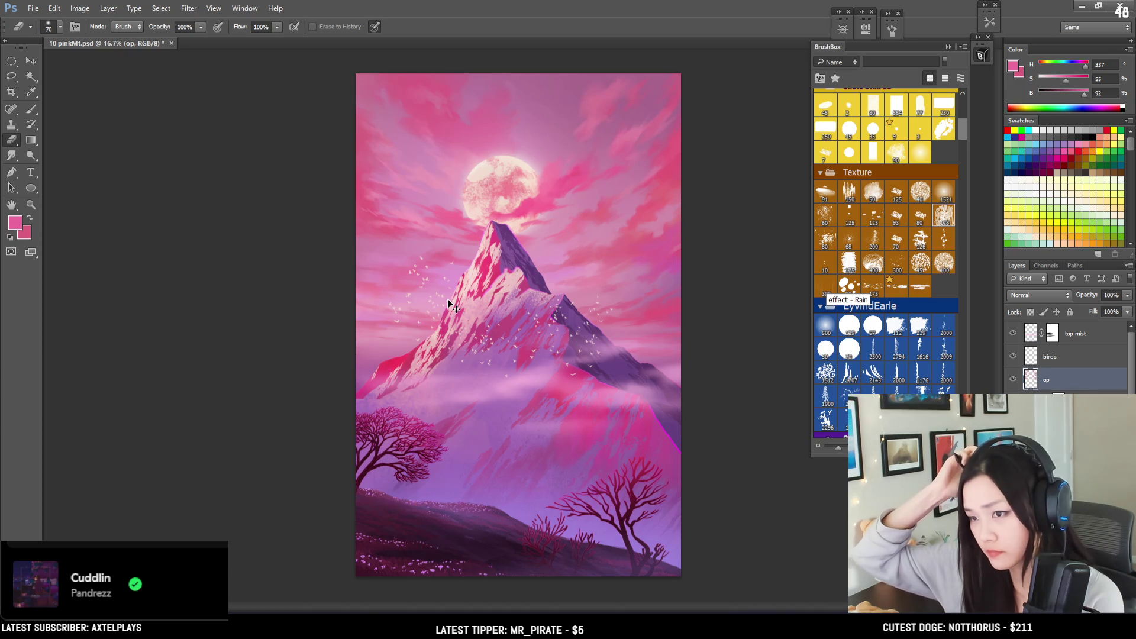
# Step: Pan to the left sky, shrink the brush, and sample its pale pink (H 337, S 39, B 93)
pyautogui.hotkey('ctrl', '+')
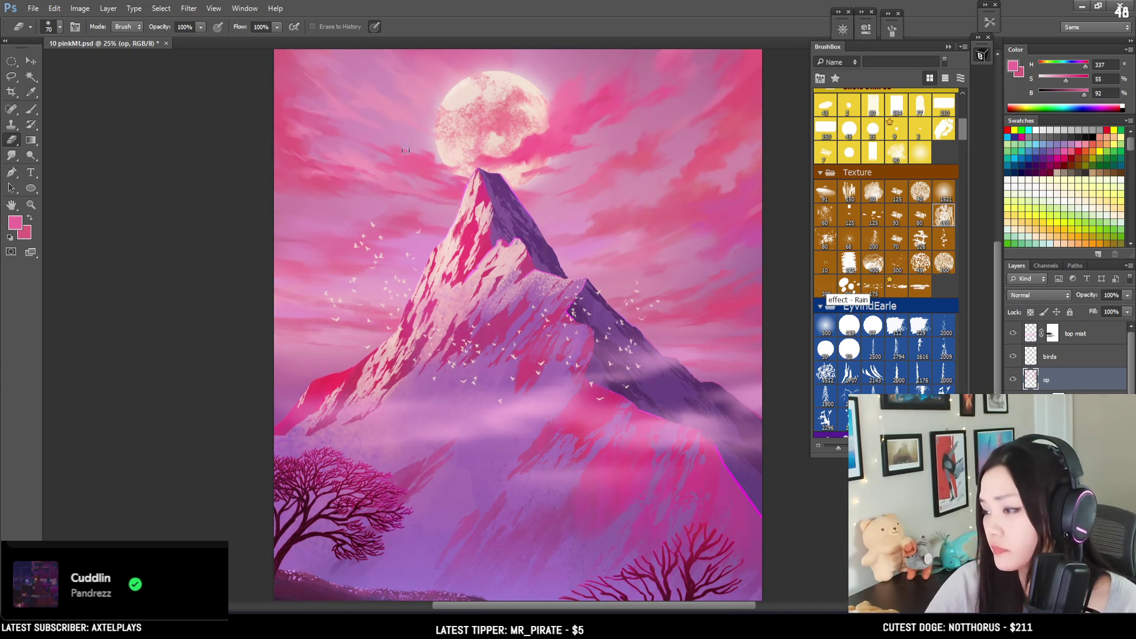
pyautogui.press('b')
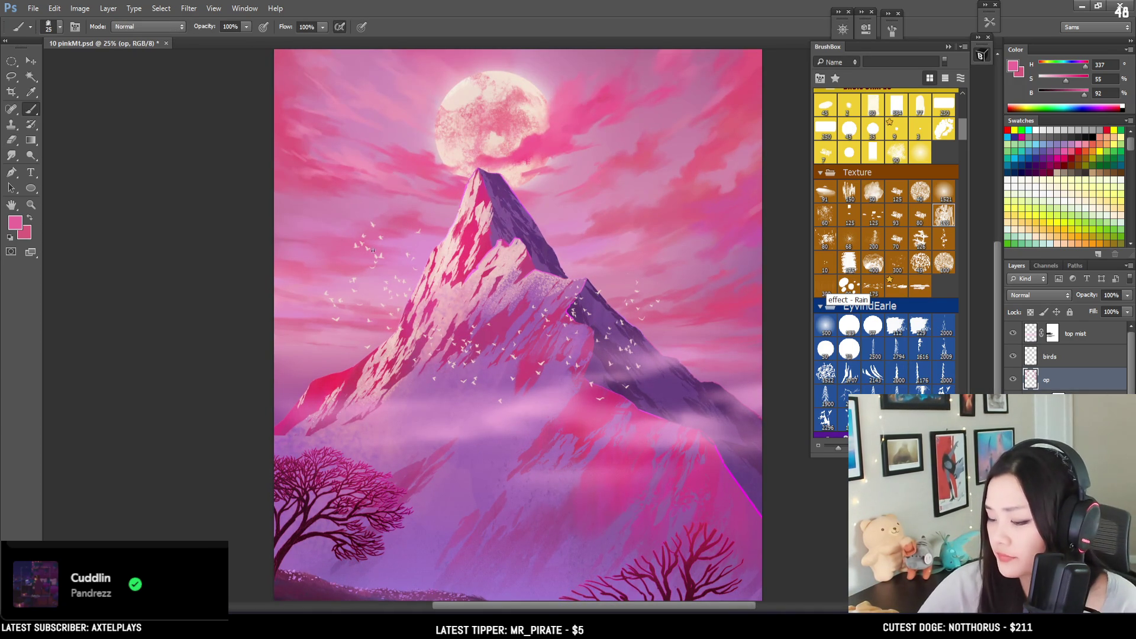
pyautogui.hscroll(5, 271, 254)
pyautogui.scroll(2, 175, 275)
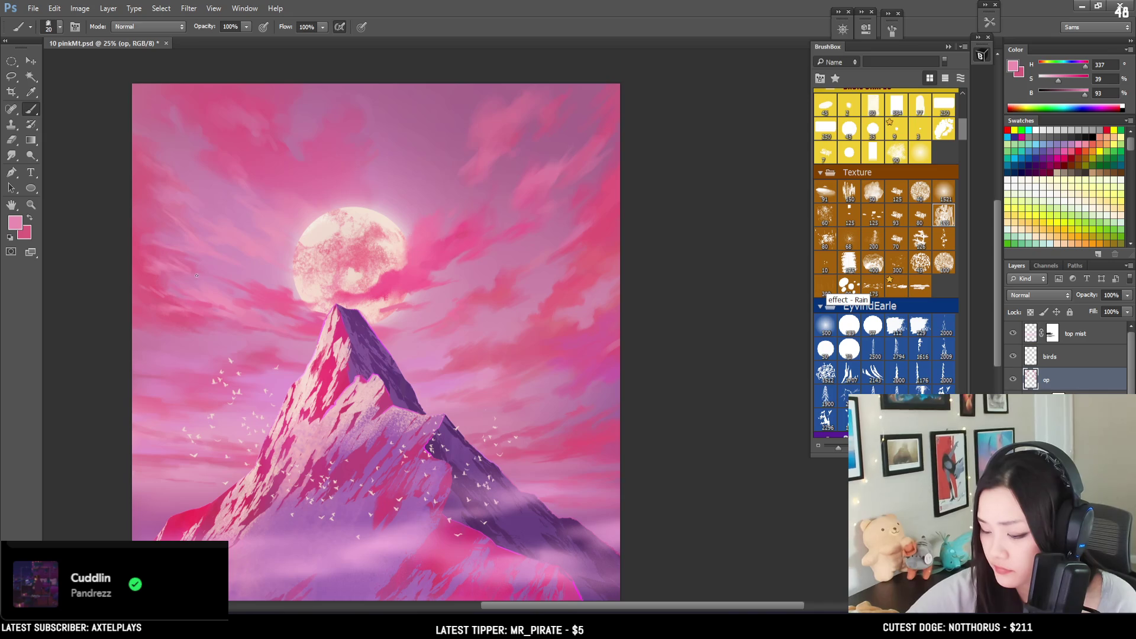
pyautogui.moveTo(201, 267)
pyautogui.mouseDown()
pyautogui.moveTo(198, 208)
pyautogui.moveTo(226, 256)
pyautogui.moveTo(215, 223)
pyautogui.moveTo(243, 199)
pyautogui.moveTo(246, 223)
pyautogui.mouseUp()
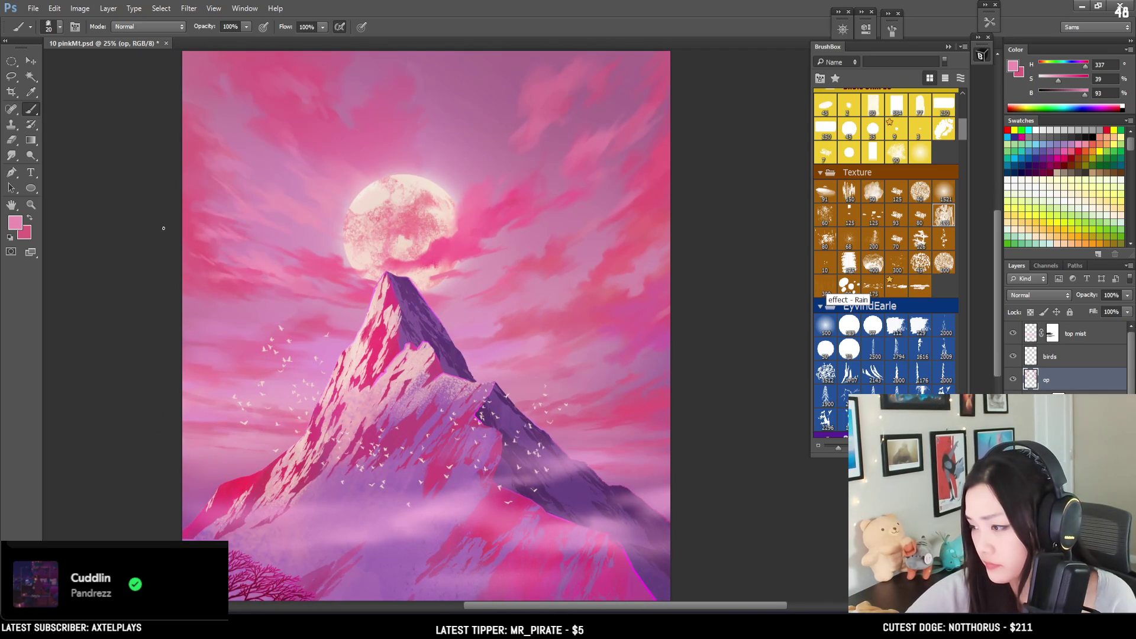
pyautogui.press(']')
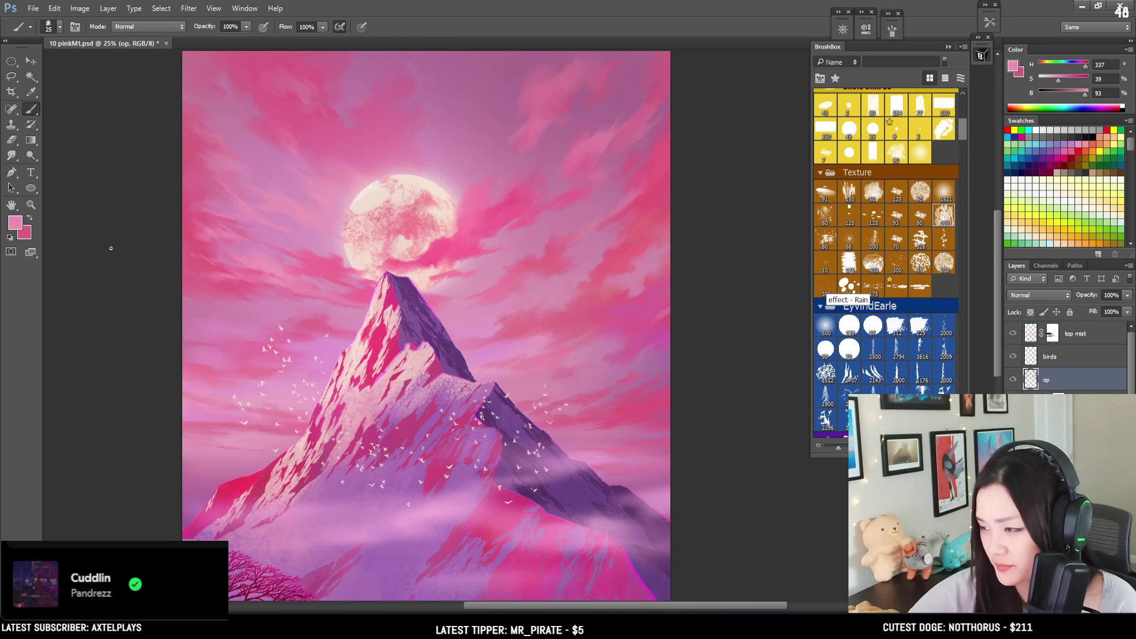
pyautogui.press('[')
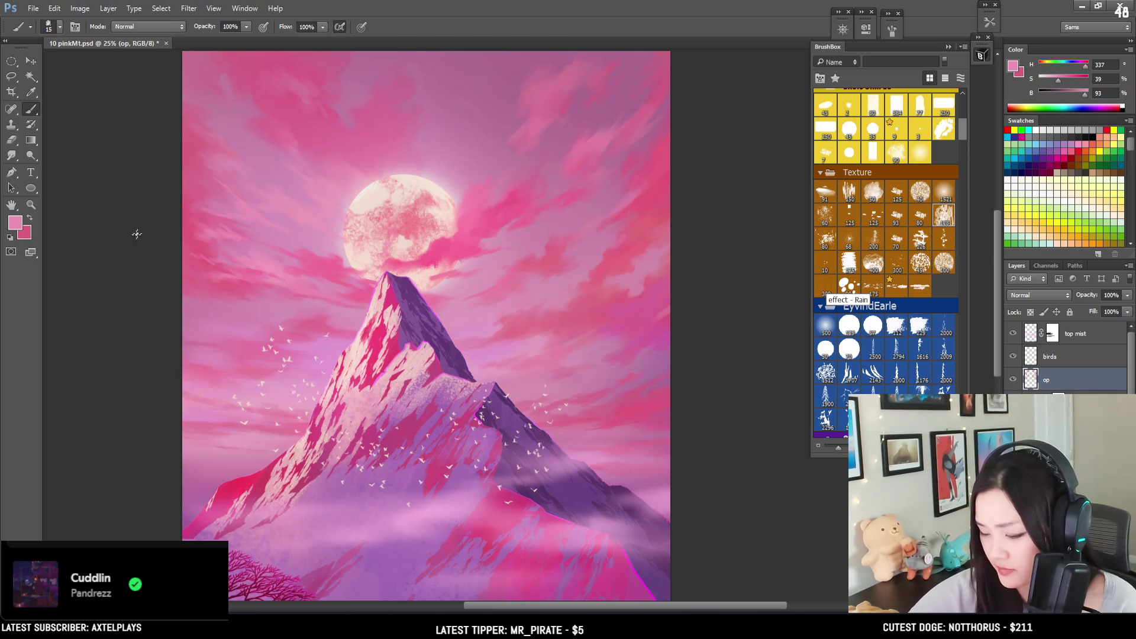
pyautogui.keyDown('alt'); pyautogui.click(256, 255); pyautogui.keyUp('alt')
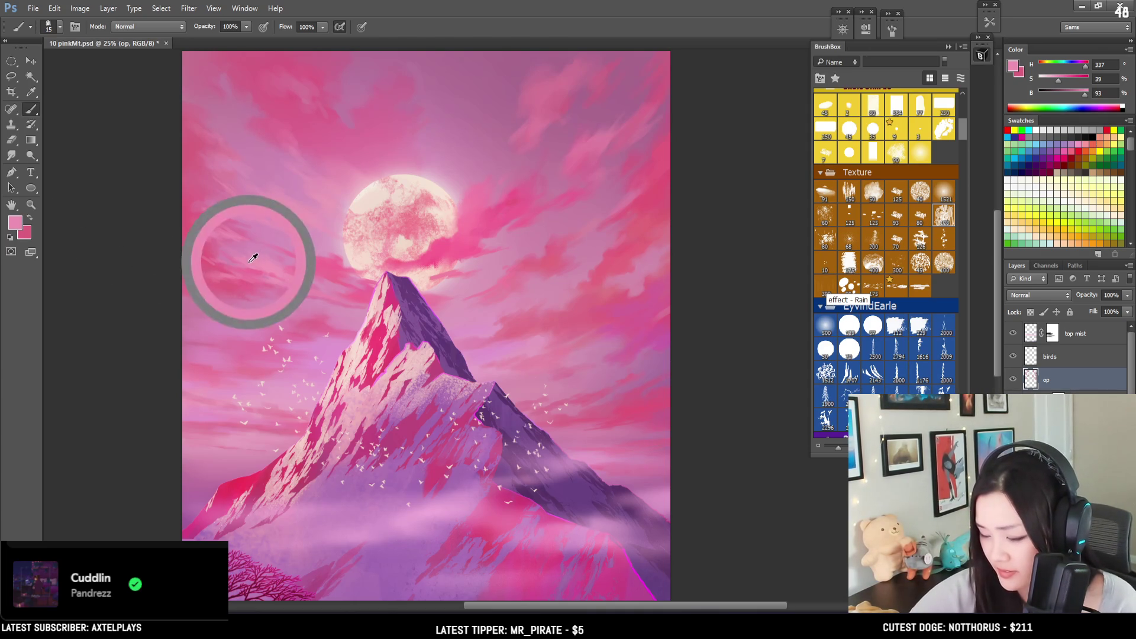